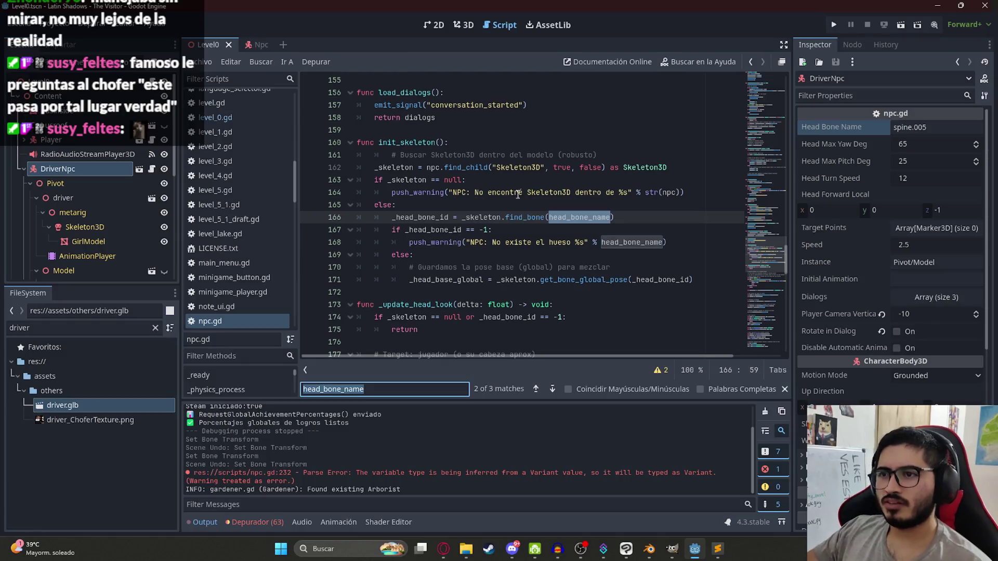
Inspect the _skeleton, find_child and npc references around lines 162–166 and jump to npc's declaration.
{"action": "double_click", "coordinate": [492, 217]}
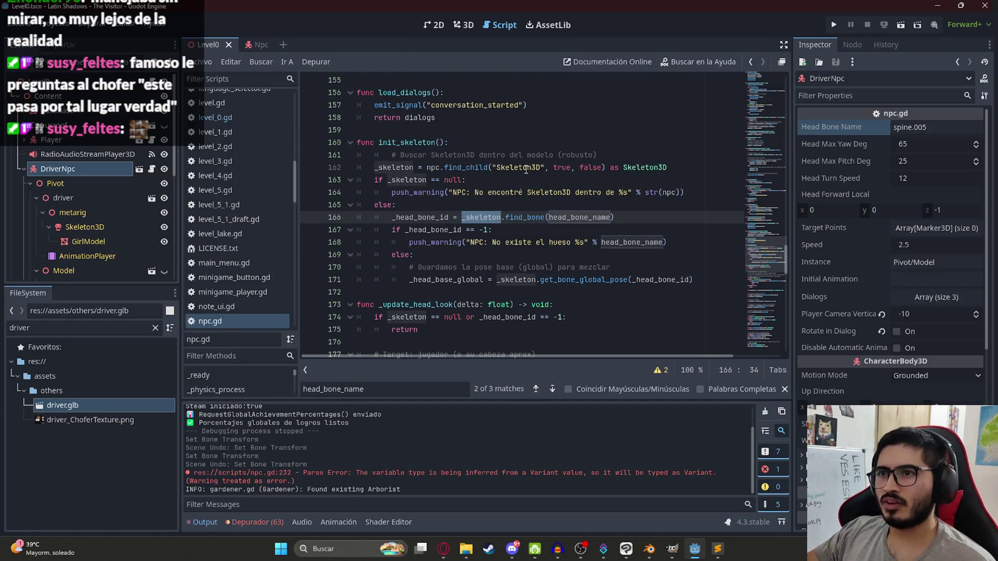
{"action": "double_click", "coordinate": [510, 167]}
{"action": "double_click", "coordinate": [464, 164]}
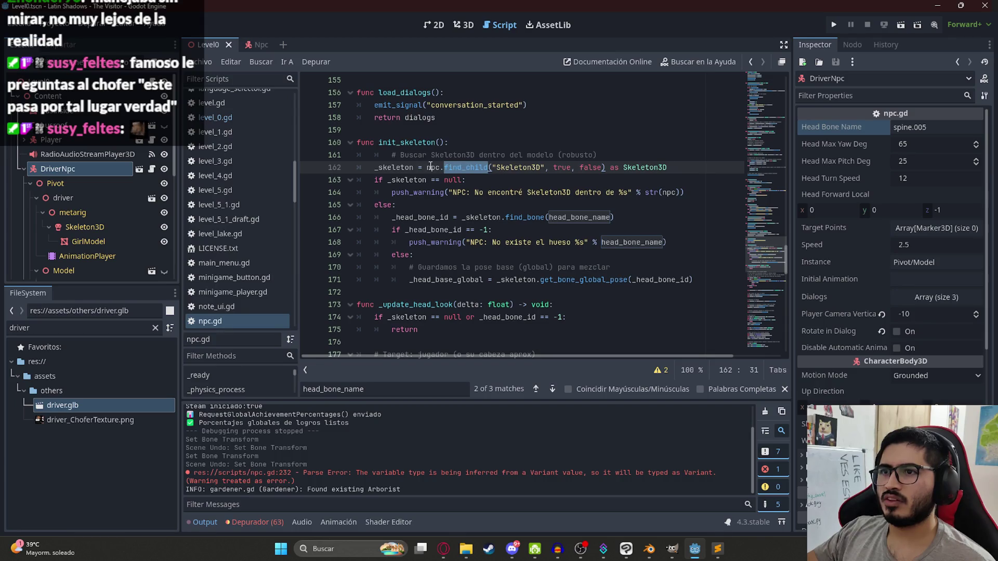
{"action": "double_click", "coordinate": [434, 166]}
{"action": "left_click", "coordinate": [431, 169], "text": "ctrl"}
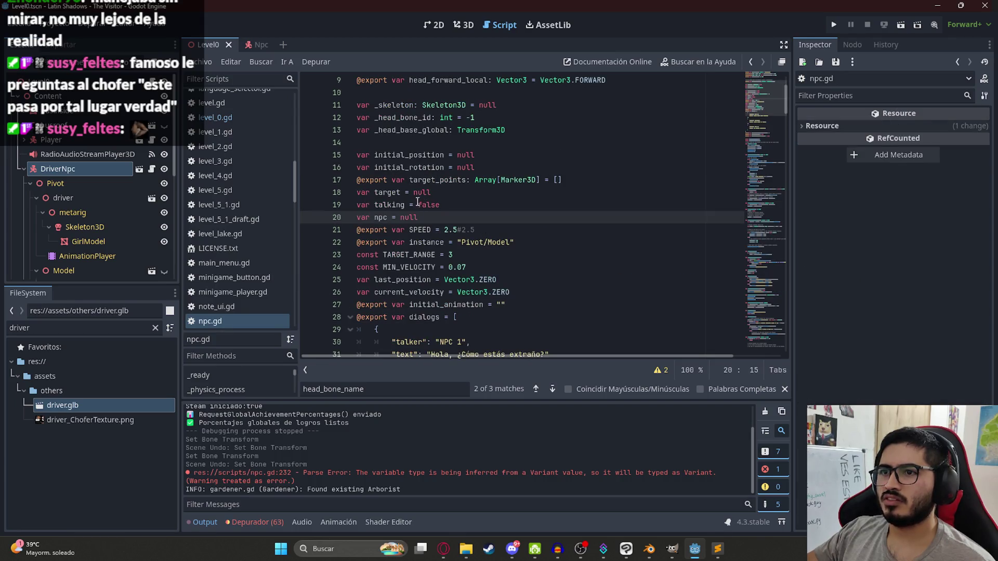
Search 'npc =', follow instance to its Pivot/Model default path, and view the Npc scene in 3D.
{"action": "key", "text": "ctrl+f"}
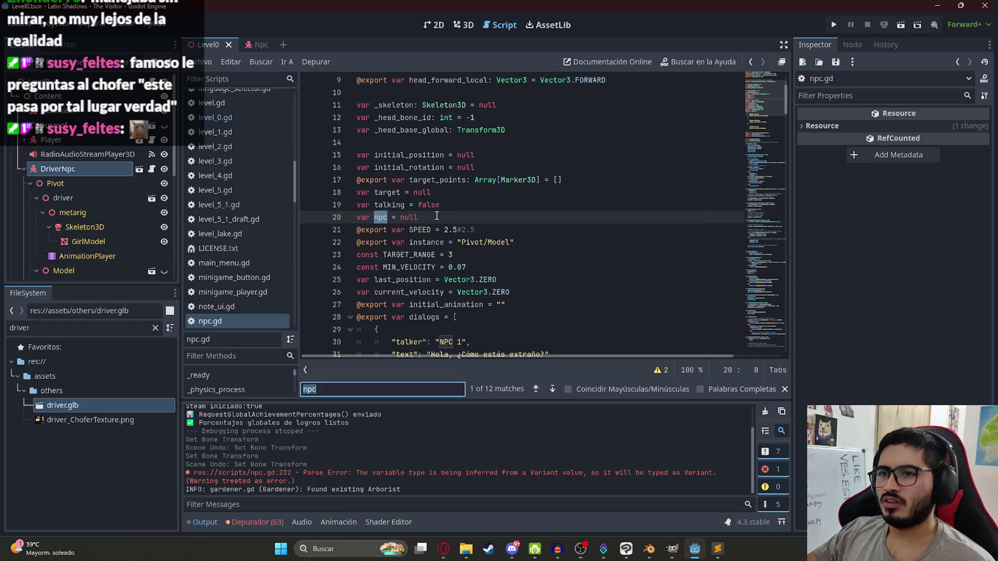
{"action": "key", "text": "End"}
{"action": "type", "text": "="}
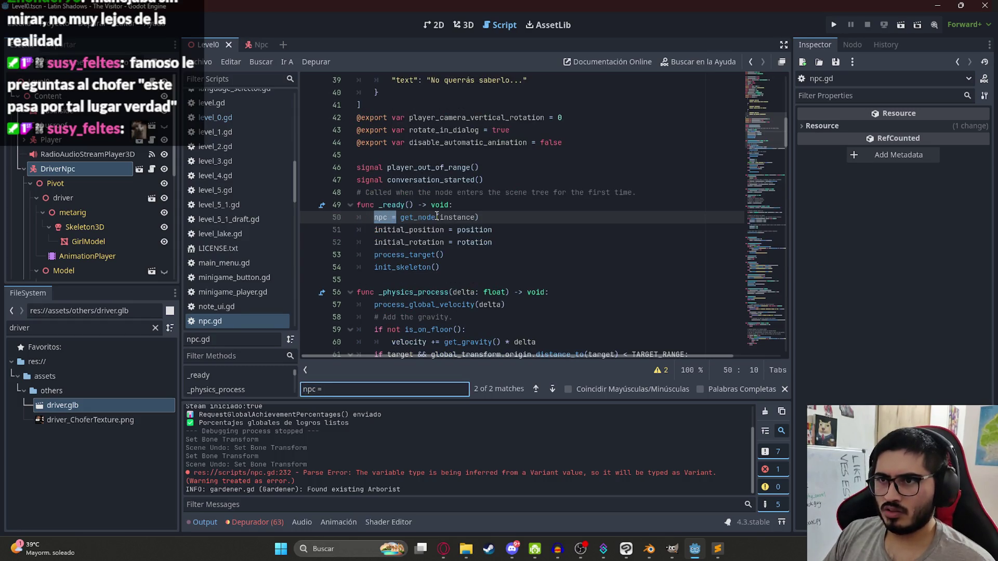
{"action": "left_click", "coordinate": [452, 218]}
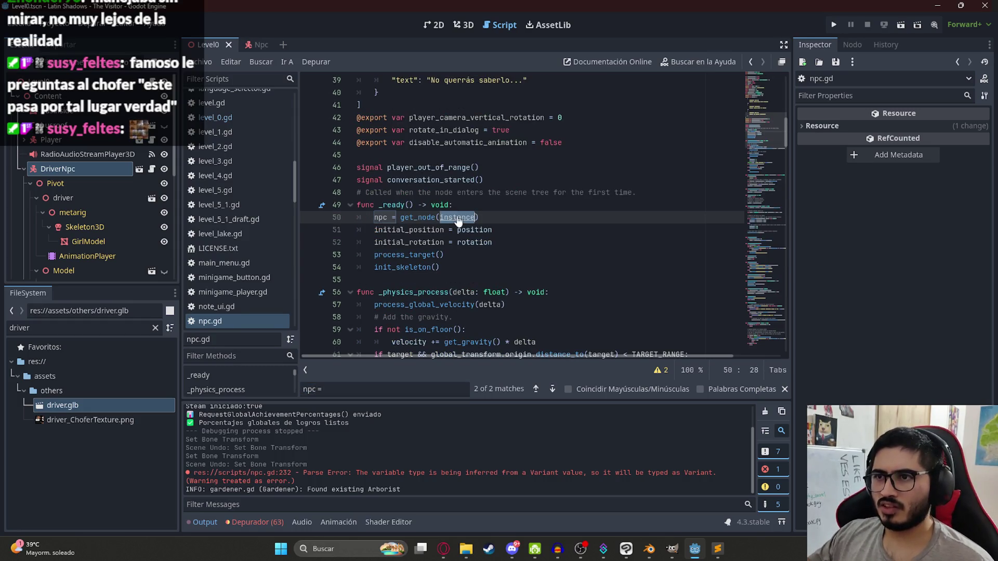
{"action": "left_click", "coordinate": [458, 217], "text": "ctrl"}
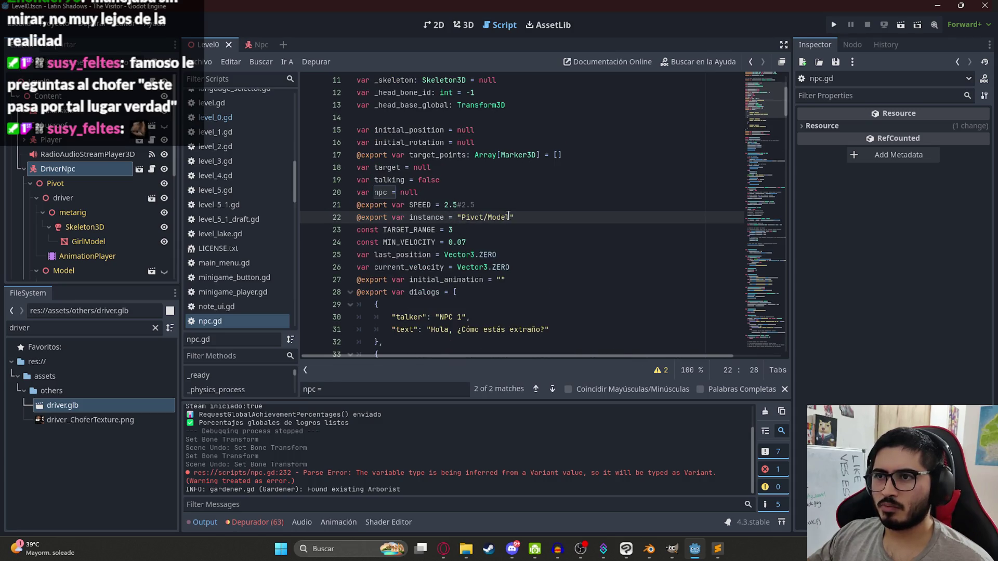
{"action": "left_click_drag", "start_coordinate": [486, 217], "coordinate": [462, 218]}
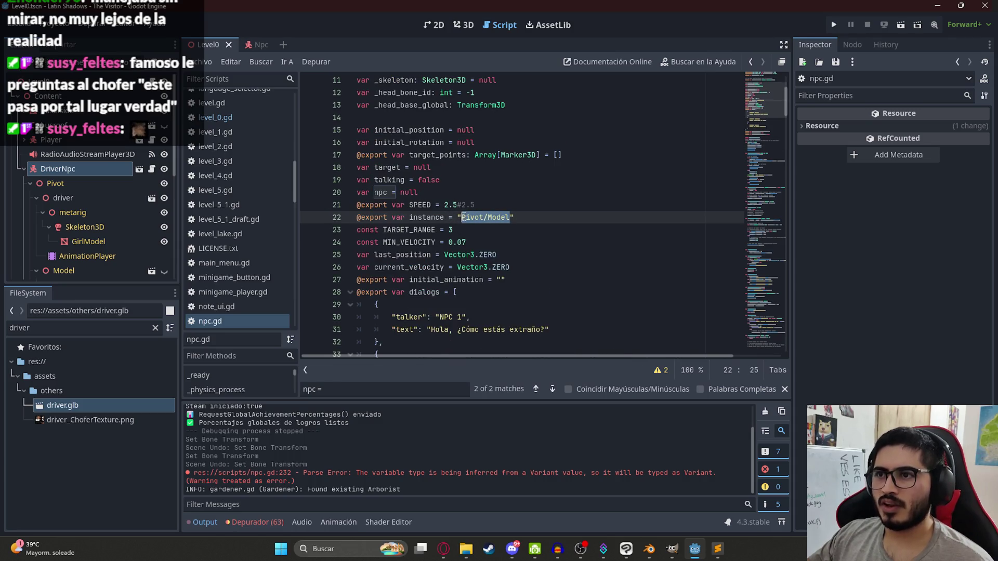
{"action": "left_click", "coordinate": [251, 46]}
{"action": "left_click", "coordinate": [454, 27]}
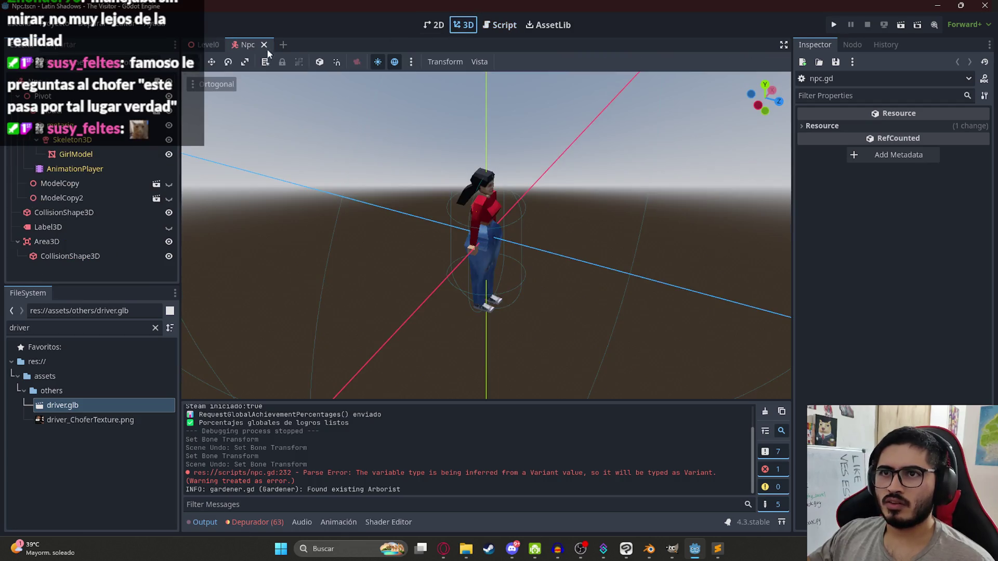
Change DriverNpc's Instance path in Level0 from Pivot/Model to Pivot/driver and save the scene.
{"action": "left_click", "coordinate": [204, 45]}
{"action": "left_click", "coordinate": [59, 169]}
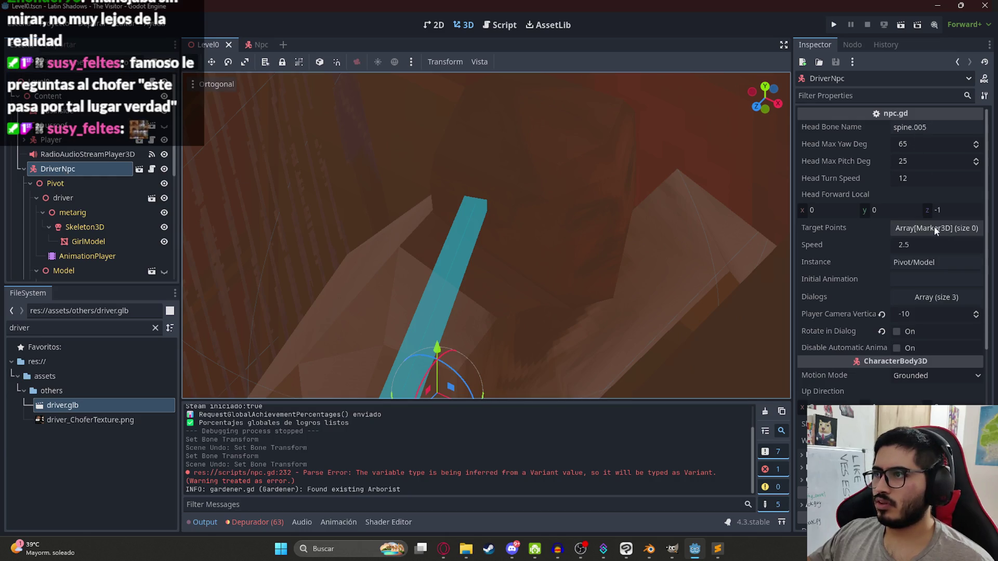
{"action": "left_click", "coordinate": [916, 263]}
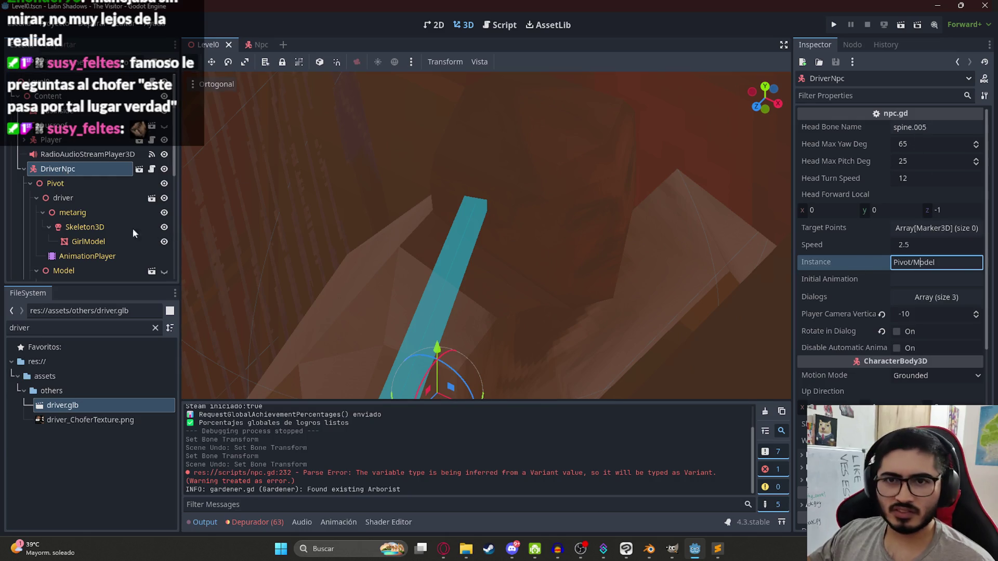
{"action": "double_click", "coordinate": [932, 263]}
{"action": "type", "text": "driver"}
{"action": "key", "text": "ctrl+s"}
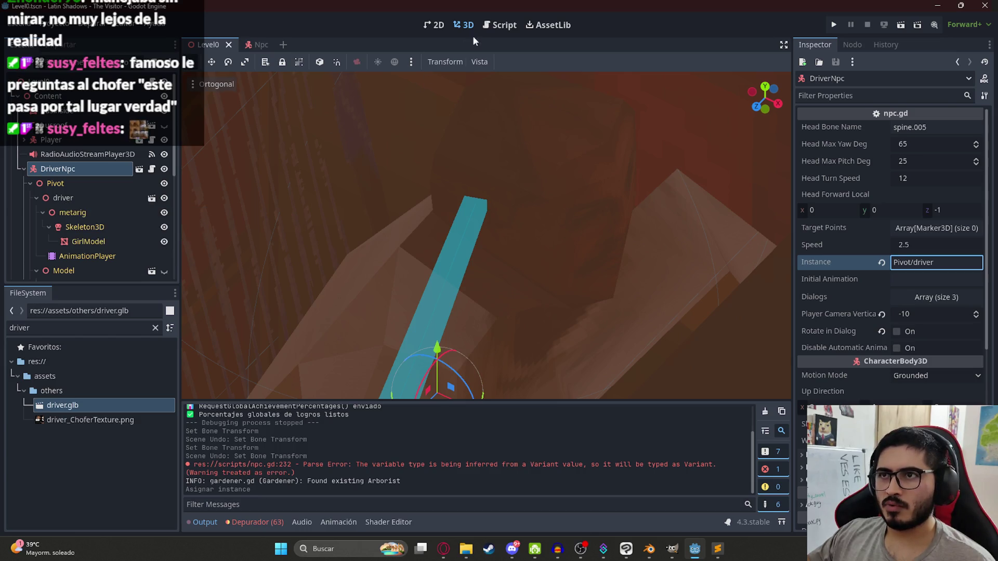
{"action": "right_click", "coordinate": [207, 50]}
Play Level0, hit the clear_bone_global_pose_override error, and select _clear_head_look on lines 238–241.
{"action": "left_click", "coordinate": [265, 136]}
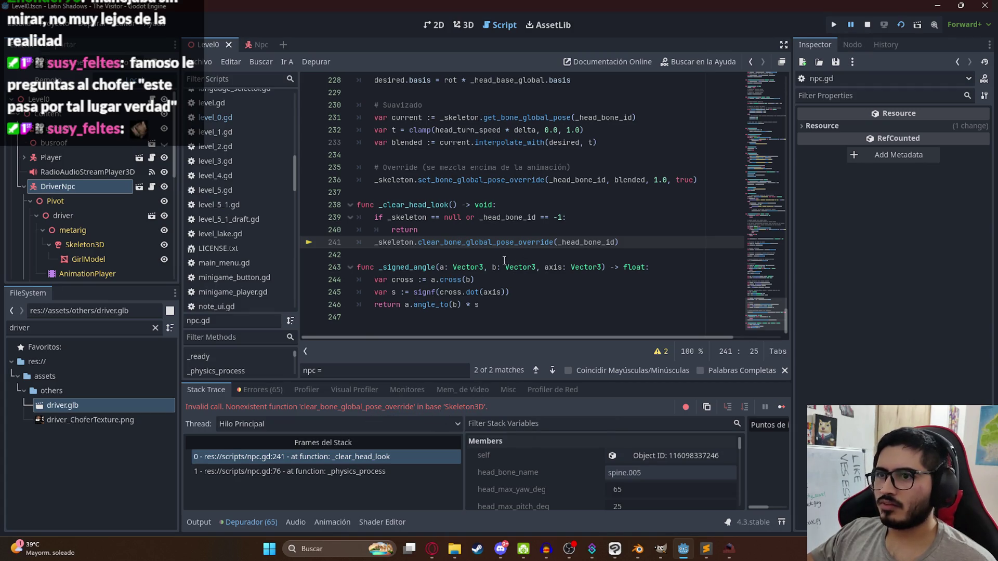
{"action": "left_click_drag", "start_coordinate": [669, 243], "coordinate": [332, 209]}
{"action": "key", "text": "ctrl+c"}
Send ChatGPT the _clear_head_look code plus the debugger error and read its suggested fix.
{"action": "left_click", "coordinate": [430, 547]}
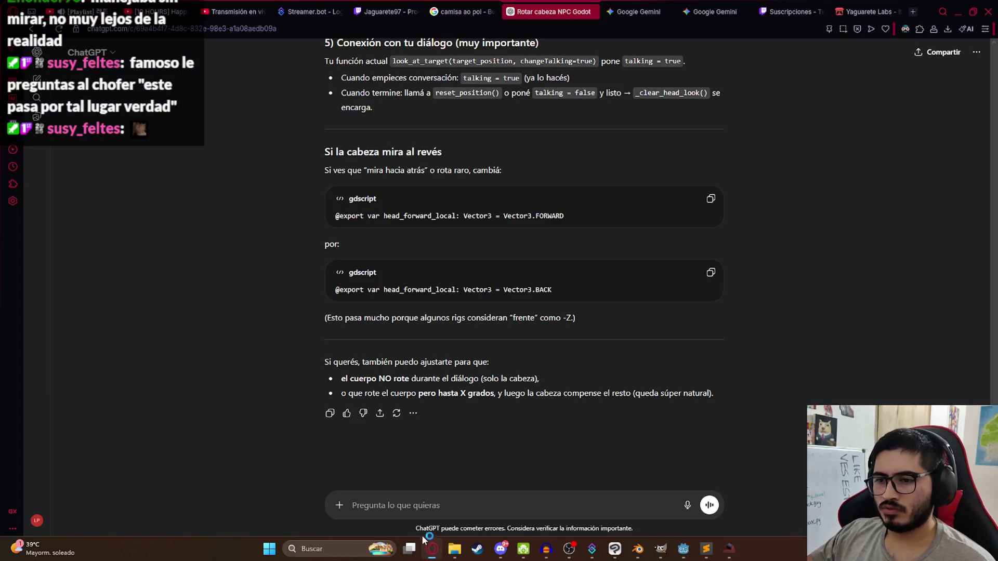
{"action": "left_click", "coordinate": [400, 504]}
{"action": "key", "text": "ctrl+v"}
{"action": "key", "text": "shift+Return"}
{"action": "key", "text": "shift+Return"}
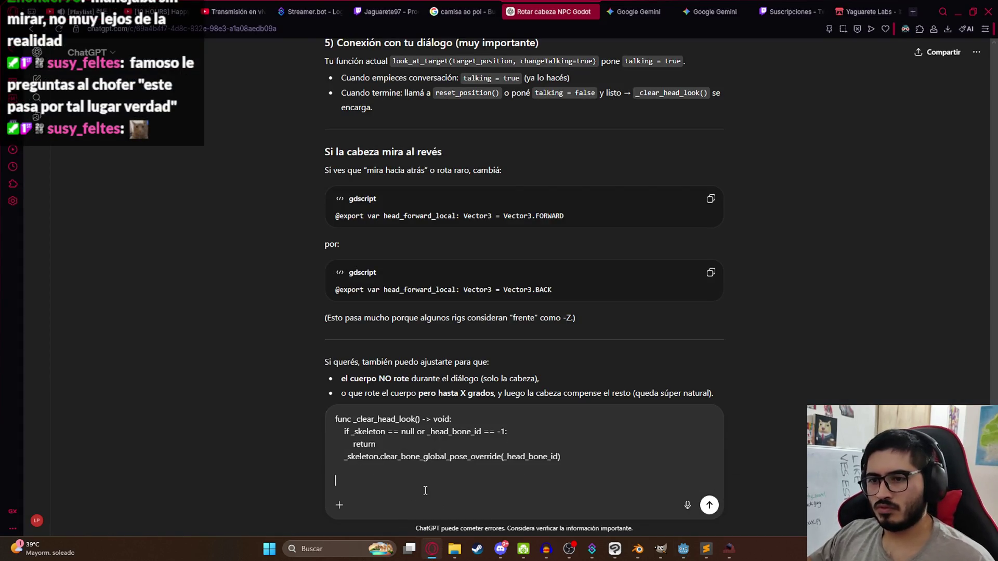
{"action": "key", "text": "alt+Tab"}
{"action": "left_click", "coordinate": [707, 406]}
{"action": "key", "text": "alt+Tab"}
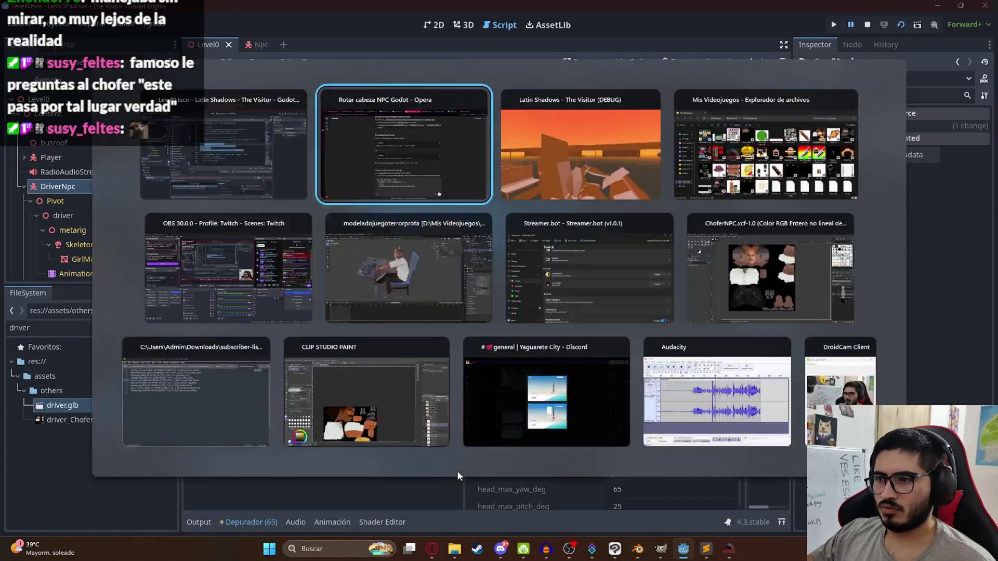
{"action": "type", "text": "Invalid call. Nonexistent function 'clear_bone_global_pose_override' in base 'Skeleton3D'."}
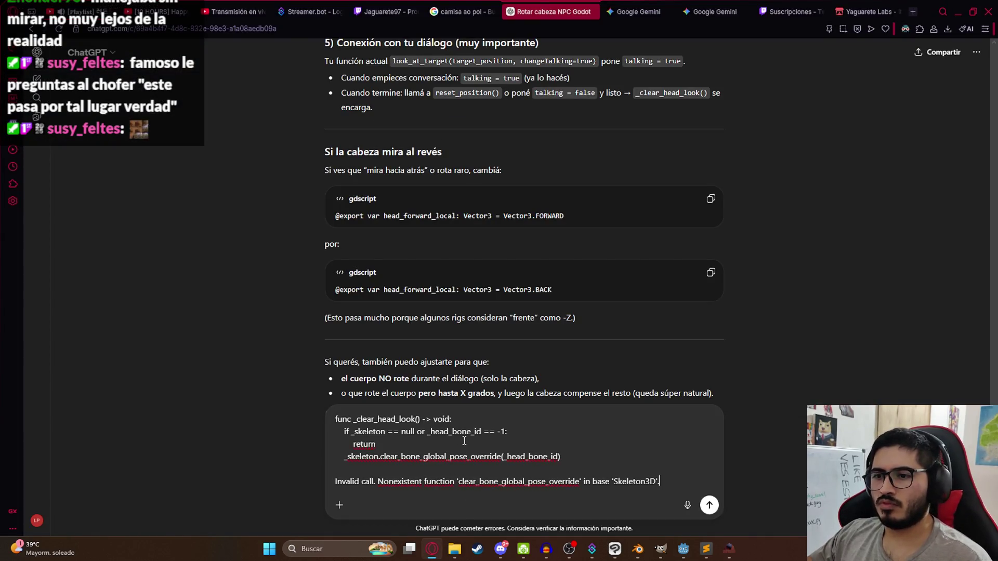
{"action": "key", "text": "Return"}
{"action": "key", "text": "alt+Tab"}
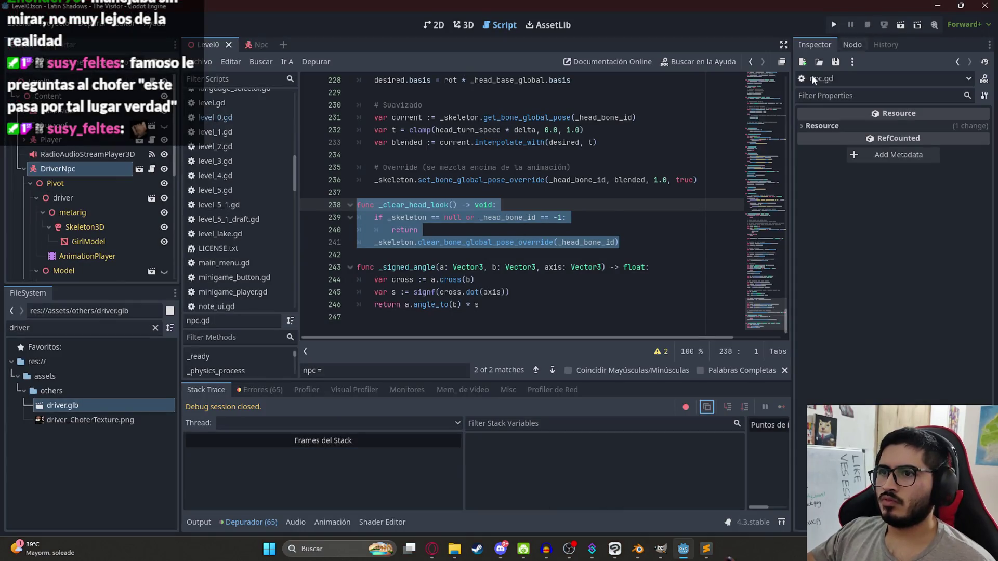
{"action": "key", "text": "alt+Tab"}
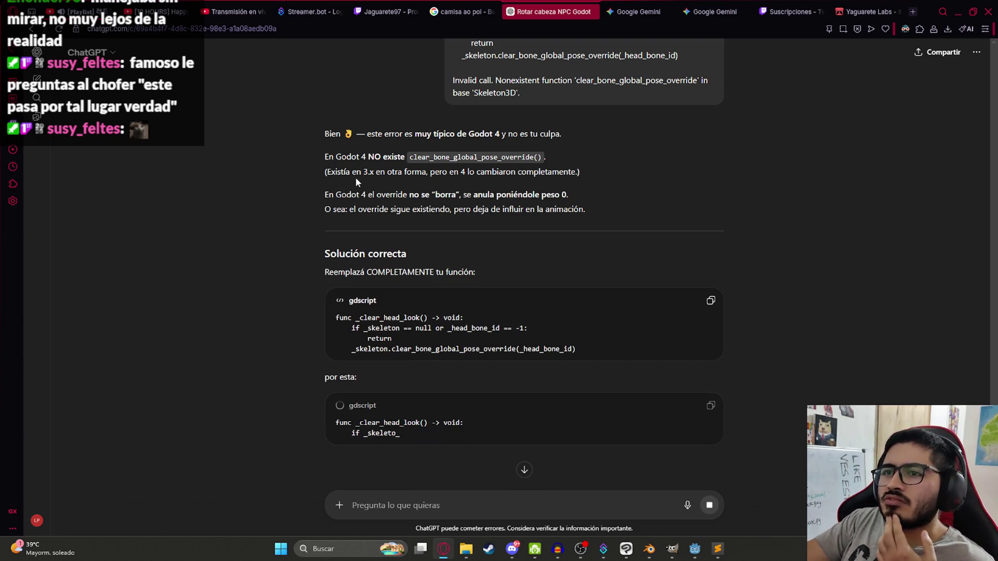
{"action": "scroll", "coordinate": [390, 245], "scroll_direction": "down", "scroll_amount": 1}
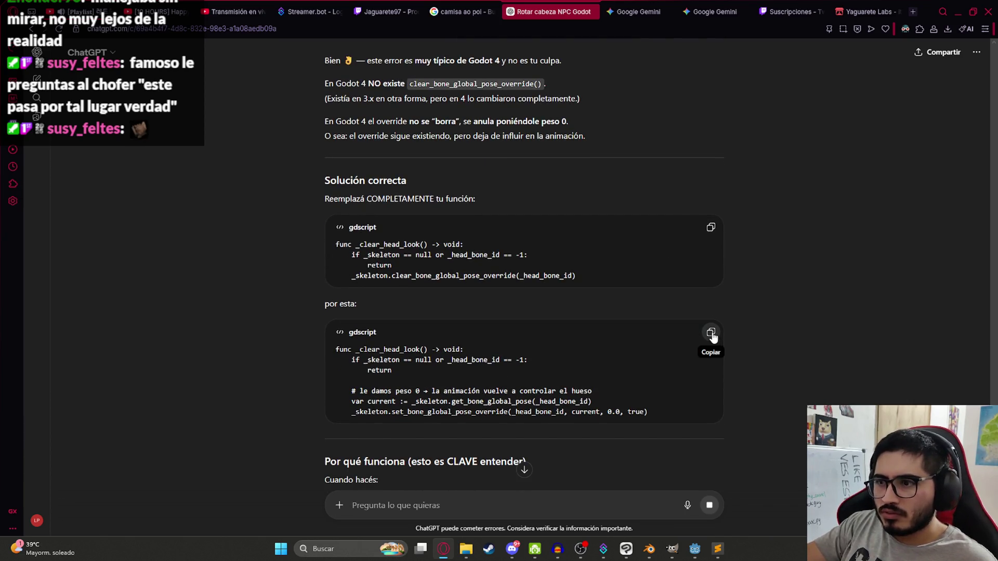
Replace lines 238–241 of npc.gd with ChatGPT's corrected _clear_head_look function.
{"action": "key", "text": "alt+Tab"}
{"action": "mouse_move", "coordinate": [632, 244]}
{"action": "left_mouse_down"}
{"action": "mouse_move", "coordinate": [520, 312]}
{"action": "mouse_move", "coordinate": [632, 243]}
{"action": "mouse_move", "coordinate": [333, 206]}
{"action": "left_mouse_up"}
{"action": "type", "text": "func _clear_head_look() -> void: \tif _skeleton == null or _head_bone_id == -1: \t\treturn  \t# le damos peso 0 → la animación vuelve a controlar el hueso \tvar current := _skeleton.get_bone_global_pose(_head_bone_id) \t_skeleton.set_bone_global_pose_override(_head_bone_id, current, 0.0, true)"}
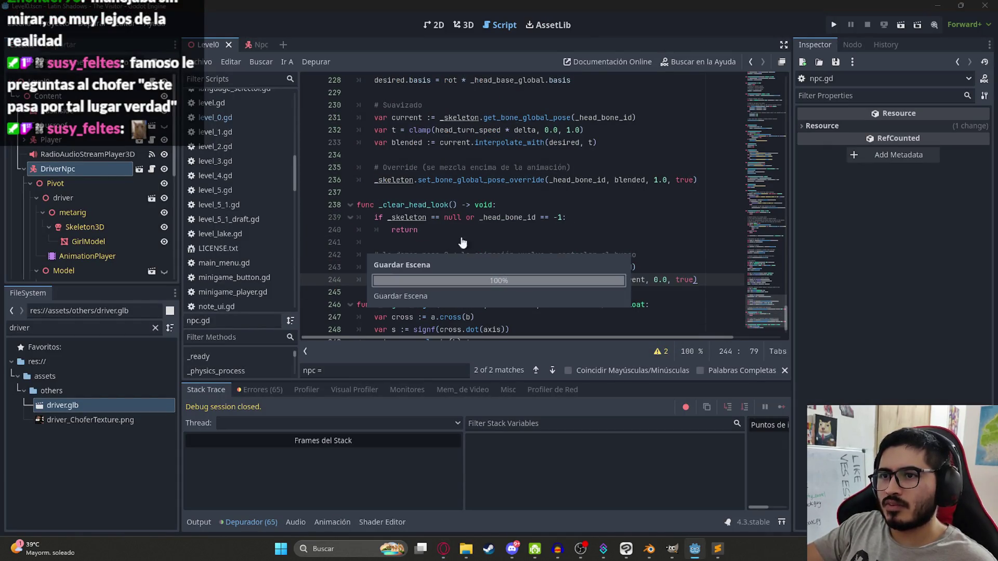
{"action": "left_click", "coordinate": [573, 244]}
{"action": "key", "text": "alt+Tab"}
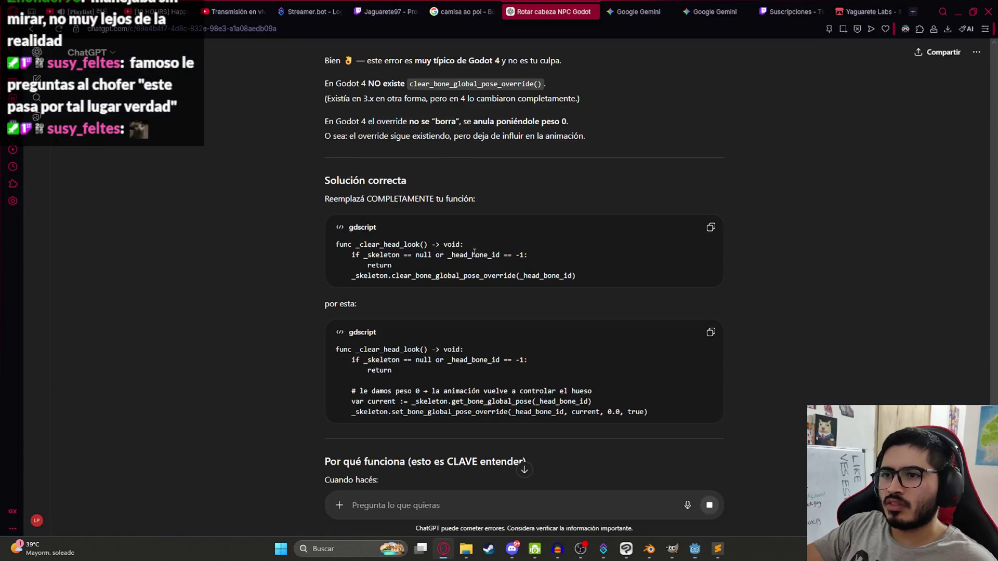
{"action": "scroll", "coordinate": [551, 266], "scroll_direction": "down", "scroll_amount": 5}
{"action": "key", "text": "alt+Tab"}
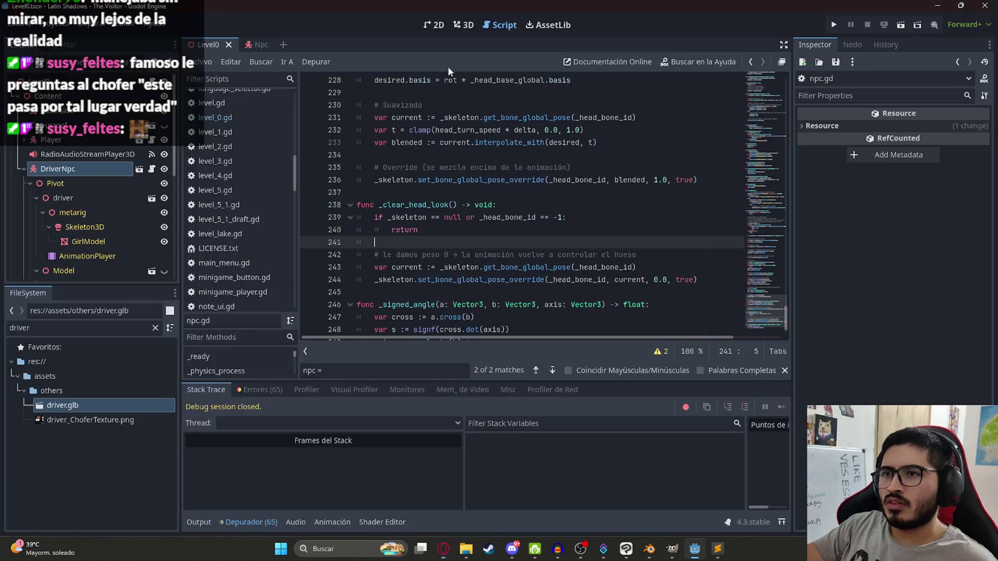
{"action": "right_click", "coordinate": [229, 49]}
Play-test Level0 with the fixed script, then quit the game from its pause menu.
{"action": "left_click", "coordinate": [281, 130]}
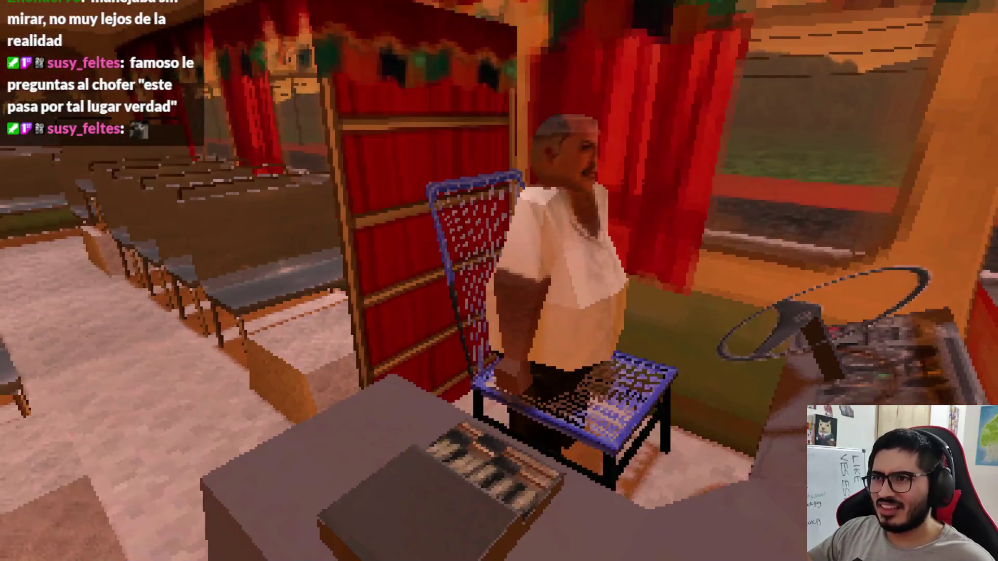
{"action": "key", "text": "Escape"}
{"action": "left_click", "coordinate": [499, 404]}
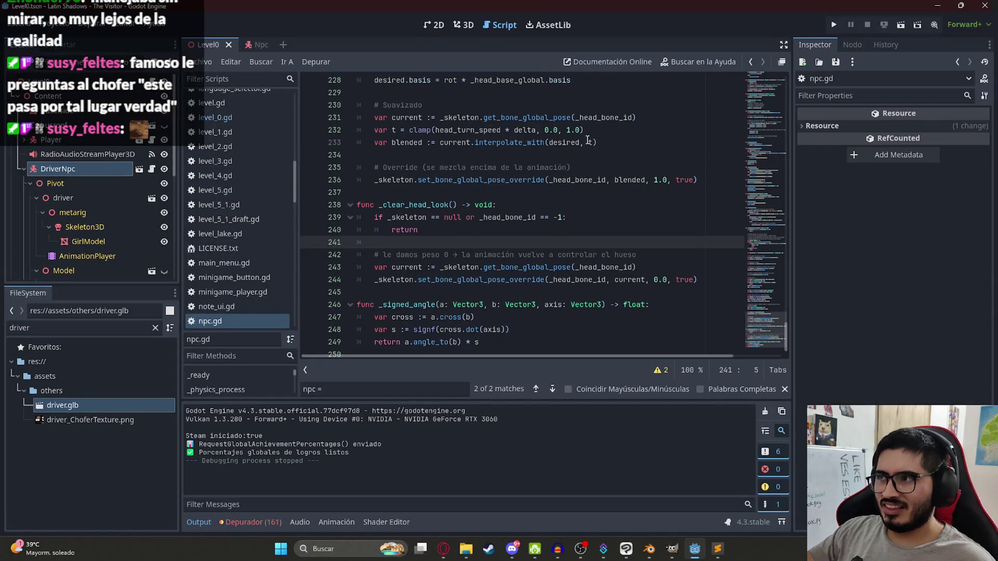
Set DriverNpc's Initial Animation to choferidle.
{"action": "left_click", "coordinate": [59, 162]}
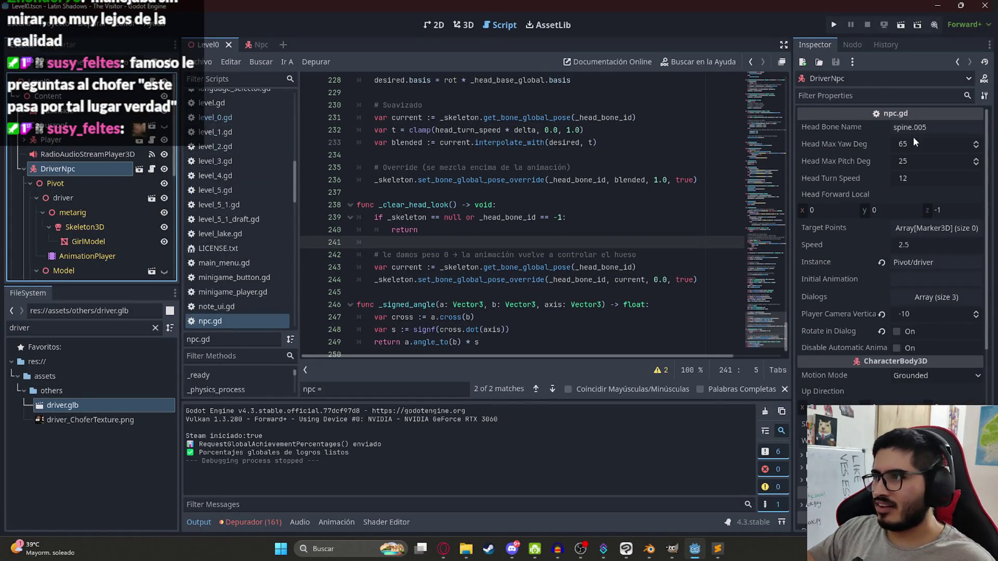
{"action": "left_click", "coordinate": [925, 278]}
{"action": "type", "text": "chofe"}
Save and play Level0, talk to the bus driver, then pause and exit.
{"action": "right_click", "coordinate": [213, 44]}
{"action": "left_click", "coordinate": [281, 125]}
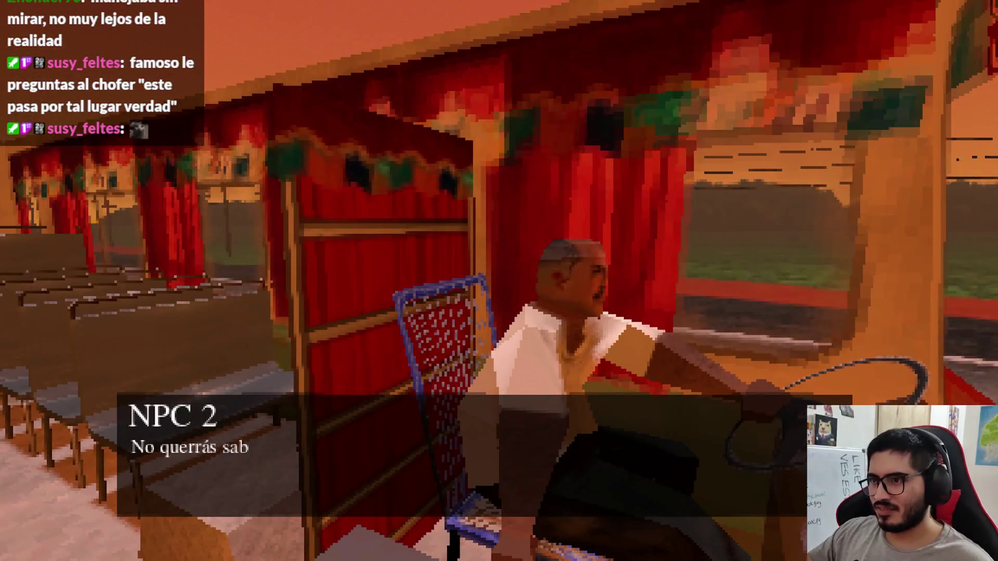
{"action": "key", "text": "Escape"}
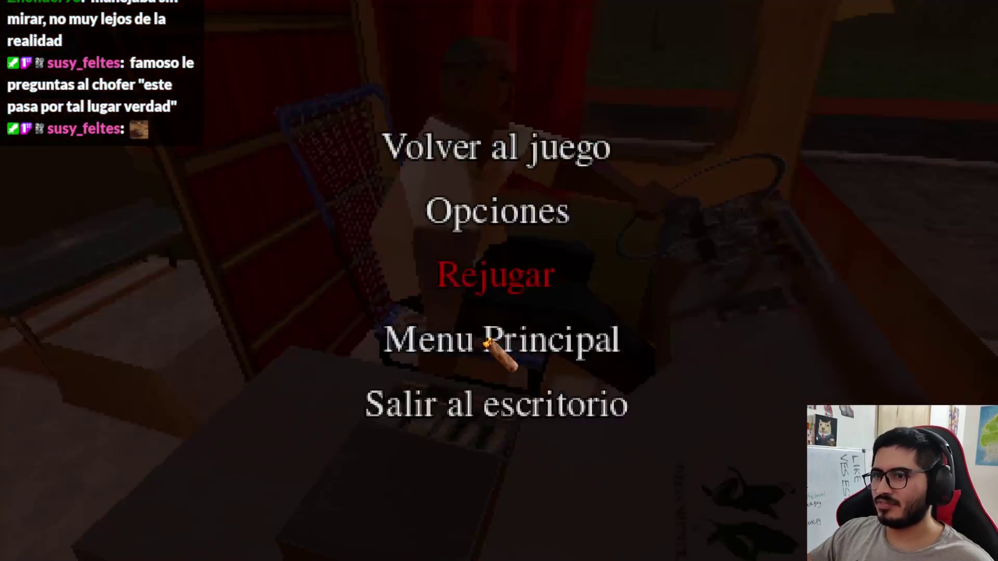
{"action": "key", "text": "F8"}
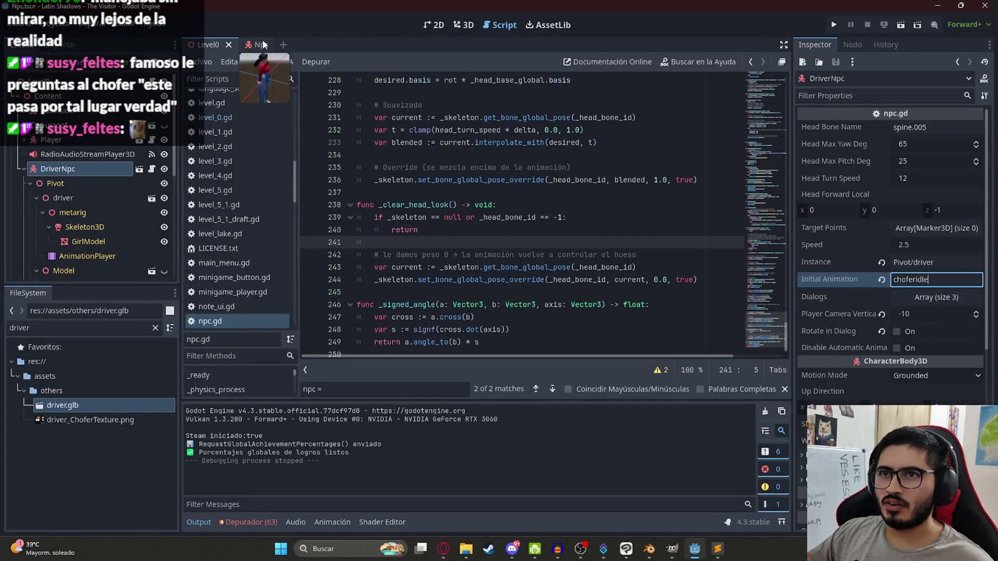
Trace _signed_angle and _update_head_look in npc.gd to find where the head-look update is called.
{"action": "left_click", "coordinate": [249, 45]}
{"action": "left_click", "coordinate": [495, 143]}
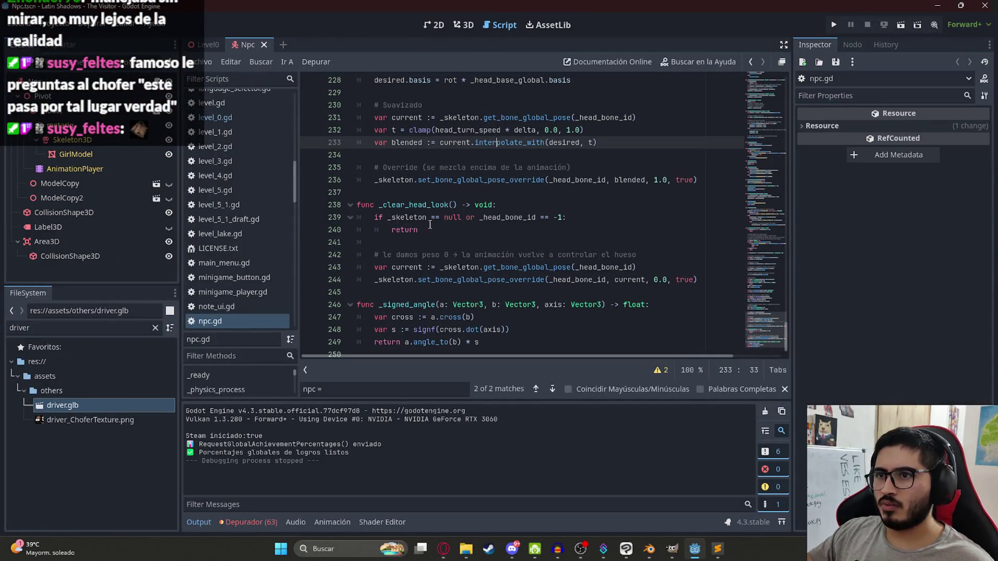
{"action": "double_click", "coordinate": [420, 304]}
{"action": "key", "text": "ctrl+f"}
{"action": "key", "text": "Return"}
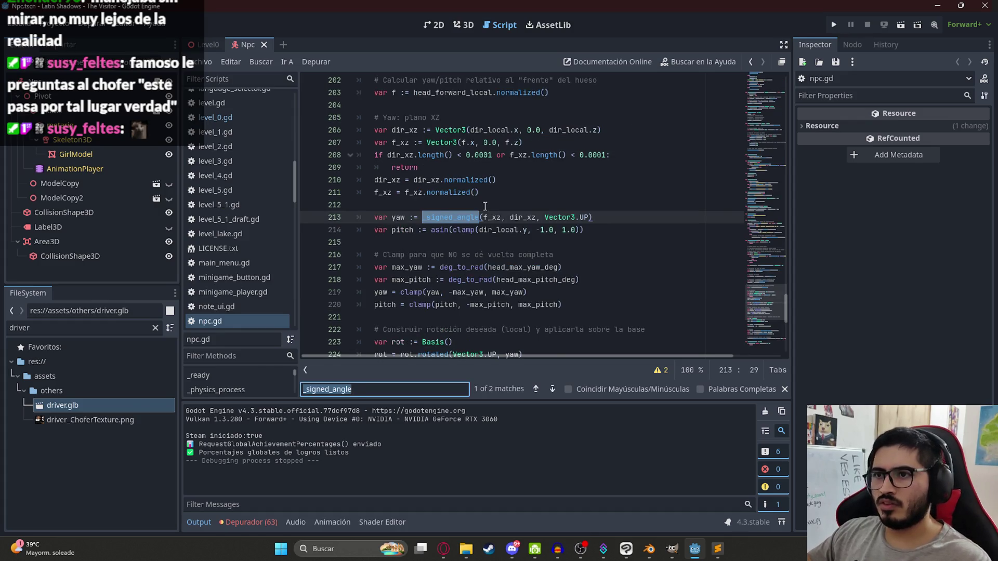
{"action": "scroll", "coordinate": [485, 206], "scroll_direction": "up", "scroll_amount": 10}
{"action": "left_click", "coordinate": [429, 242]}
{"action": "double_click", "coordinate": [429, 242]}
{"action": "key", "text": "ctrl+f"}
{"action": "key", "text": "Return"}
{"action": "scroll", "coordinate": [514, 249], "scroll_direction": "up", "scroll_amount": 4}
Insert print("_update_head_look") above the _update_head_look(delta) call on line 74.
{"action": "left_click", "coordinate": [517, 230]}
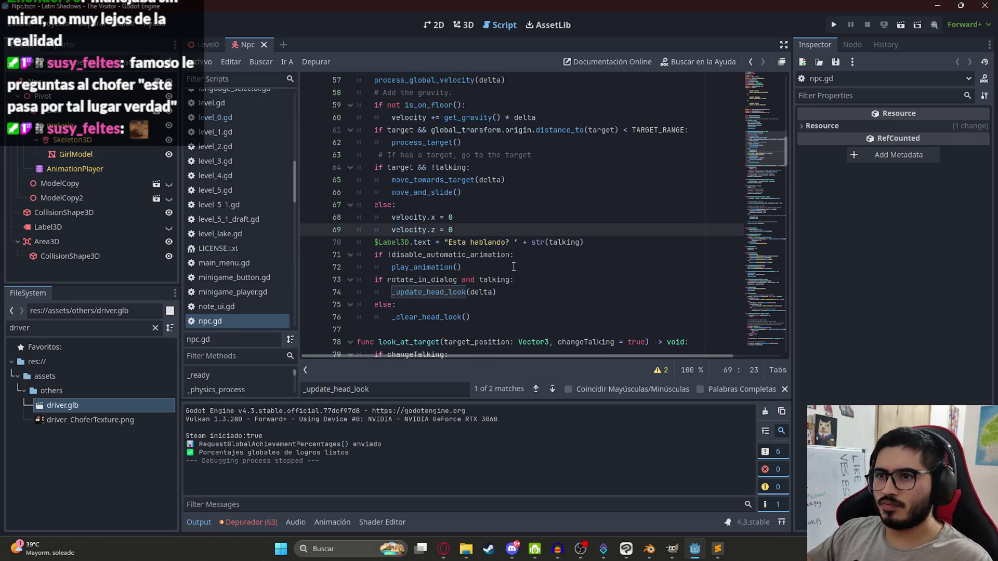
{"action": "left_click", "coordinate": [523, 283]}
{"action": "key", "text": "Return"}
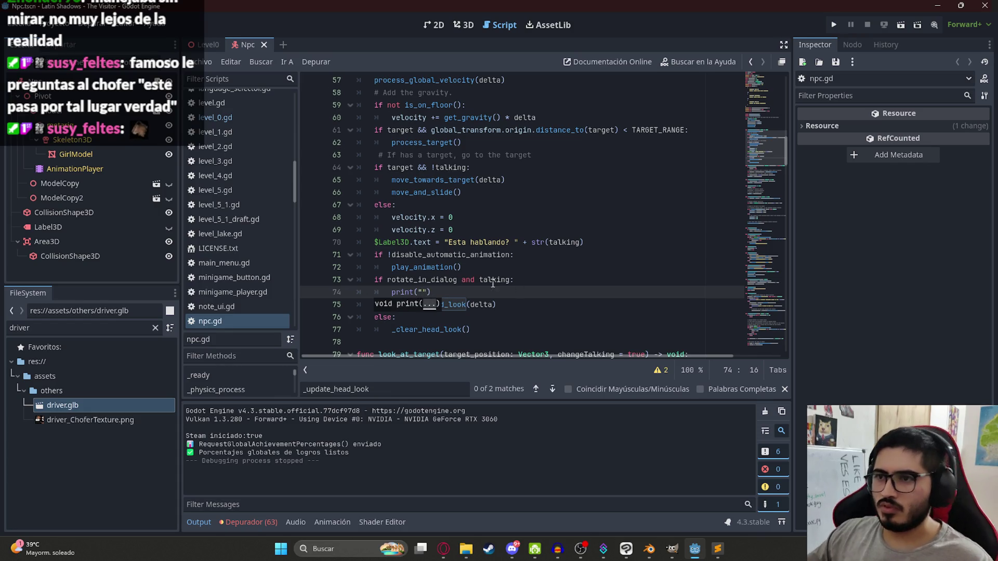
{"action": "type", "text": "_update_head_look"}
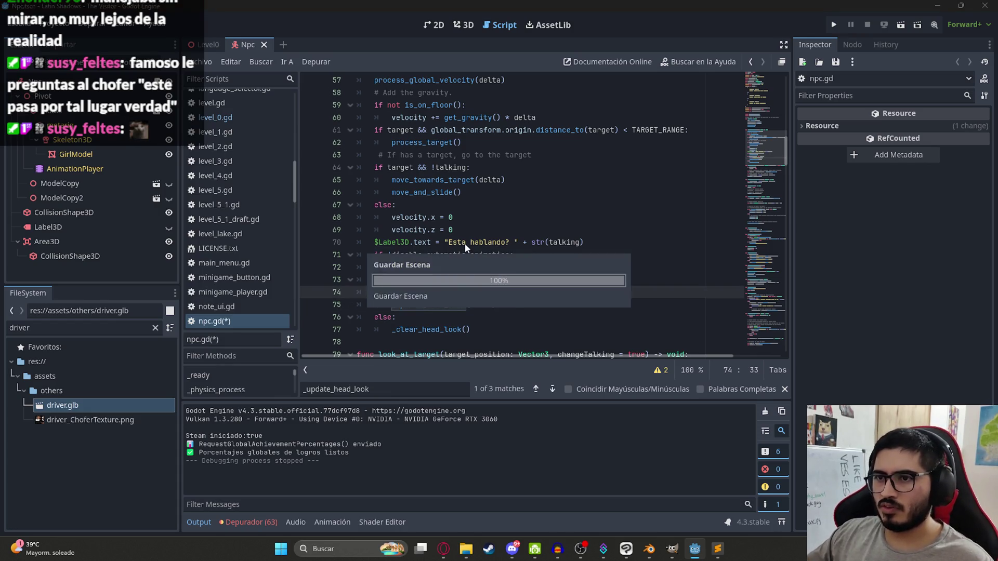
{"action": "left_click", "coordinate": [198, 45]}
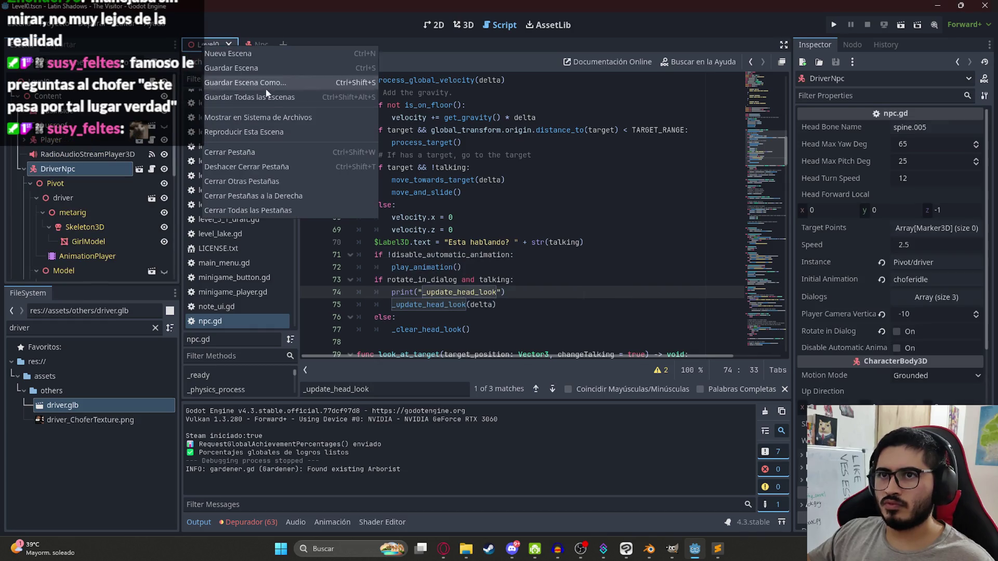
Run the game and switch it to windowed mode at 1280x720 resolution.
{"action": "key", "text": "F6"}
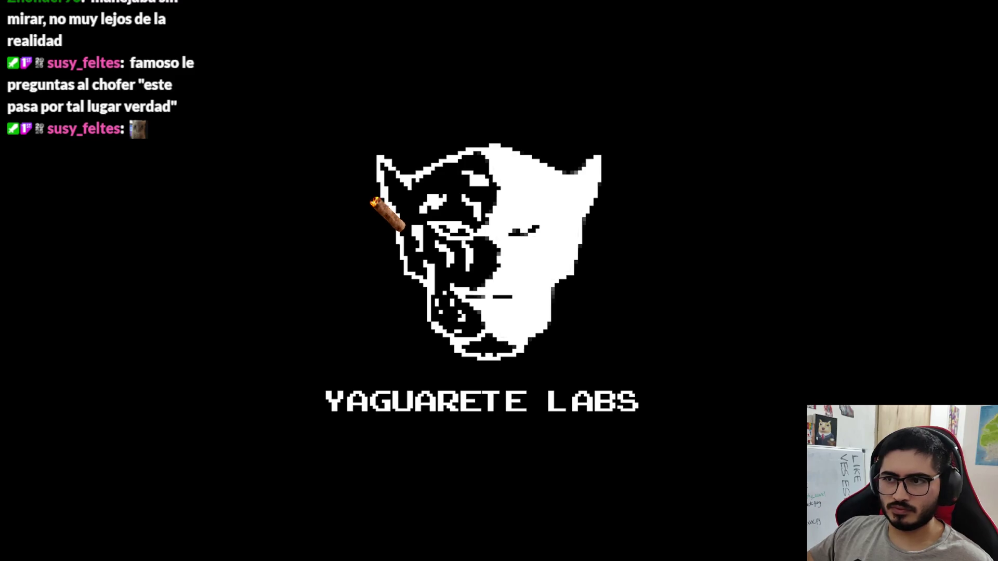
{"action": "key", "text": "Escape"}
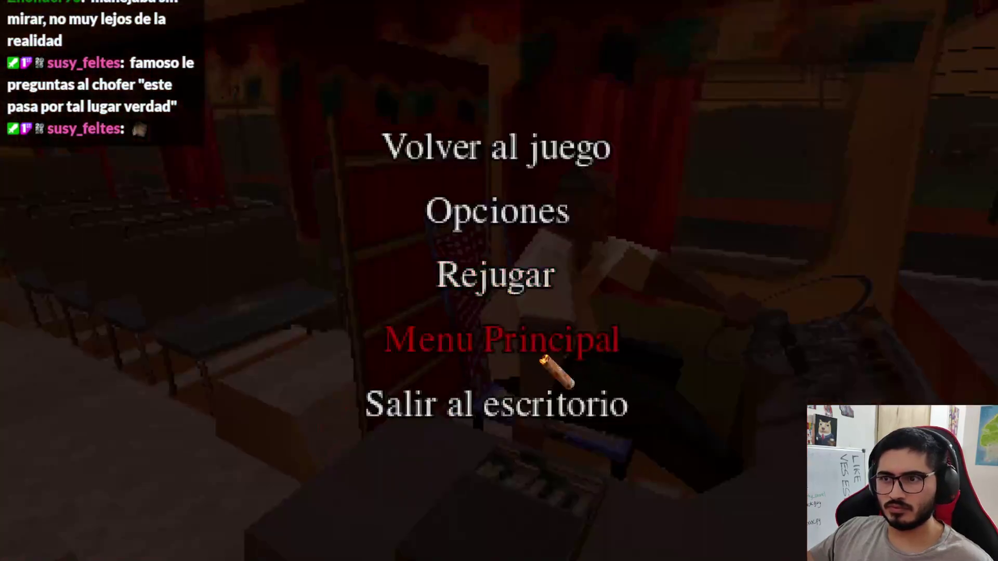
{"action": "left_click", "coordinate": [503, 226]}
{"action": "left_click", "coordinate": [263, 188]}
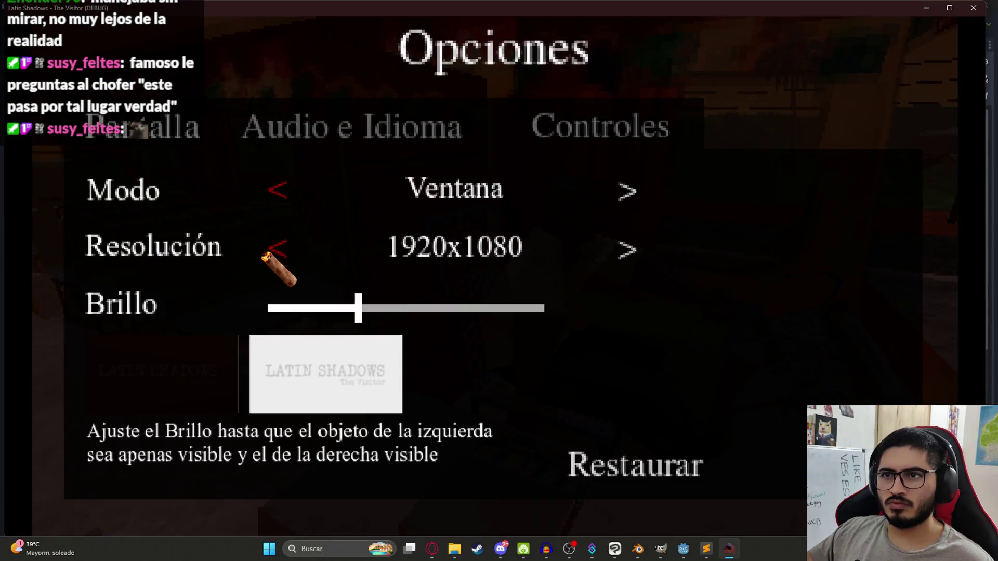
{"action": "left_click", "coordinate": [301, 257]}
{"action": "left_click", "coordinate": [327, 260]}
{"action": "left_click", "coordinate": [328, 260]}
{"action": "mouse_move", "coordinate": [411, 83]}
{"action": "left_mouse_down"}
{"action": "mouse_move", "coordinate": [341, 13]}
{"action": "mouse_move", "coordinate": [396, 19]}
{"action": "left_mouse_up"}
{"action": "left_click", "coordinate": [735, 345]}
{"action": "left_click", "coordinate": [437, 123]}
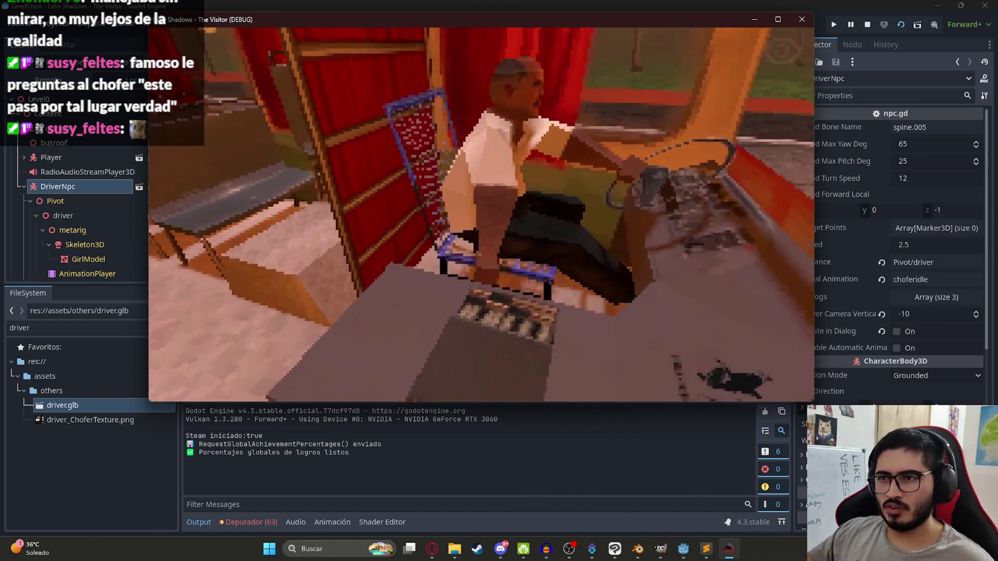
Talk through the driver's "Hola, ¿Cómo estás extraño?" greeting, then stop the game.
{"action": "key", "text": "e"}
{"action": "key", "text": "e"}
{"action": "key", "text": "e"}
{"action": "key", "text": "e"}
{"action": "key", "text": "e"}
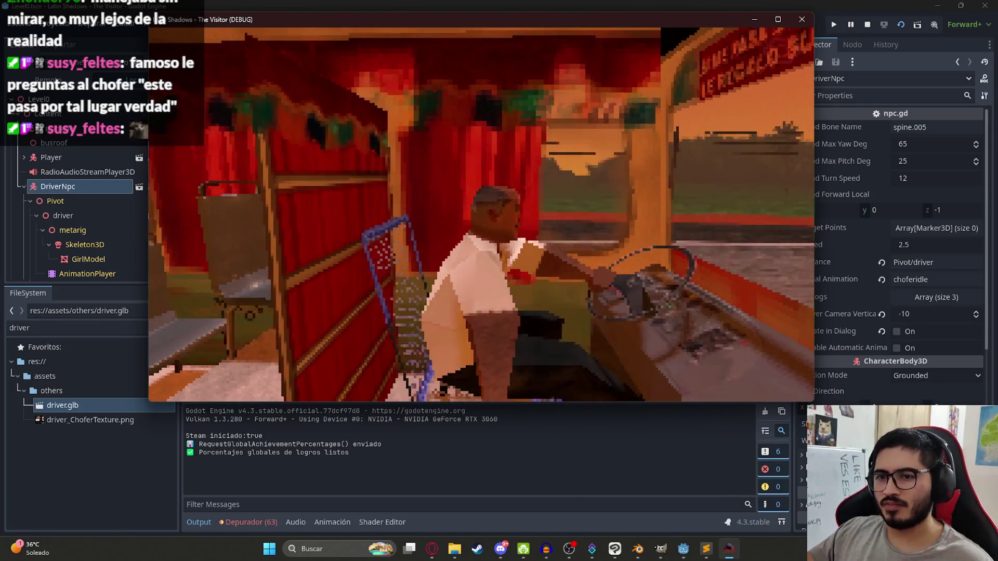
{"action": "key", "text": "e"}
{"action": "key", "text": "F8"}
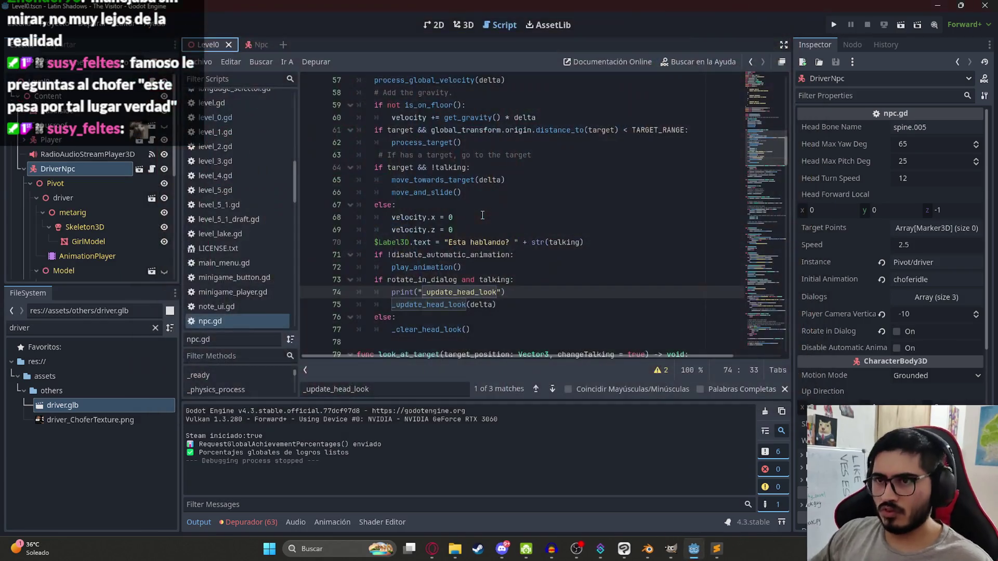
{"action": "scroll", "coordinate": [457, 286], "scroll_direction": "up", "scroll_amount": 3}
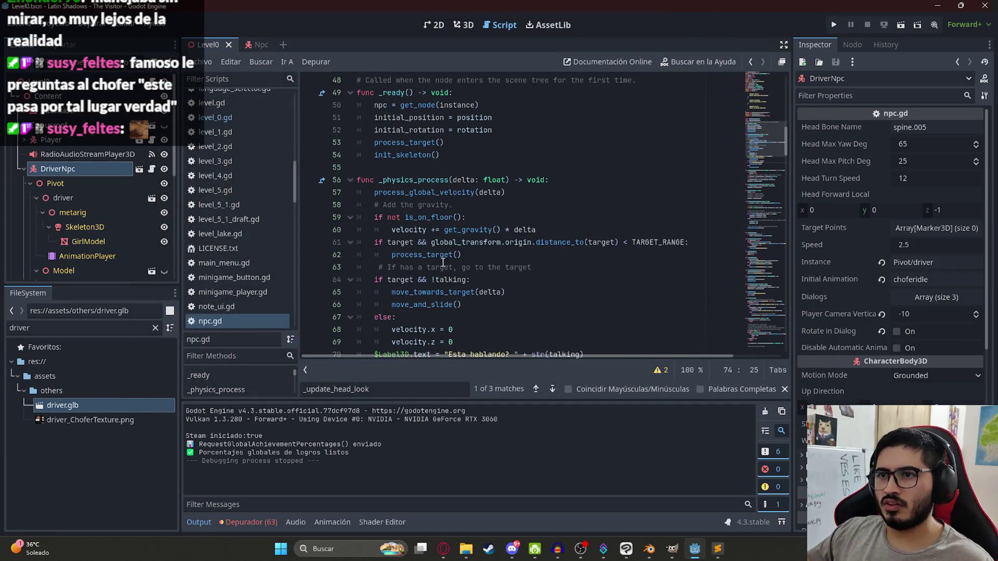
Delete the debug print line in _physics_process.
{"action": "double_click", "coordinate": [392, 193]}
{"action": "scroll", "coordinate": [400, 200], "scroll_direction": "down", "scroll_amount": 3}
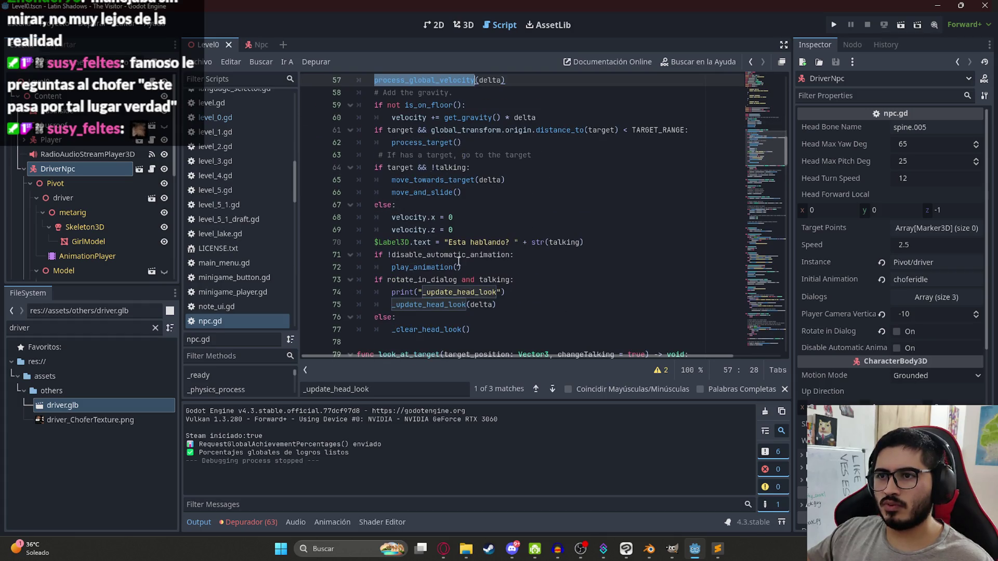
{"action": "left_click", "coordinate": [505, 292]}
{"action": "left_click_drag", "start_coordinate": [506, 291], "coordinate": [339, 291]}
{"action": "key", "text": "BackSpace"}
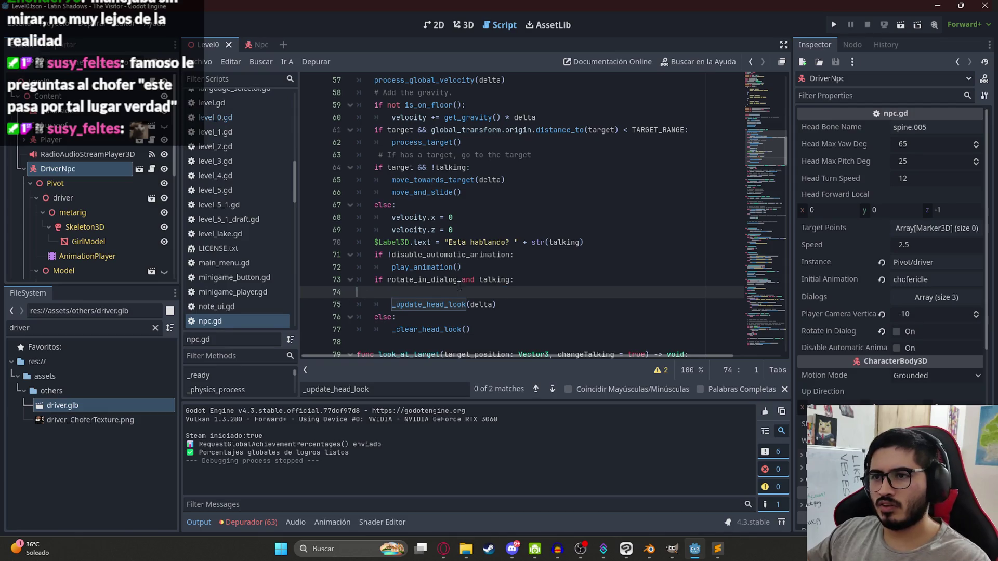
{"action": "key", "text": "BackSpace"}
Add a rotate_in_dialog debug line after play_animation() and save the script.
{"action": "left_click", "coordinate": [483, 266]}
{"action": "key", "text": "Return"}
{"action": "type", "text": "print("}
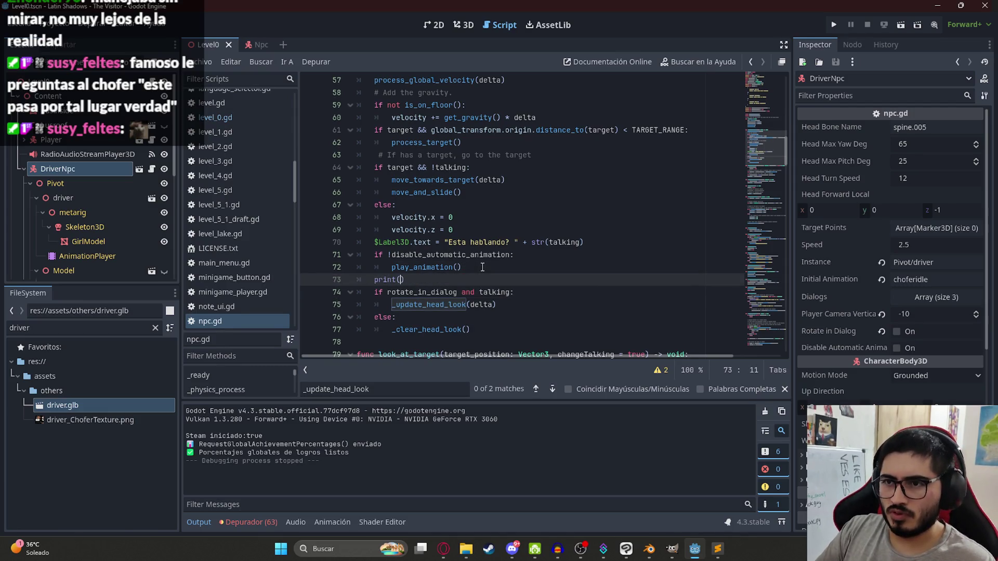
{"action": "type", "text": "rot"}
{"action": "type", "text": "_in)"}
{"action": "key", "text": "Return"}
{"action": "key", "text": "ctrl+s"}
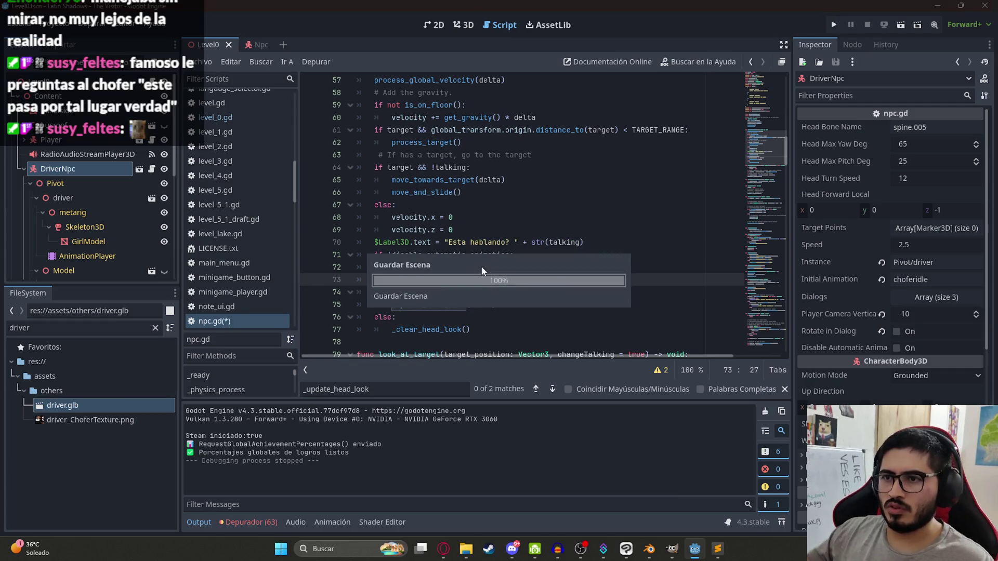
Remove the print(rotate_in_dialog, talking) debug line.
{"action": "right_click", "coordinate": [203, 46]}
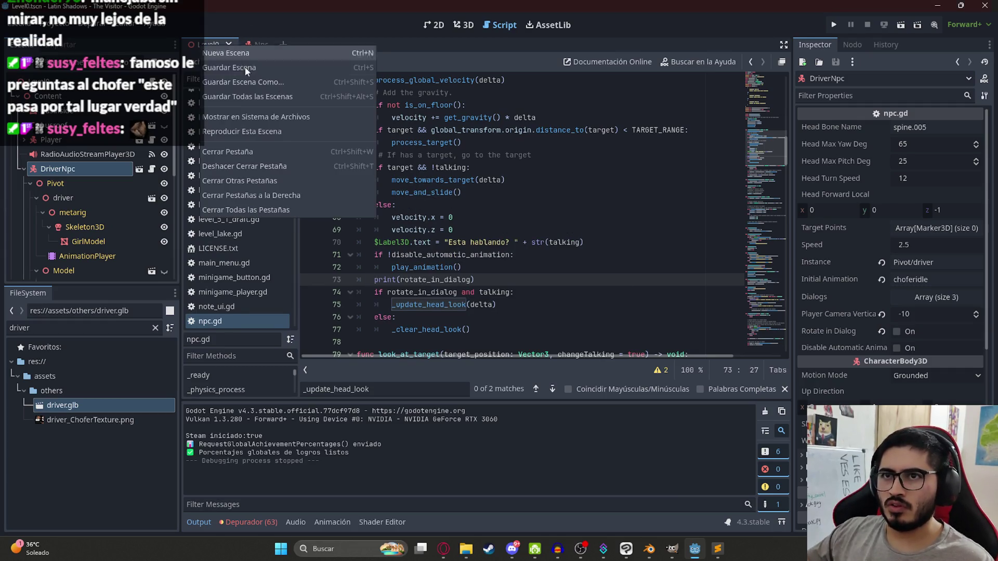
{"action": "left_click", "coordinate": [514, 280]}
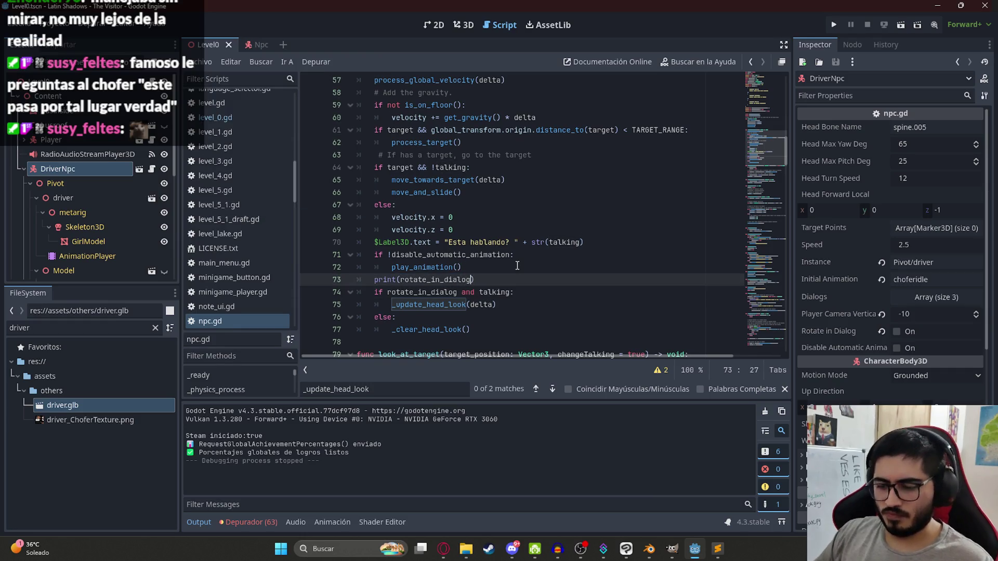
{"action": "type", "text": ", talking"}
{"action": "left_click", "coordinate": [479, 242]}
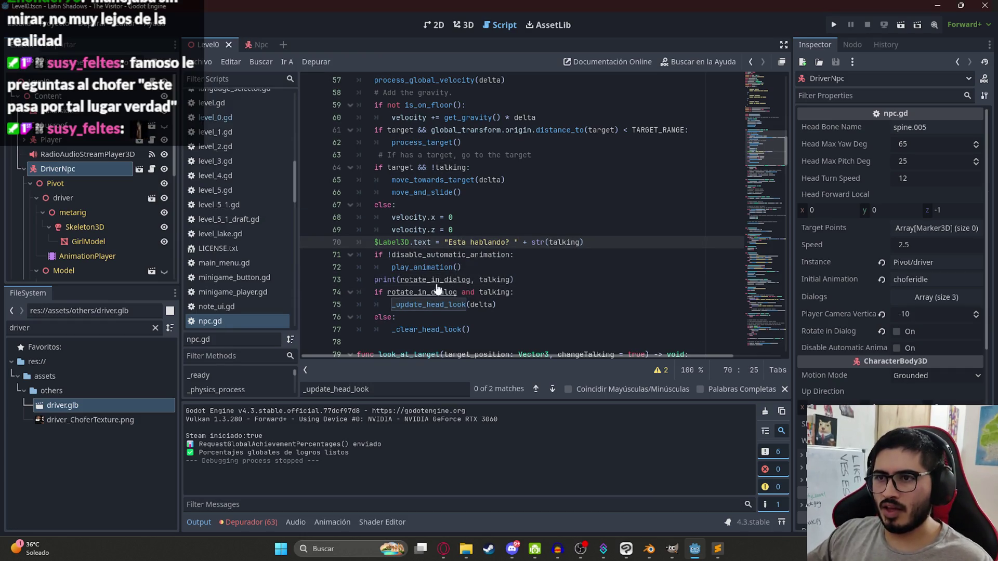
{"action": "left_click", "coordinate": [520, 281]}
{"action": "key", "text": "shift+Home"}
{"action": "key", "text": "BackSpace"}
{"action": "key", "text": "BackSpace"}
Locate the rotate_in_dialog declaration and its use in the line 73 condition.
{"action": "left_click", "coordinate": [429, 279]}
{"action": "left_click", "coordinate": [407, 280], "text": "ctrl"}
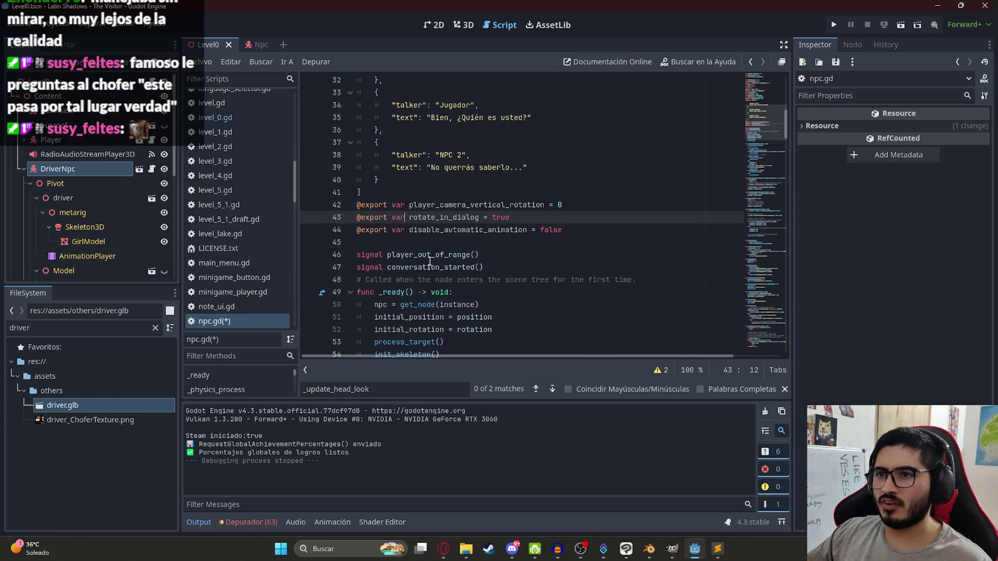
{"action": "double_click", "coordinate": [472, 217]}
{"action": "key", "text": "ctrl+f"}
{"action": "key", "text": "Return"}
{"action": "key", "text": "Return"}
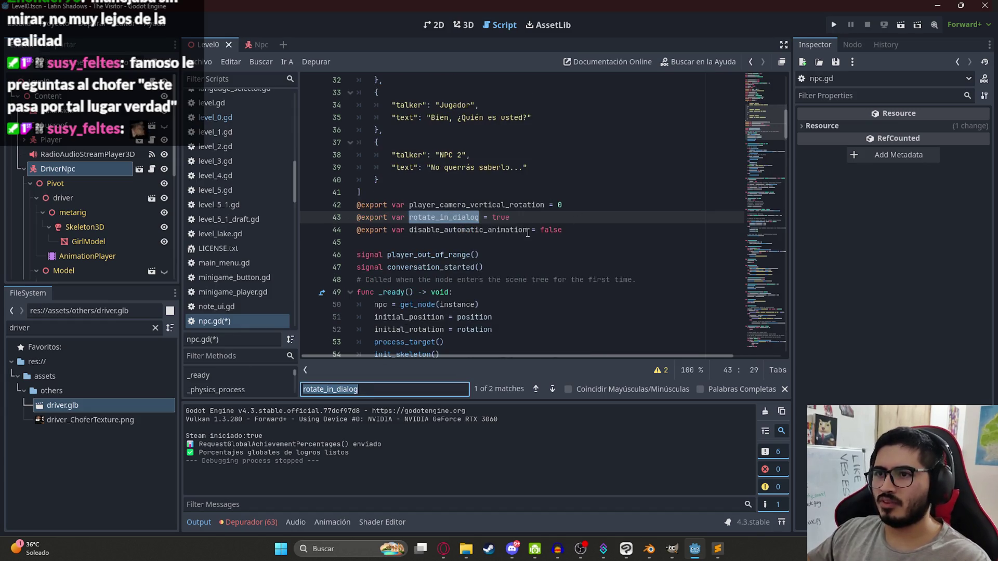
{"action": "key", "text": "Return"}
{"action": "key", "text": "Return"}
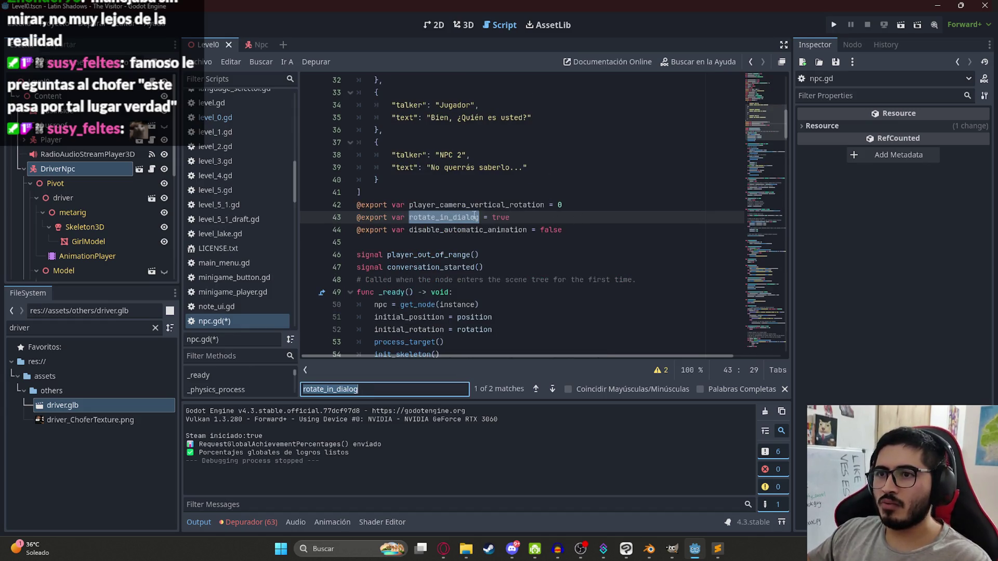
{"action": "scroll", "coordinate": [488, 234], "scroll_direction": "up", "scroll_amount": 10}
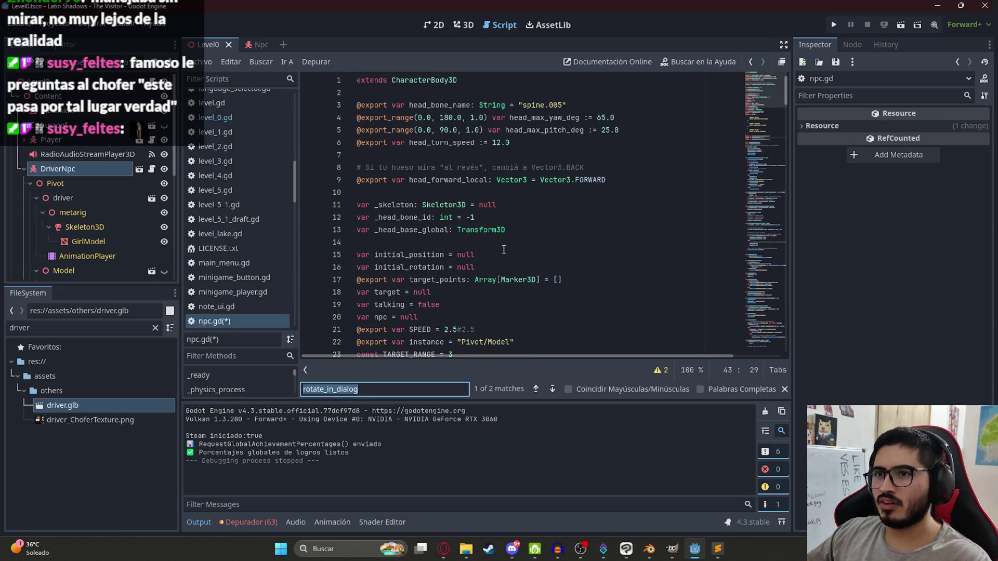
{"action": "key", "text": "Return"}
Reduce line 73 to 'if talking:', save via Archivo > Guardar, and rerun the game.
{"action": "left_click", "coordinate": [478, 217]}
{"action": "left_click_drag", "start_coordinate": [478, 217], "coordinate": [387, 217]}
{"action": "key", "text": "BackSpace"}
{"action": "left_click", "coordinate": [203, 62]}
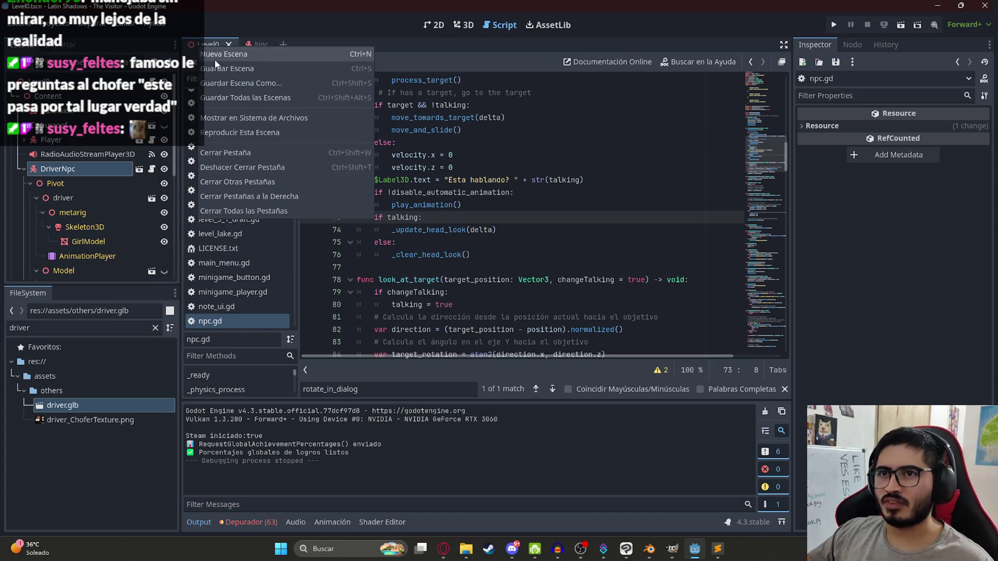
{"action": "left_click", "coordinate": [305, 159]}
{"action": "key", "text": "F5"}
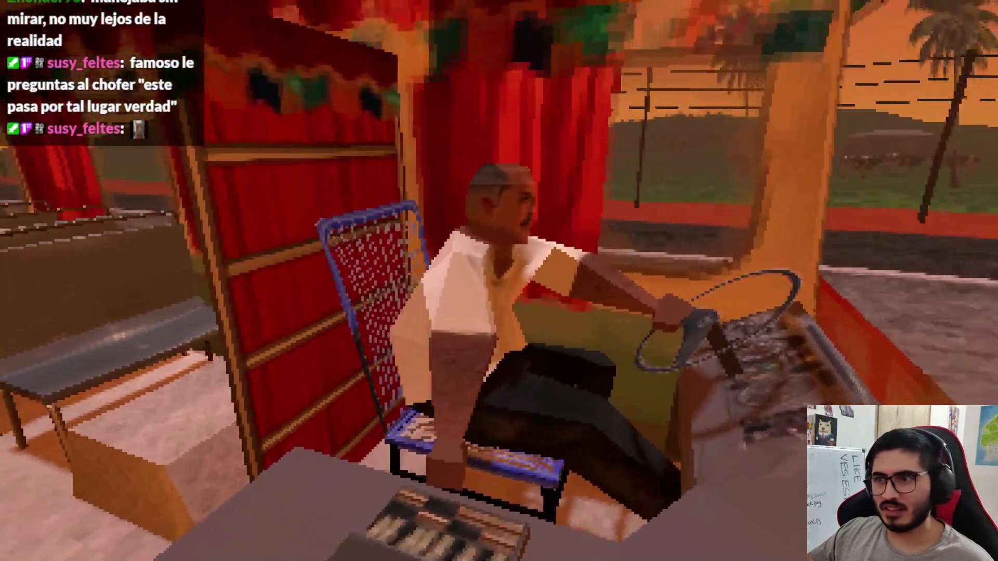
{"action": "key", "text": "space"}
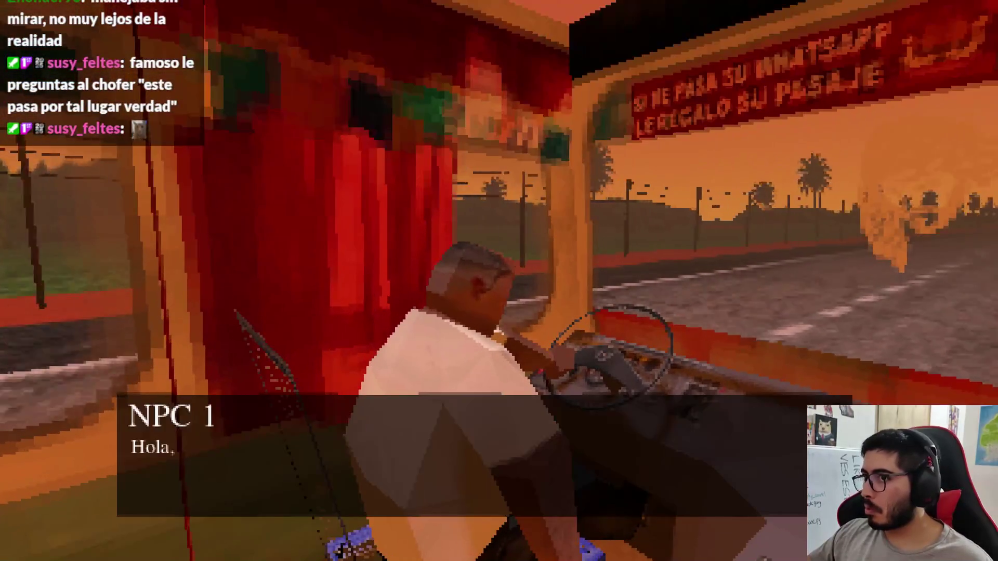
{"action": "key", "text": "Escape"}
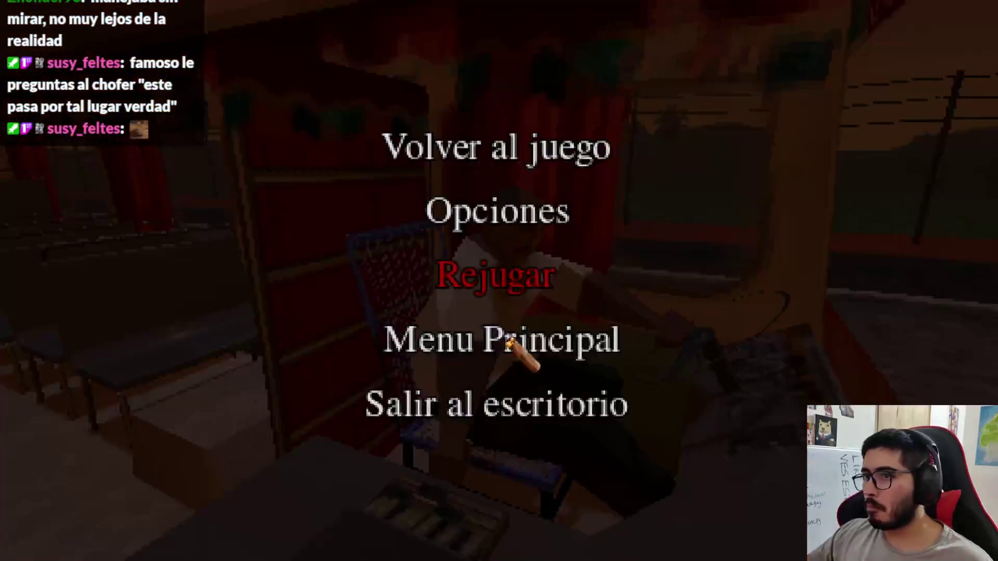
{"action": "key", "text": "F8"}
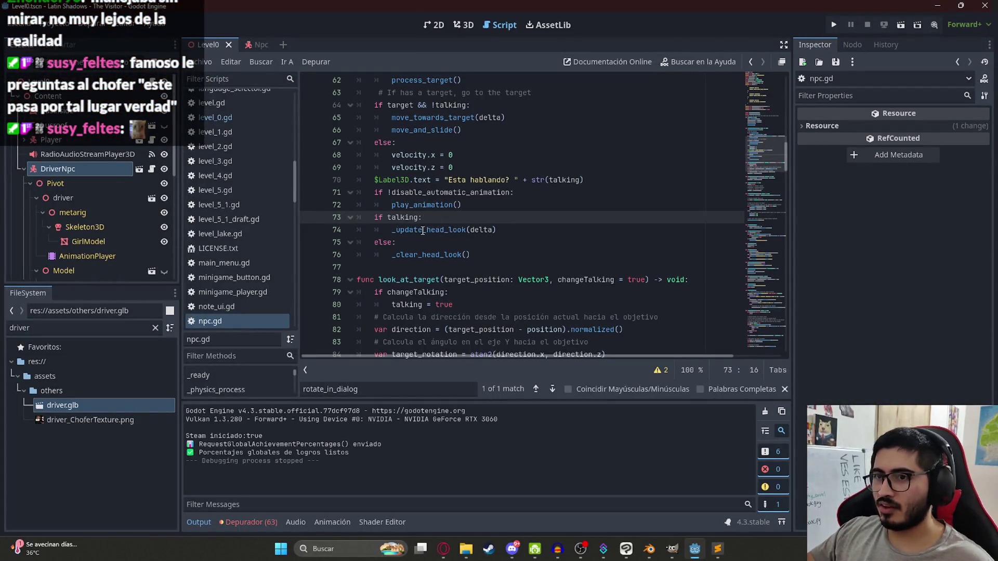
Add print(talking) after play_animation() in npc.gd and save.
{"action": "double_click", "coordinate": [404, 219]}
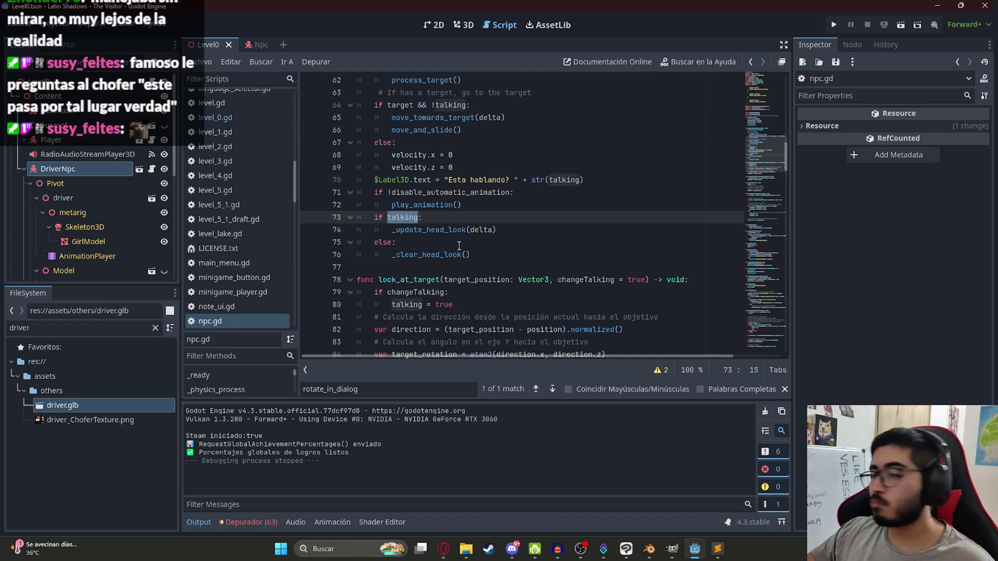
{"action": "left_click", "coordinate": [528, 204]}
{"action": "key", "text": "Return"}
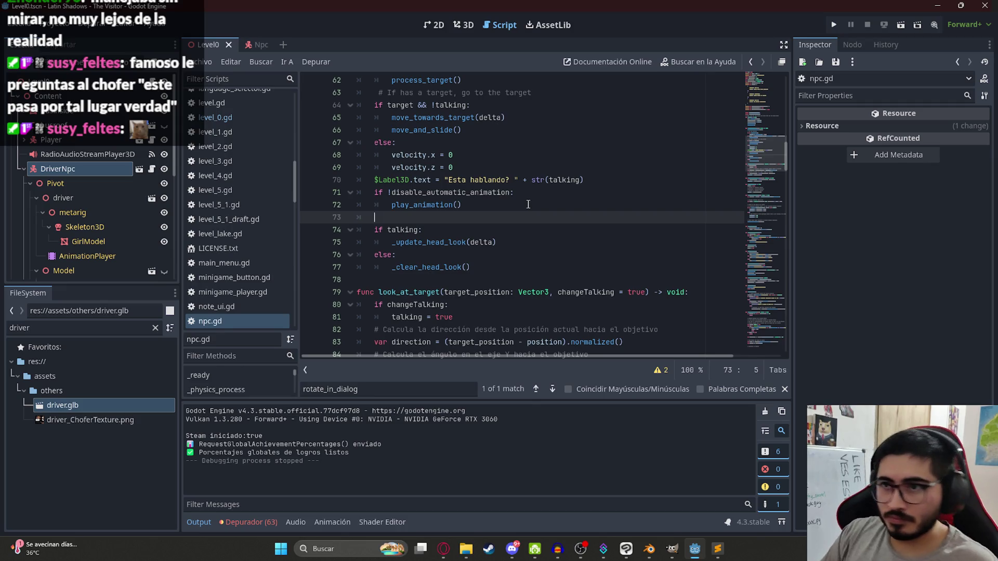
{"action": "type", "text": "print(talking"}
{"action": "key", "text": "ctrl+s"}
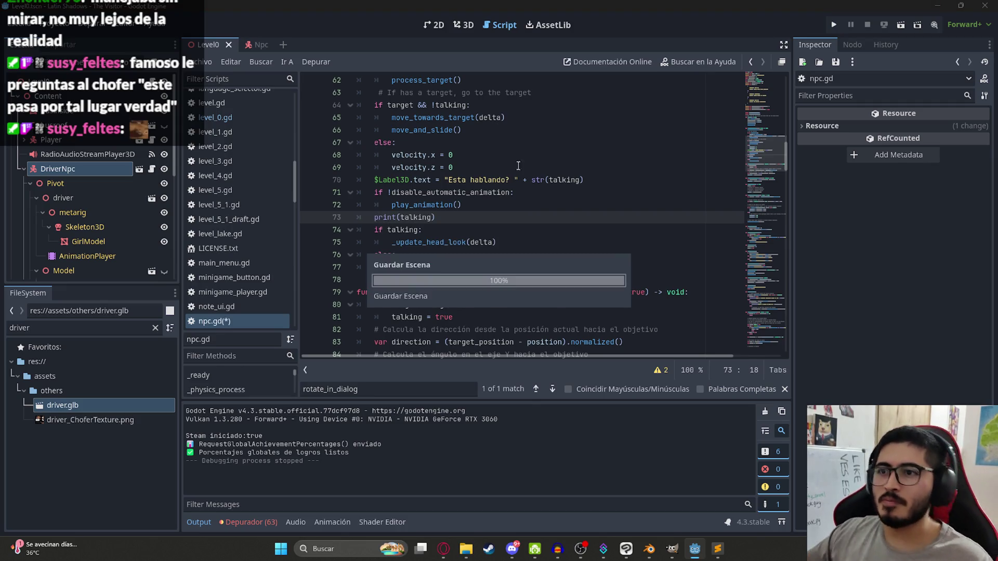
{"action": "left_click", "coordinate": [204, 61]}
Run the game and set it to windowed mode at 1280x720.
{"action": "left_click", "coordinate": [244, 127]}
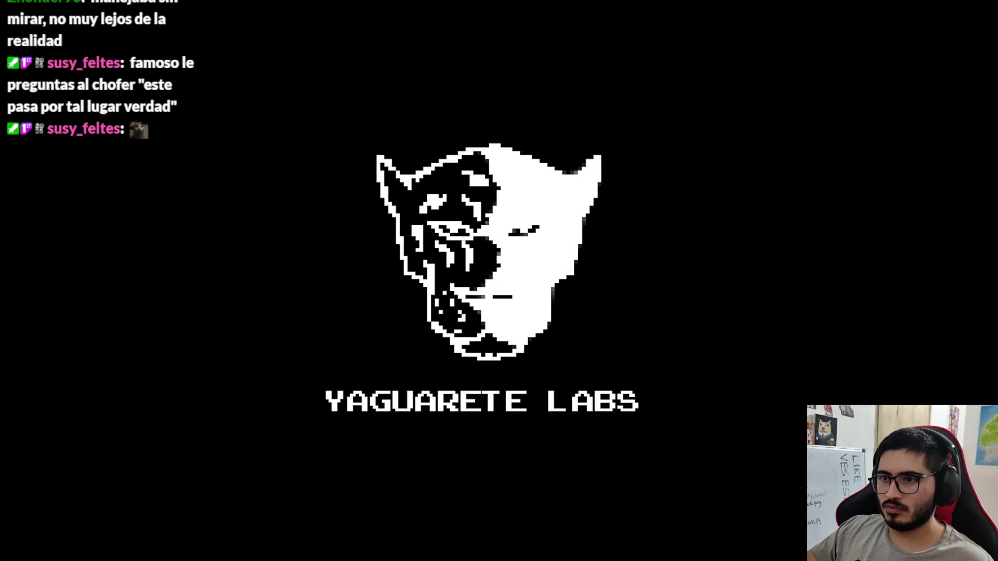
{"action": "key", "text": "Escape"}
{"action": "left_click", "coordinate": [526, 223]}
{"action": "left_click", "coordinate": [642, 189]}
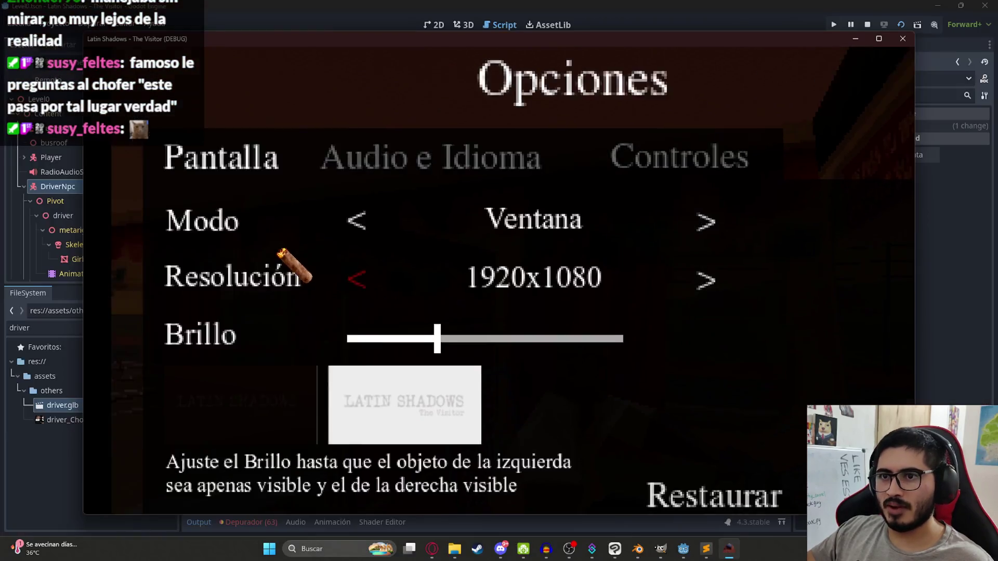
{"action": "left_click", "coordinate": [357, 279]}
{"action": "left_click", "coordinate": [356, 279]}
{"action": "left_click_drag", "start_coordinate": [413, 85], "coordinate": [379, 29]}
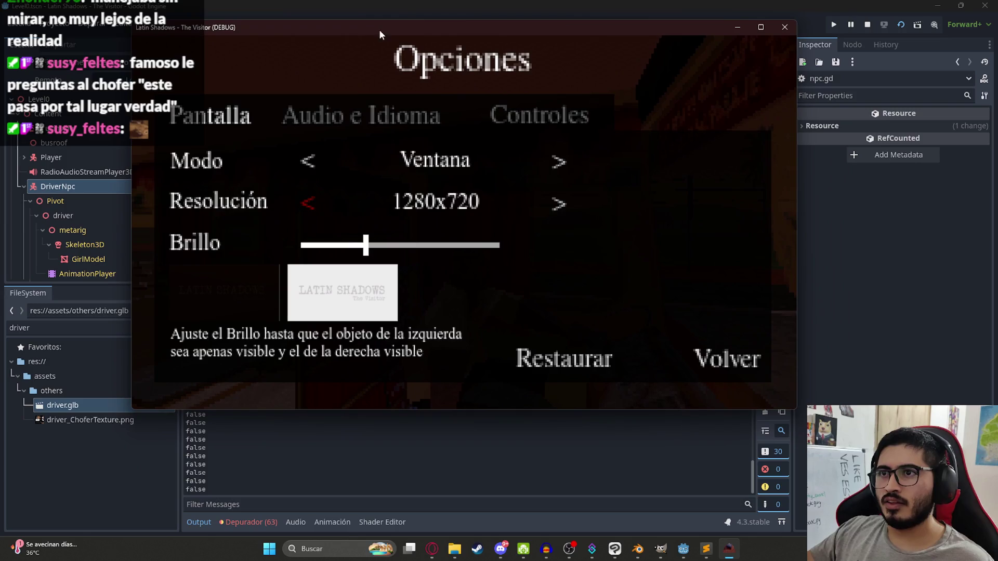
{"action": "left_click", "coordinate": [727, 358]}
{"action": "left_click", "coordinate": [499, 134]}
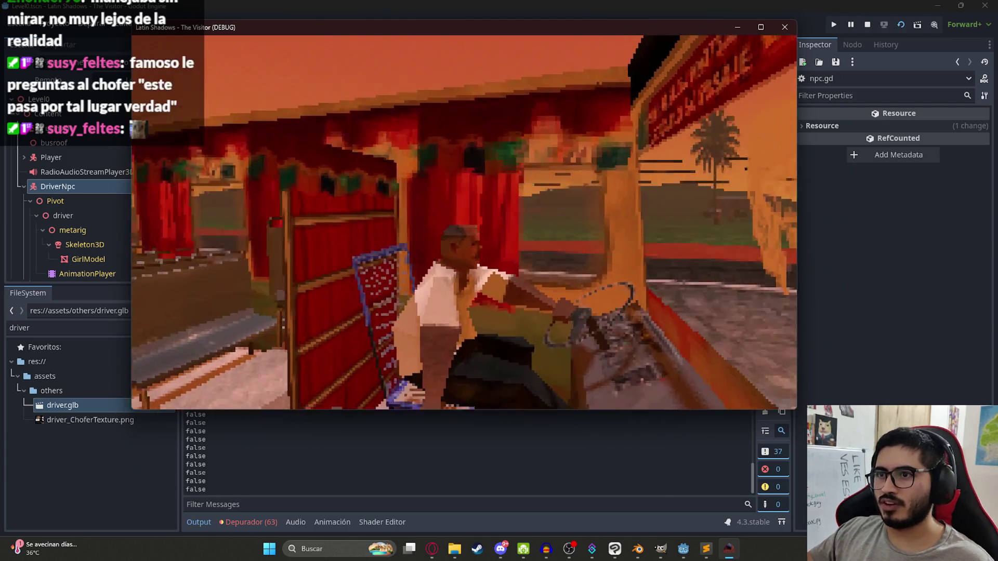
Talk through the driver's dialogue, then close the game and return to the script.
{"action": "key", "text": "e"}
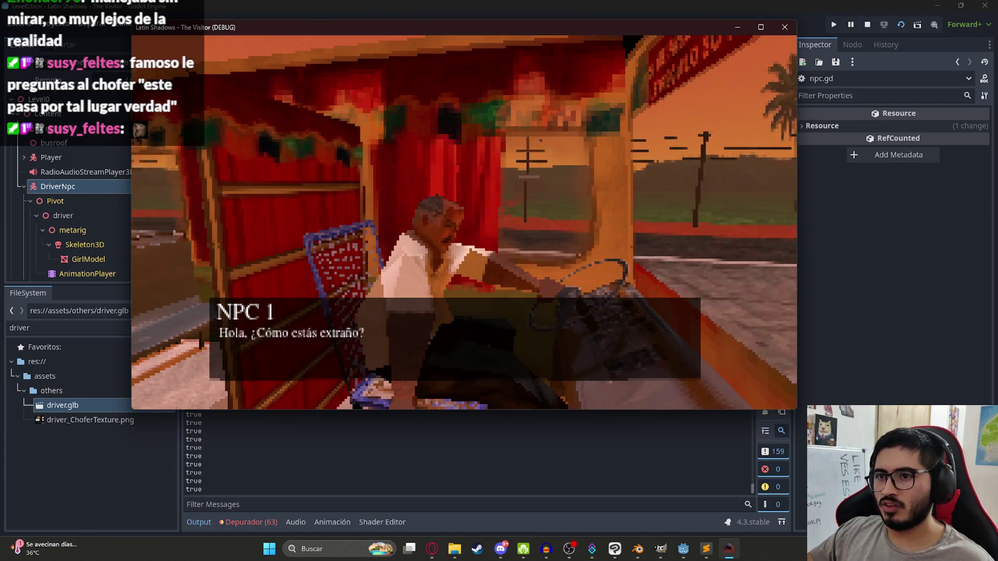
{"action": "key", "text": "e"}
{"action": "key", "text": "e"}
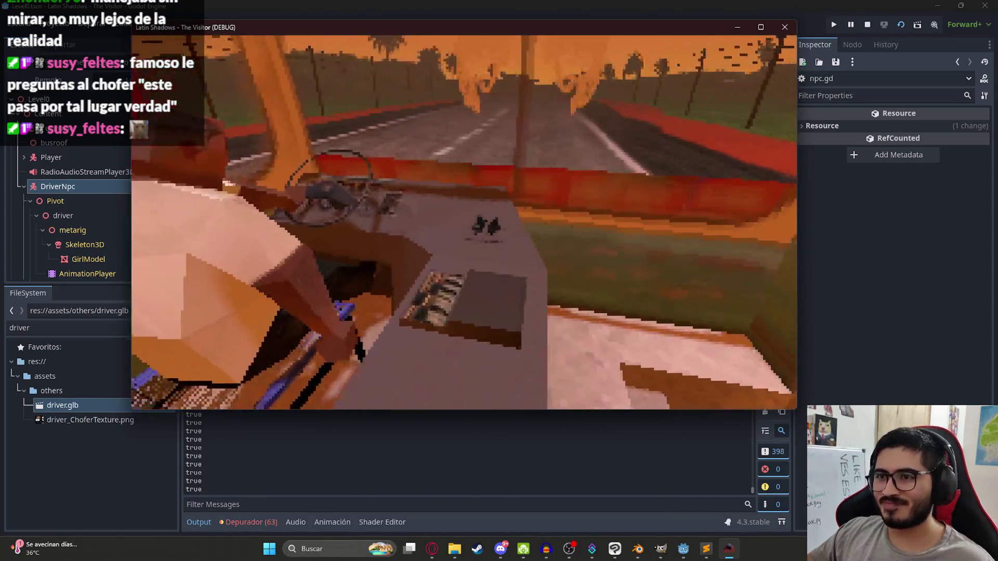
{"action": "key", "text": "Escape"}
{"action": "left_click", "coordinate": [435, 345]}
{"action": "left_click", "coordinate": [314, 218]}
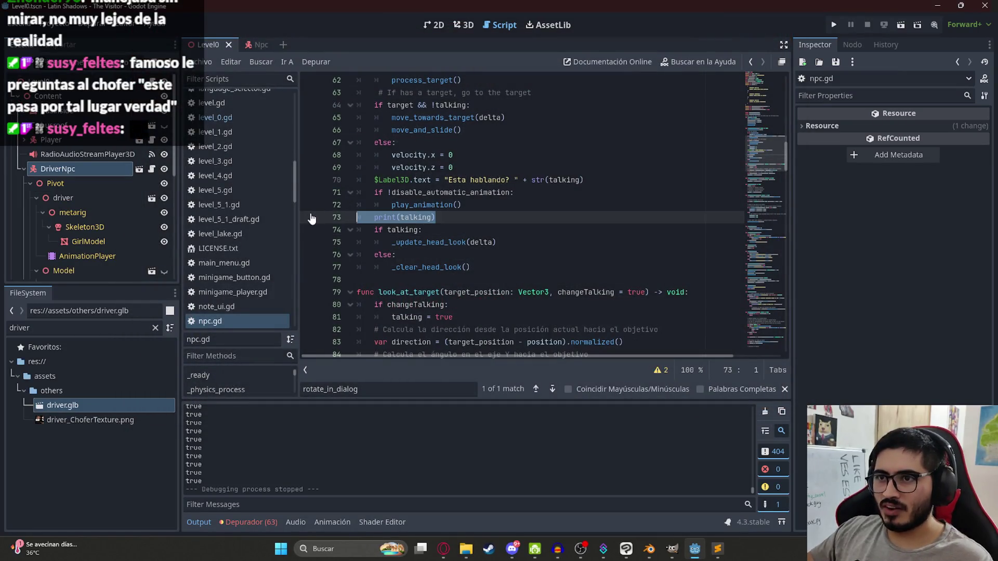
Remove the debug line and search npc.gd for the 'talking = false' matches.
{"action": "key", "text": "BackSpace"}
{"action": "double_click", "coordinate": [402, 217]}
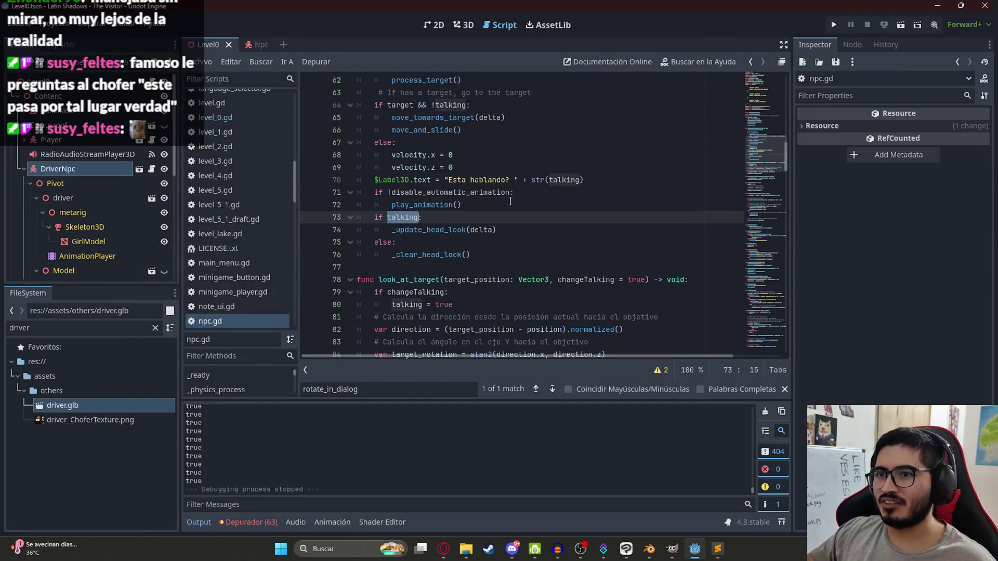
{"action": "key", "text": "ctrl+f"}
{"action": "type", "text": "= false"}
{"action": "key", "text": "Return"}
{"action": "key", "text": "Return"}
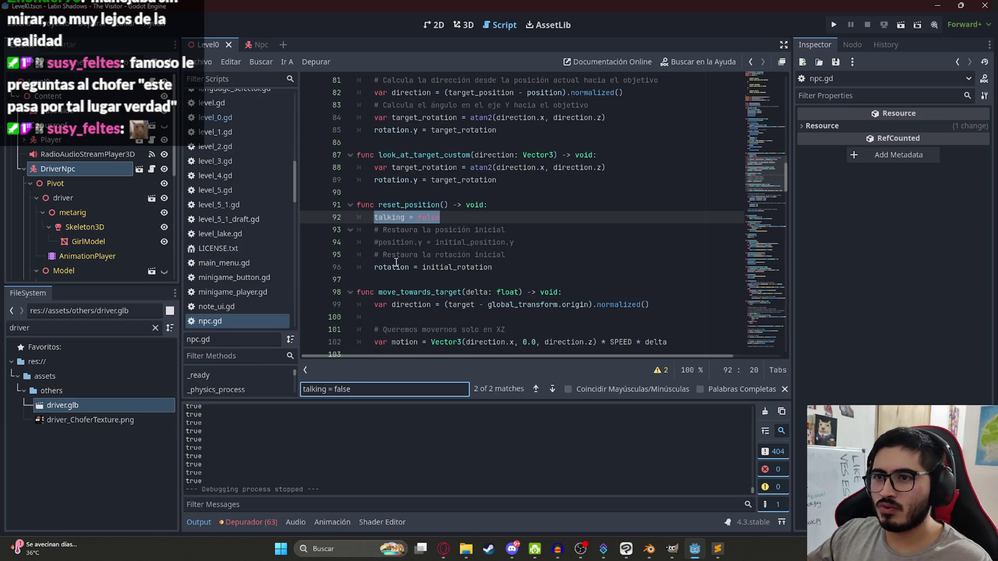
Copy reset_position and search for it in player.gd, opened via the script filter.
{"action": "double_click", "coordinate": [410, 206]}
{"action": "key", "text": "ctrl+c"}
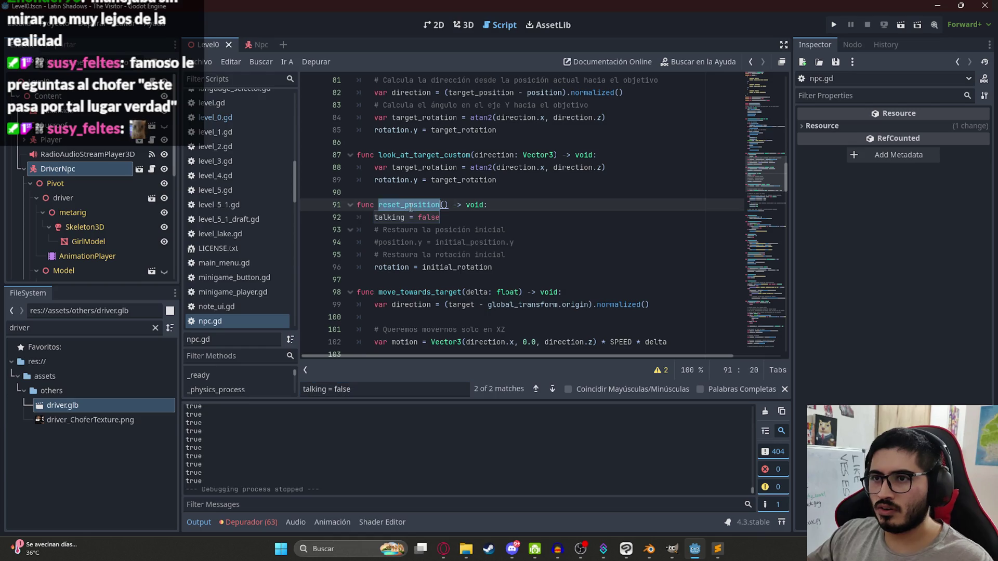
{"action": "left_click", "coordinate": [217, 76]}
{"action": "type", "text": "player"}
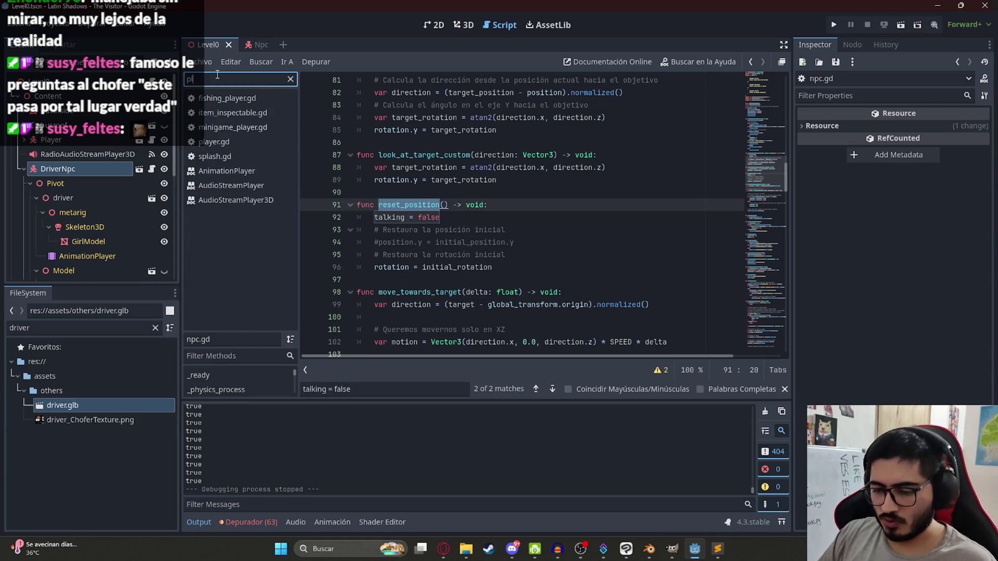
{"action": "key", "text": "Return"}
{"action": "key", "text": "ctrl+f"}
{"action": "key", "text": "ctrl+v"}
Inspect the npc_reference.reset_position call on line 1008, then find reset_position in npc.gd.
{"action": "double_click", "coordinate": [451, 219]}
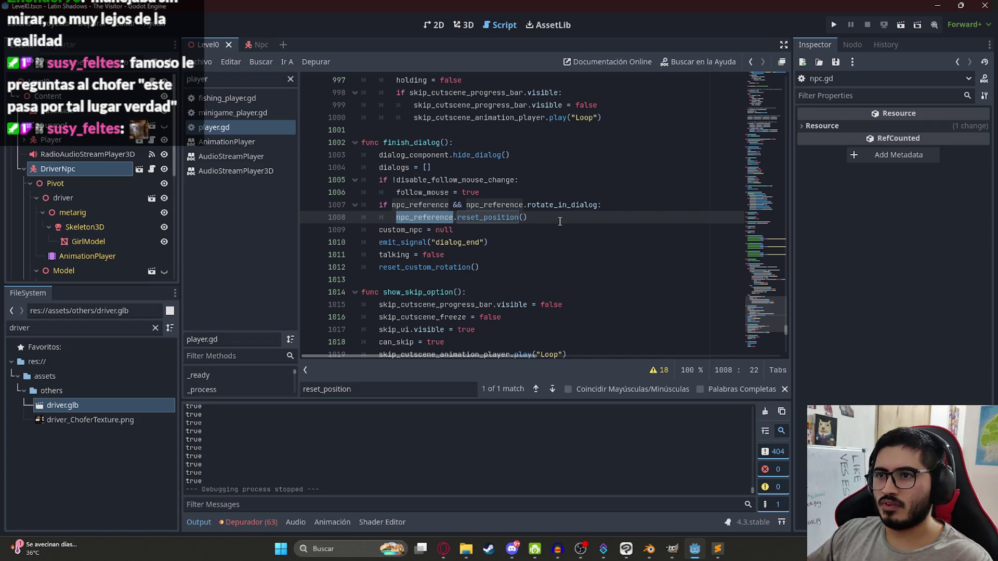
{"action": "left_click", "coordinate": [560, 222]}
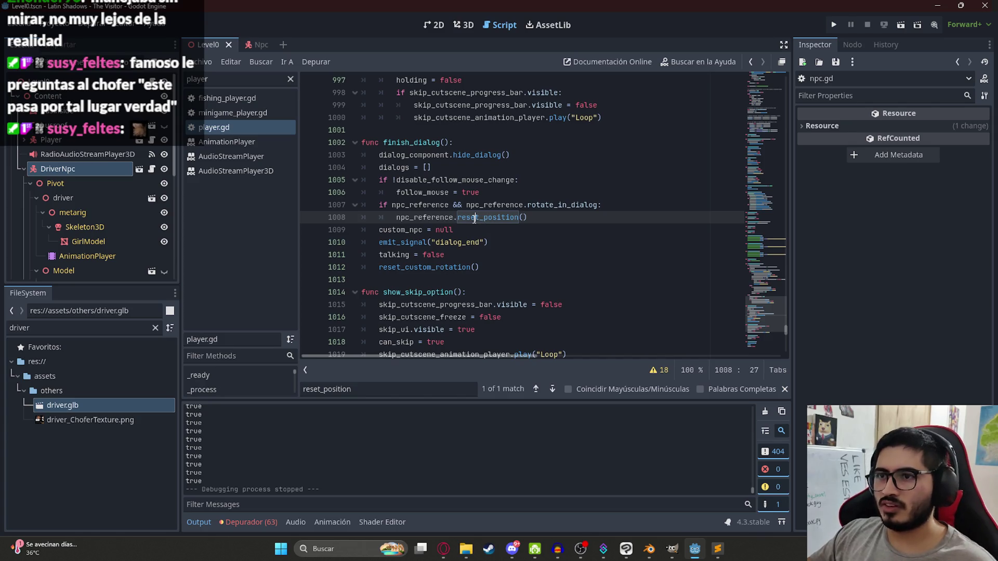
{"action": "double_click", "coordinate": [474, 219]}
{"action": "left_click", "coordinate": [266, 48]}
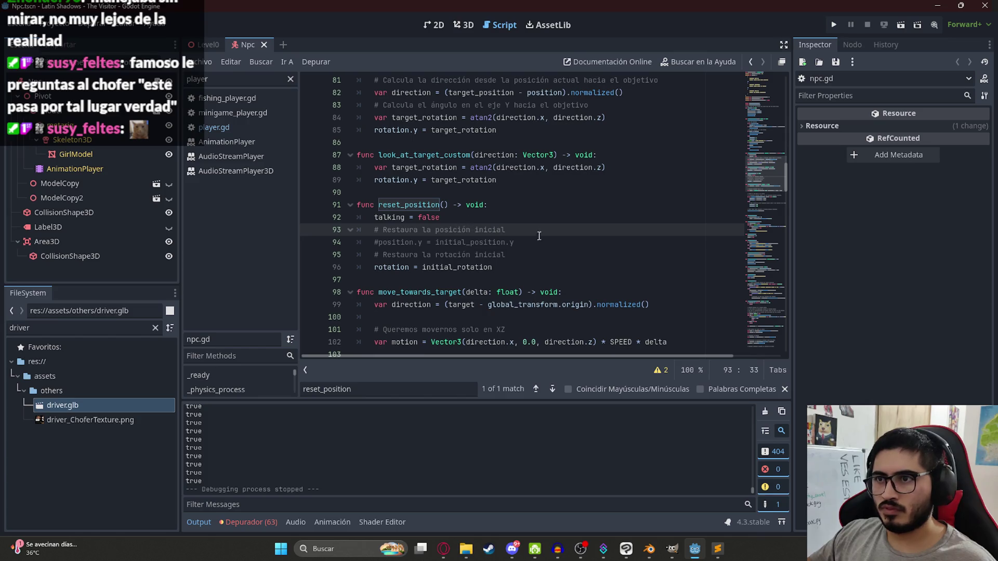
{"action": "left_click", "coordinate": [515, 216]}
{"action": "double_click", "coordinate": [402, 202]}
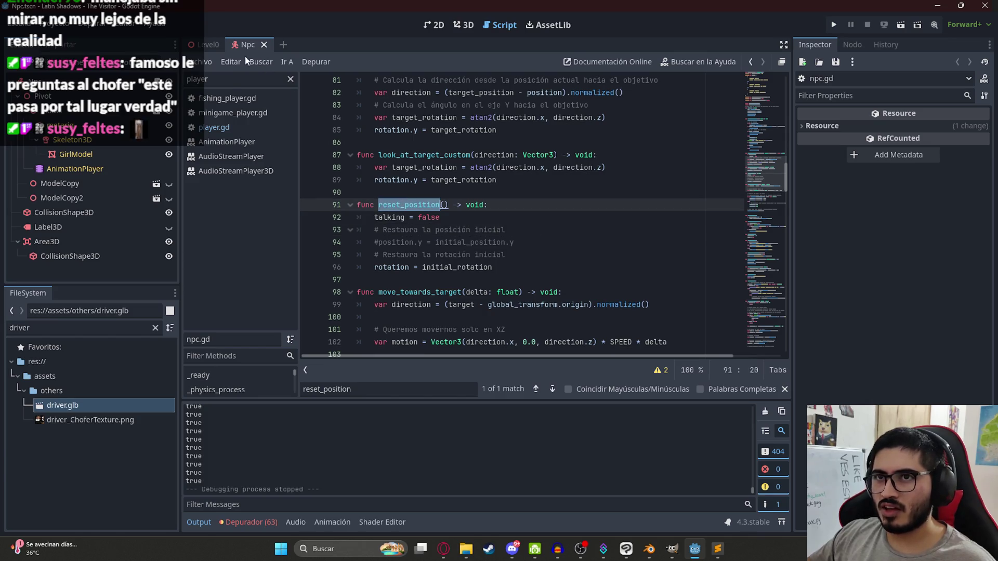
{"action": "scroll", "coordinate": [121, 75], "scroll_direction": "down", "scroll_amount": 2}
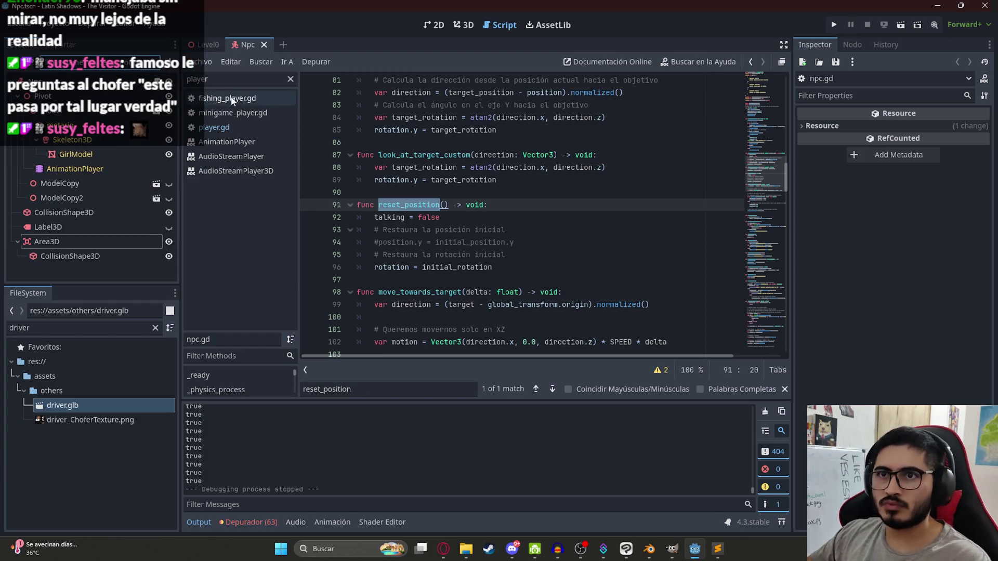
Back in player.gd, search for npc_reference from the rotate_in_dialog check on line 1007.
{"action": "left_click", "coordinate": [229, 125]}
{"action": "left_click", "coordinate": [501, 205]}
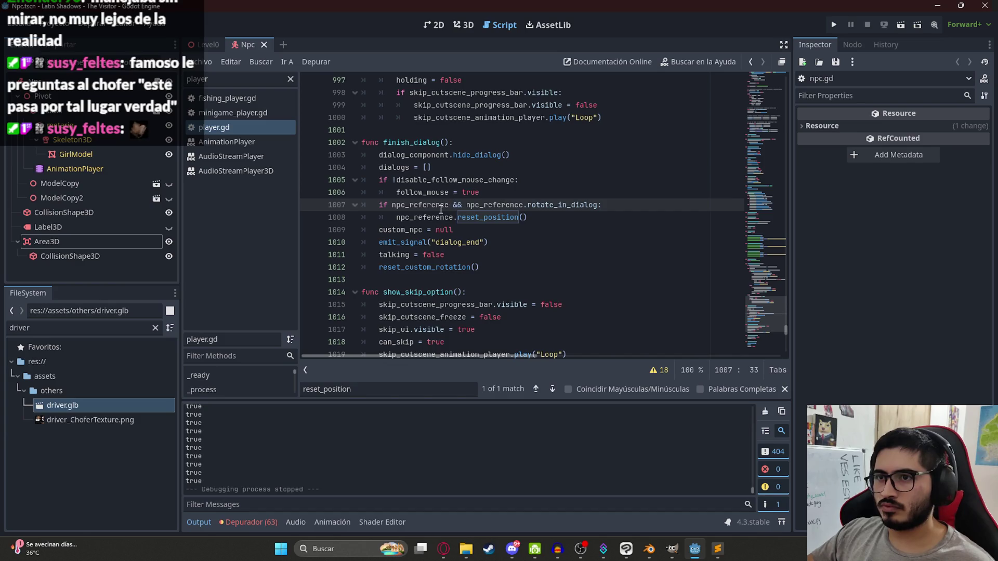
{"action": "double_click", "coordinate": [532, 208]}
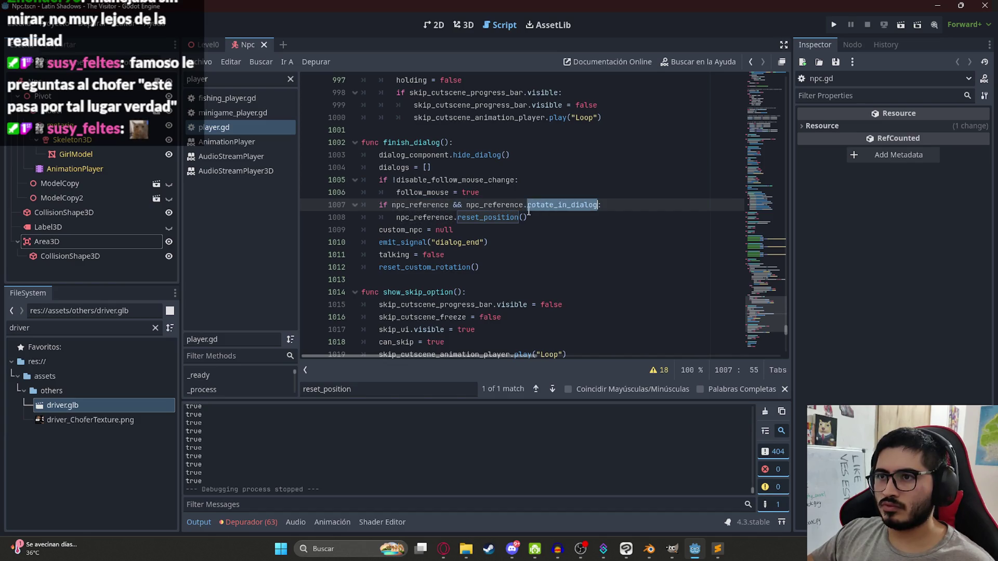
{"action": "double_click", "coordinate": [428, 208]}
{"action": "key", "text": "ctrl+f"}
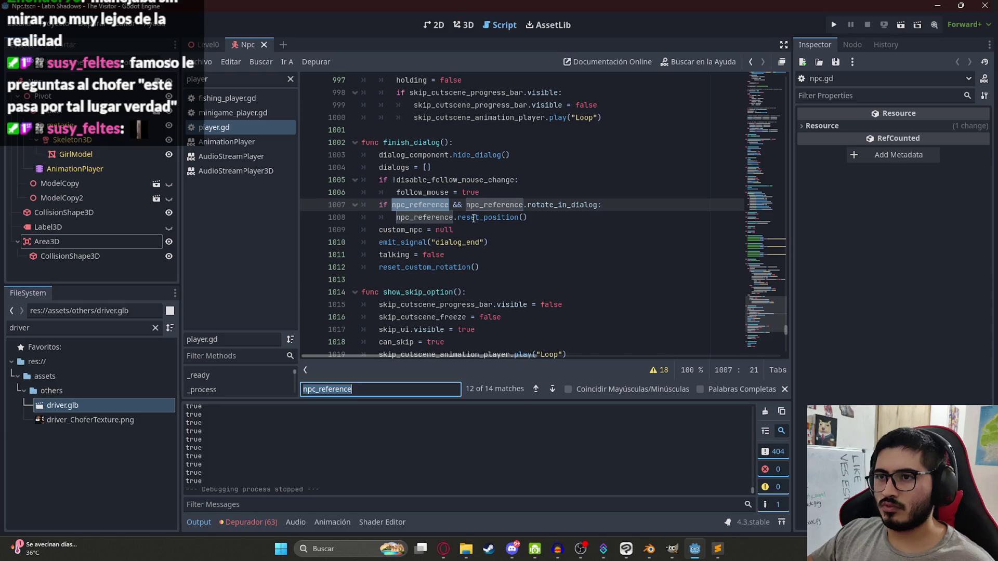
{"action": "key", "text": "Return"}
{"action": "key", "text": "Return"}
{"action": "key", "text": "Return"}
{"action": "key", "text": "Return"}
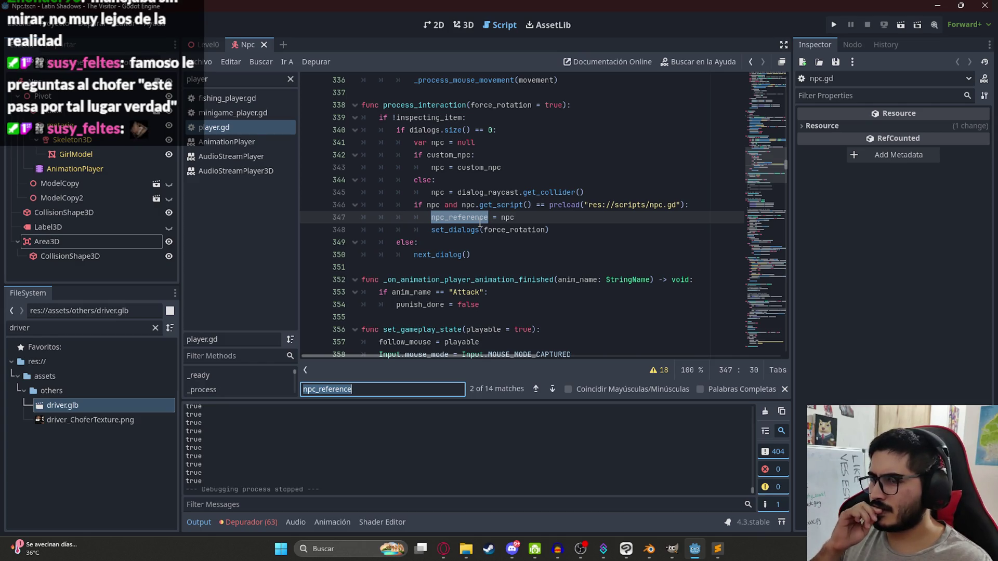
{"action": "key", "text": "Return"}
{"action": "key", "text": "Return"}
{"action": "key", "text": "Return"}
{"action": "key", "text": "Return"}
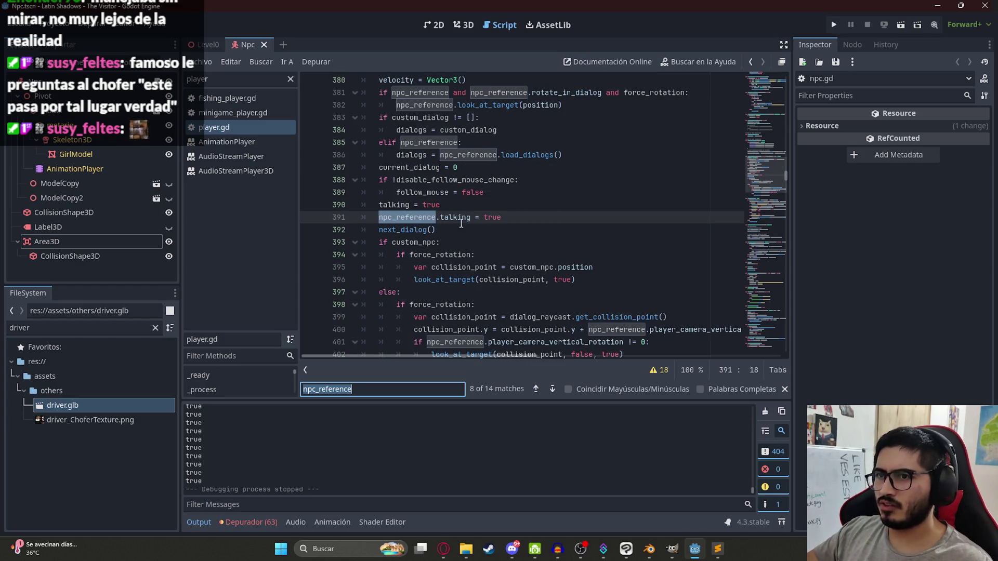
Step through the remaining npc_reference matches down to lines 1005–1006.
{"action": "scroll", "coordinate": [427, 229], "scroll_direction": "down", "scroll_amount": 3}
{"action": "scroll", "coordinate": [467, 242], "scroll_direction": "up", "scroll_amount": 5}
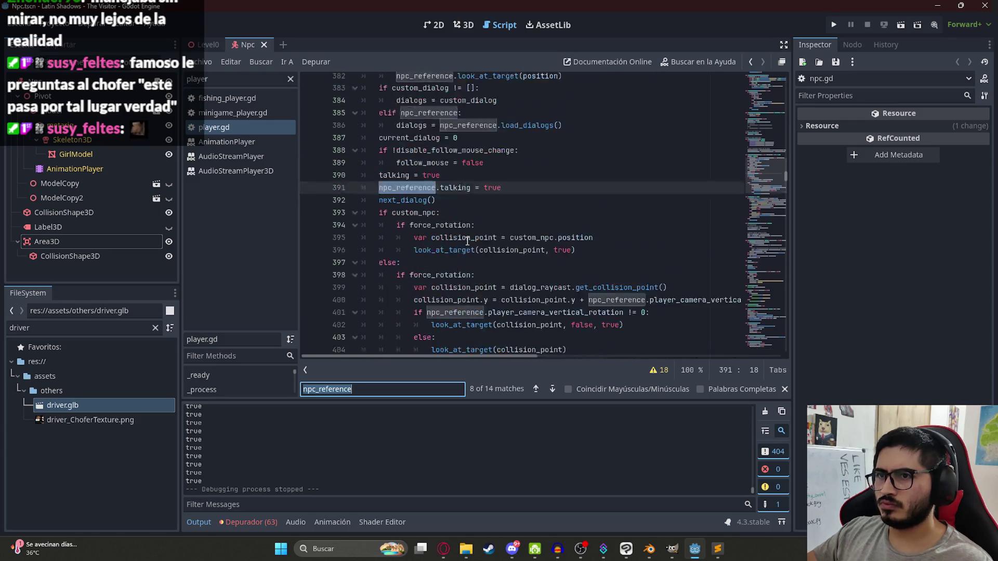
{"action": "key", "text": "Return"}
{"action": "key", "text": "Return"}
{"action": "key", "text": "Return"}
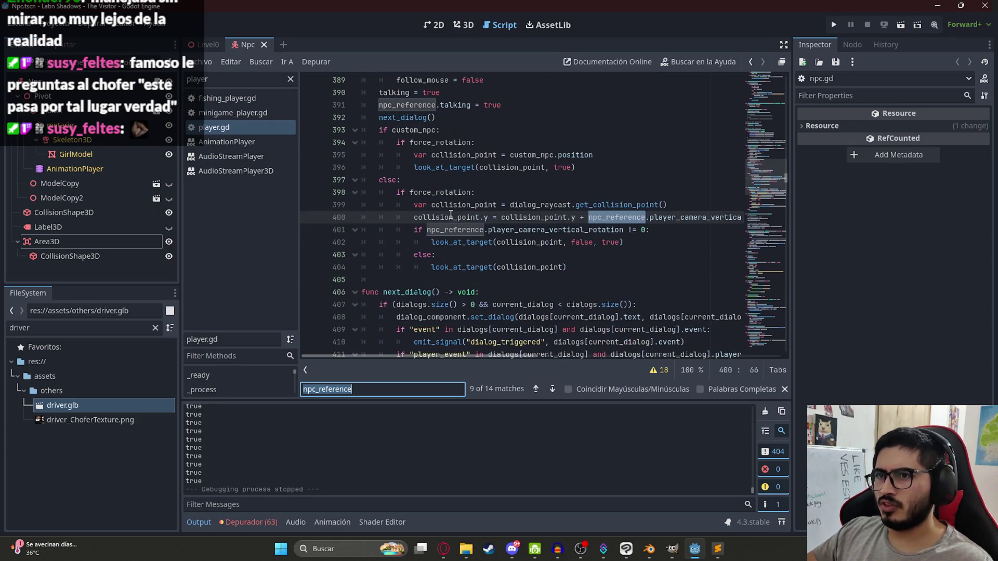
{"action": "key", "text": "Return"}
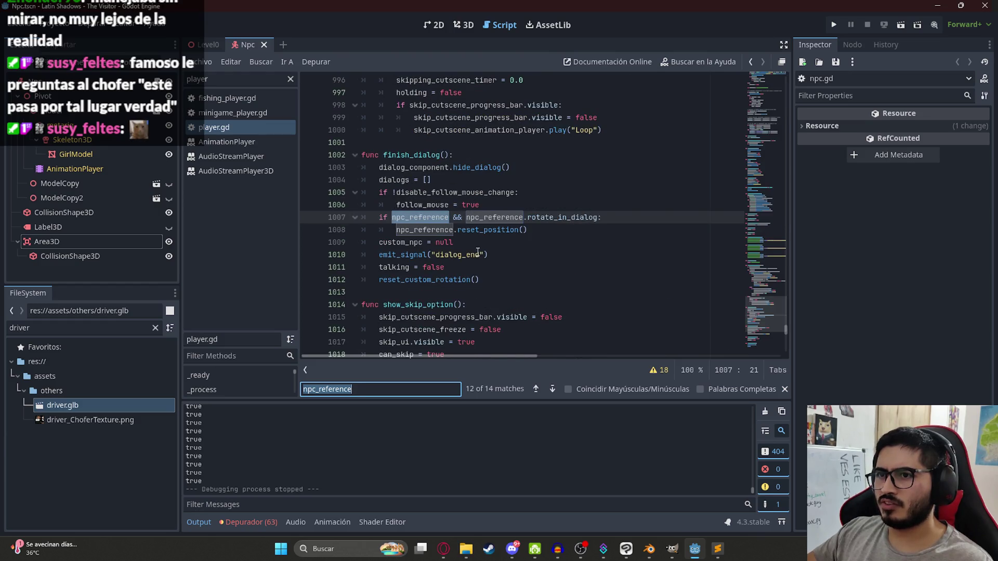
{"action": "key", "text": "Return"}
{"action": "key", "text": "Return"}
{"action": "left_click", "coordinate": [525, 182]}
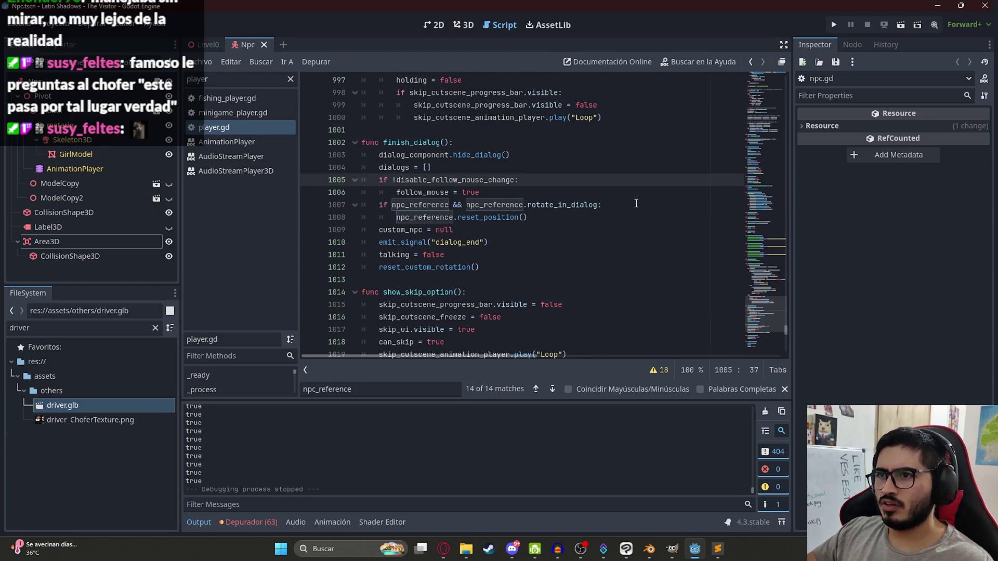
{"action": "key", "text": "Down"}
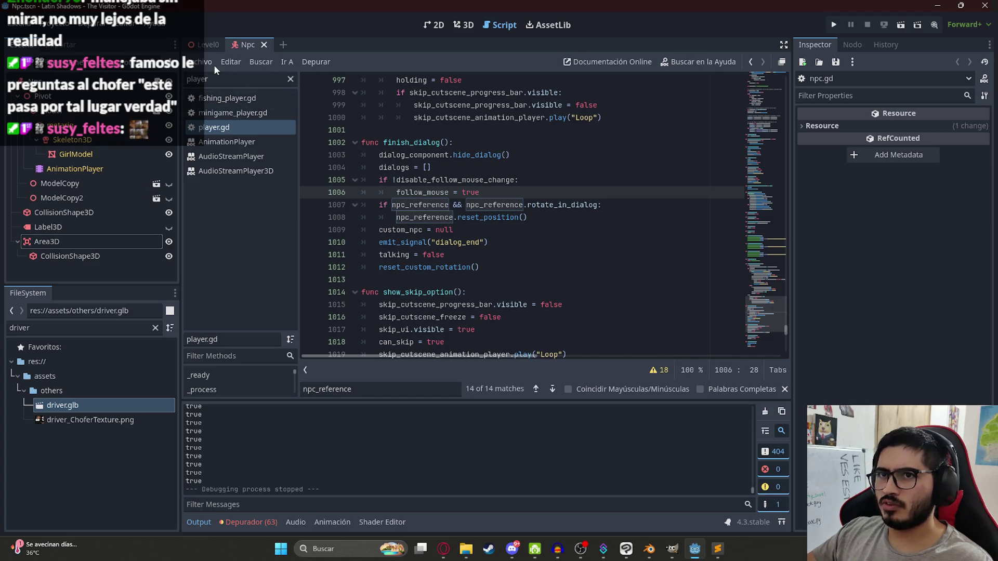
Retype a commented-out print(talking) on line 73 of npc.gd, save, and search for talking.
{"action": "left_click", "coordinate": [499, 218], "text": "ctrl"}
{"action": "key", "text": "ctrl+z"}
{"action": "key", "text": "ctrl+z"}
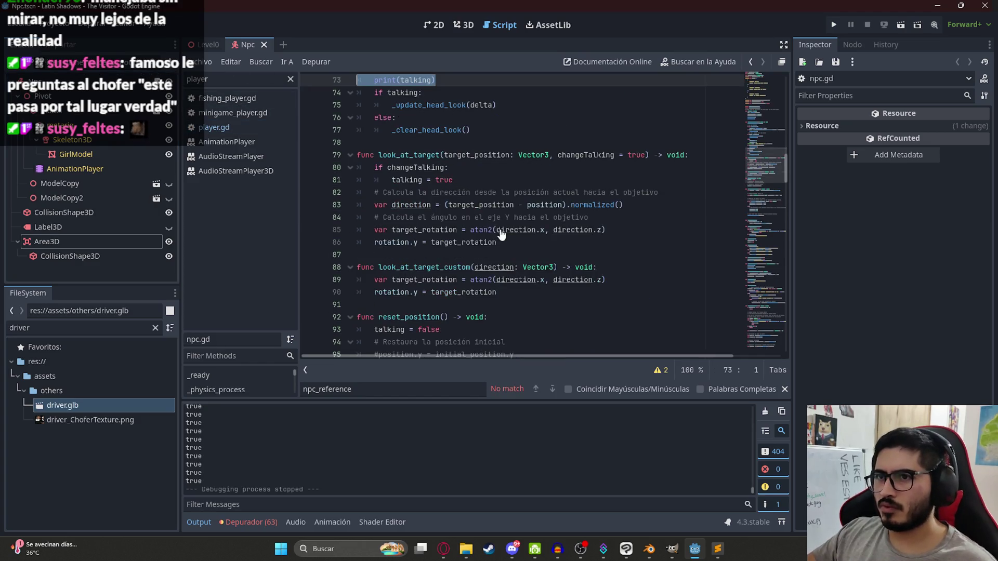
{"action": "scroll", "coordinate": [509, 210], "scroll_direction": "up", "scroll_amount": 1}
{"action": "key", "text": "BackSpace"}
{"action": "type", "text": "o"}
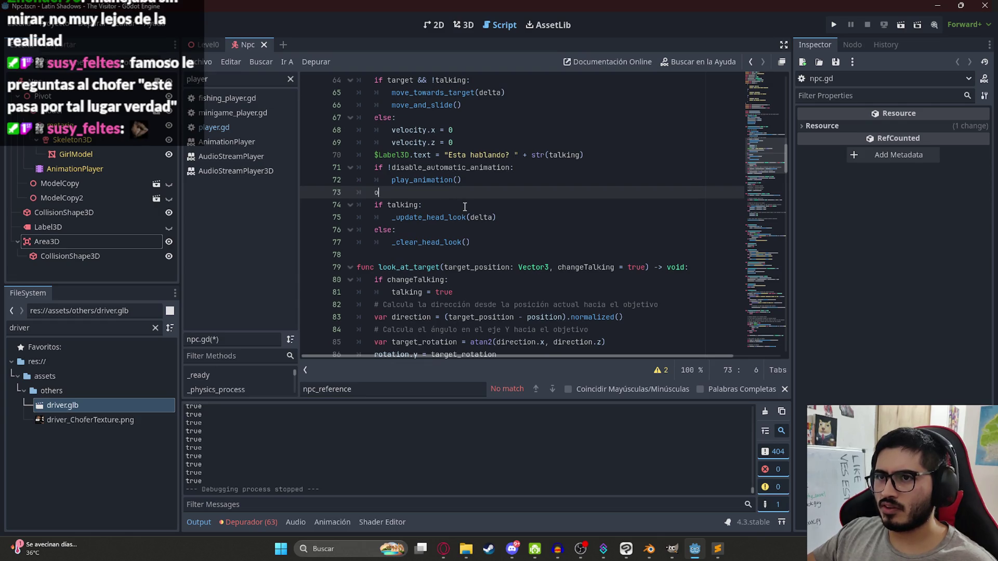
{"action": "key", "text": "BackSpace"}
{"action": "type", "text": "print(talking"}
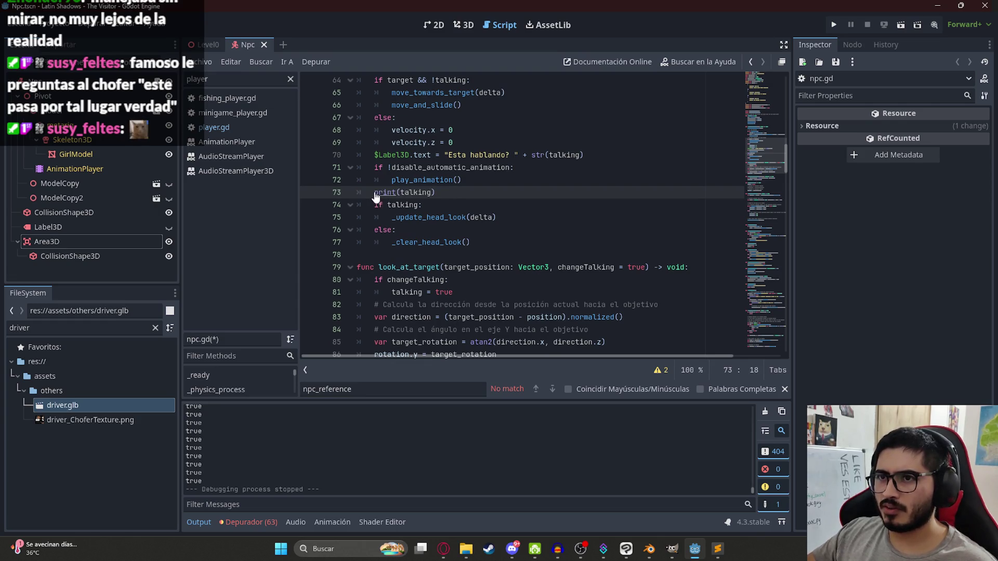
{"action": "type", "text": "#"}
{"action": "key", "text": "ctrl+s"}
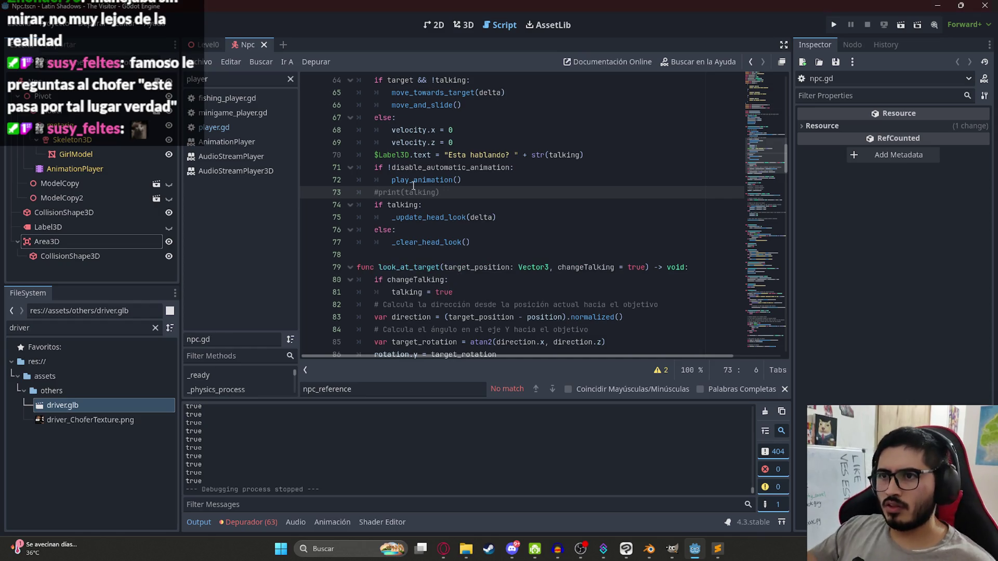
{"action": "double_click", "coordinate": [397, 207]}
{"action": "key", "text": "ctrl+f"}
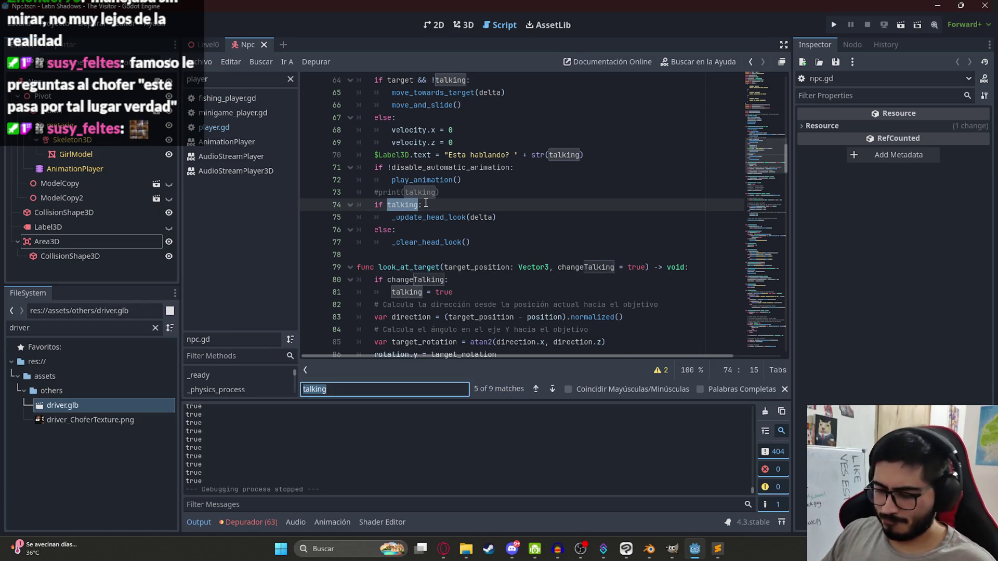
Find 'talking = false' in player.gd, reaching finish_dialog at line 1011.
{"action": "type", "text": " = false"}
{"action": "key", "text": "Return"}
{"action": "key", "text": "Return"}
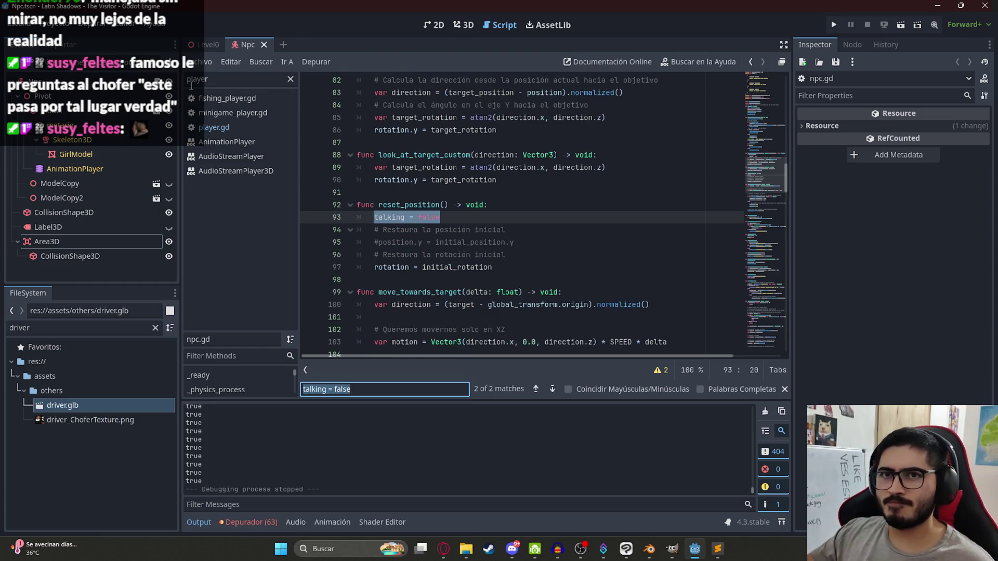
{"action": "left_click", "coordinate": [216, 127]}
{"action": "left_click", "coordinate": [516, 205]}
{"action": "left_click", "coordinate": [496, 256]}
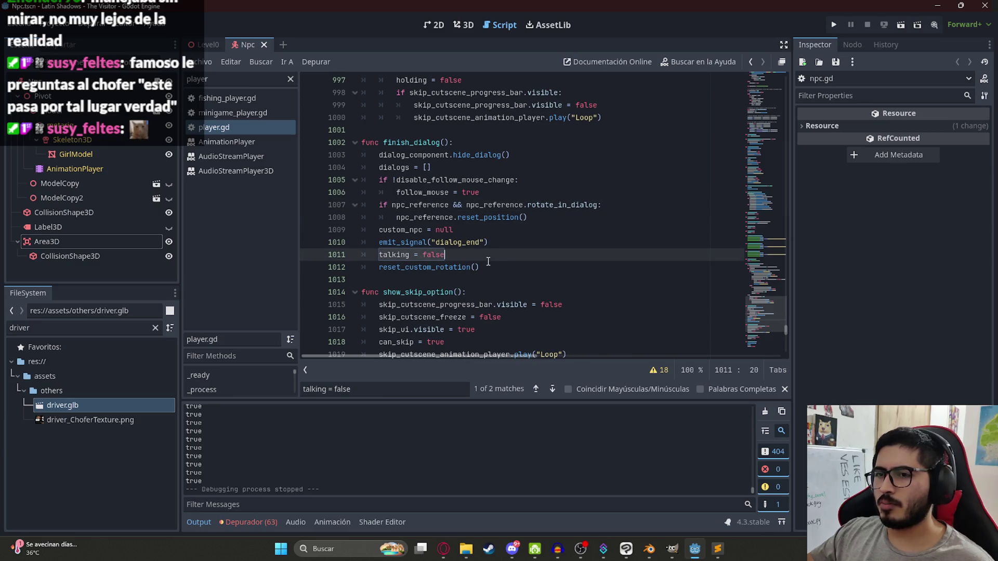
{"action": "key", "text": "ctrl+f"}
{"action": "key", "text": "Return"}
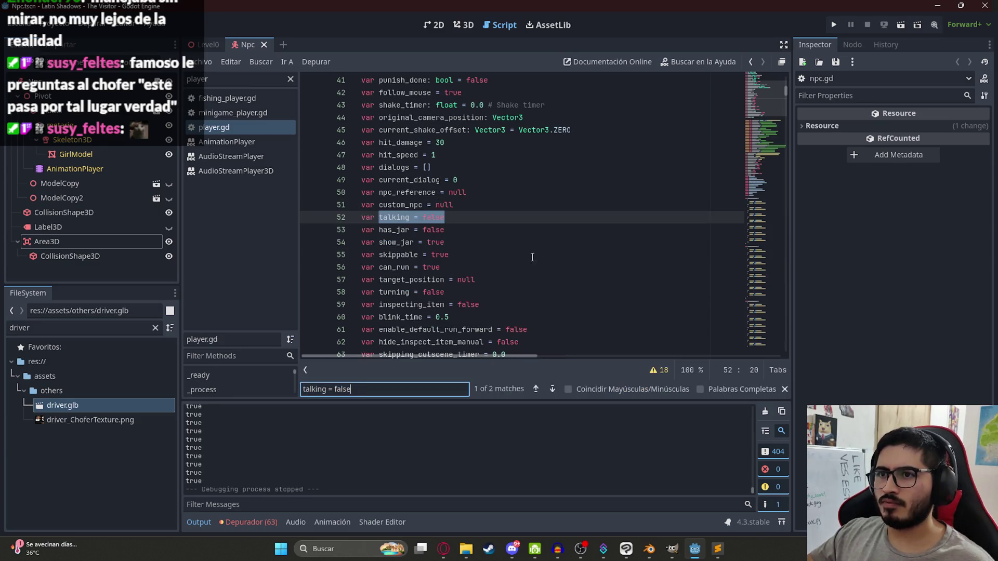
{"action": "key", "text": "Return"}
Glance at minigame_player.gd, then return to player.gd's talking line 1011.
{"action": "left_click", "coordinate": [225, 130]}
{"action": "left_click", "coordinate": [485, 218]}
{"action": "left_click", "coordinate": [233, 113]}
{"action": "left_click", "coordinate": [225, 128]}
{"action": "left_click", "coordinate": [475, 180]}
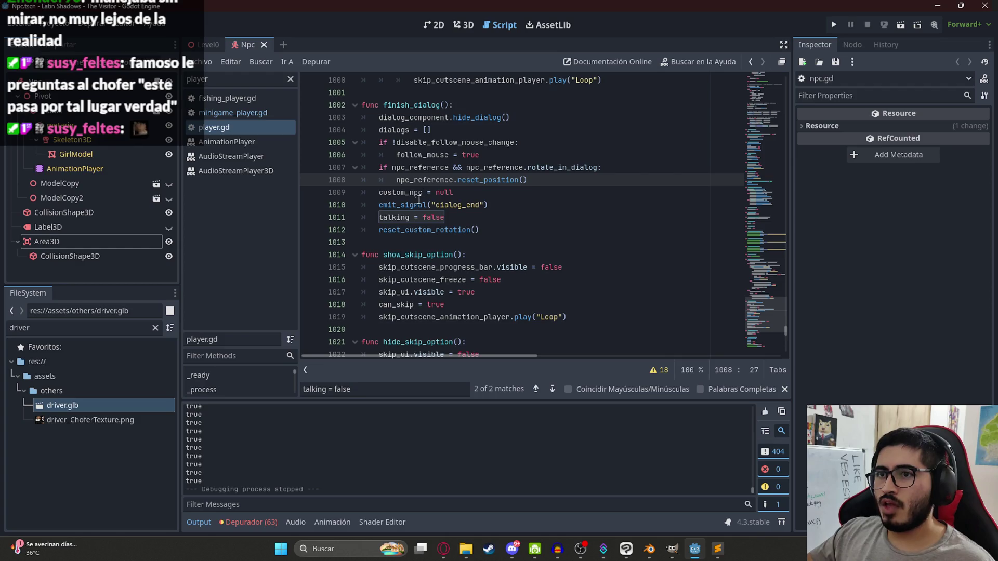
{"action": "double_click", "coordinate": [407, 217]}
Review the npc_reference, reset_position and rotate_in_dialog lines around the rotate check.
{"action": "double_click", "coordinate": [416, 180]}
{"action": "double_click", "coordinate": [512, 180]}
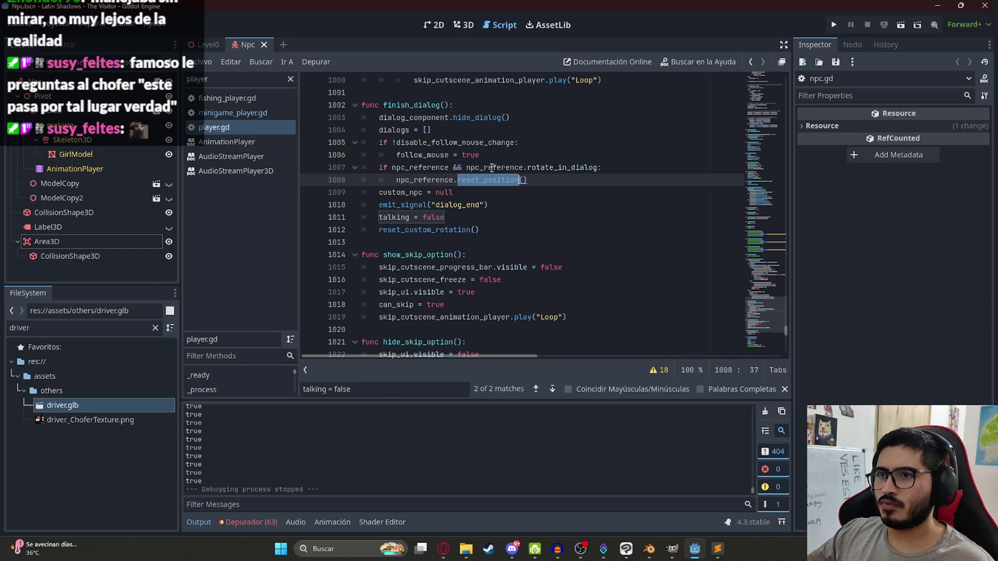
{"action": "double_click", "coordinate": [492, 167]}
{"action": "scroll", "coordinate": [538, 198], "scroll_direction": "up", "scroll_amount": 2}
{"action": "double_click", "coordinate": [549, 243]}
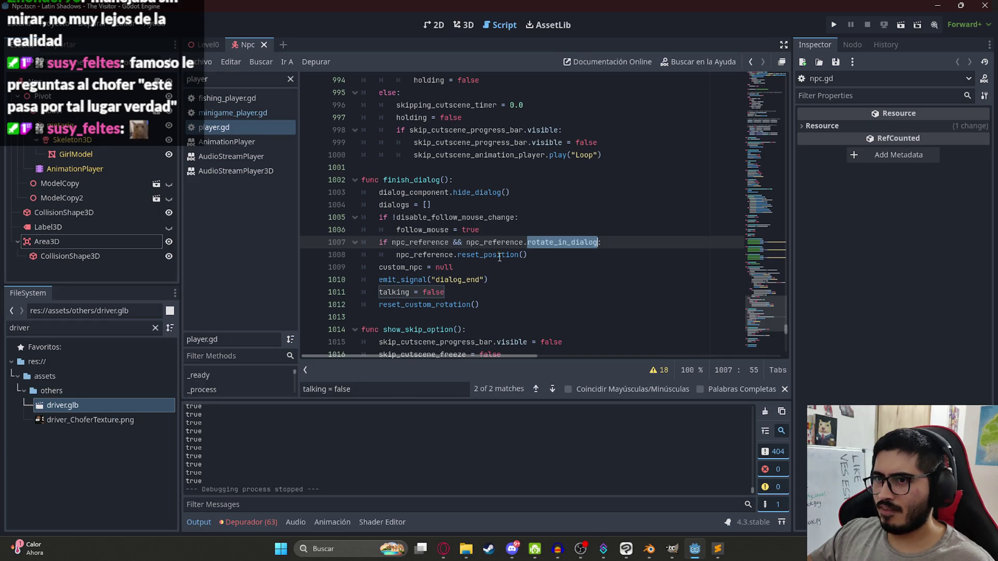
{"action": "left_click", "coordinate": [547, 253]}
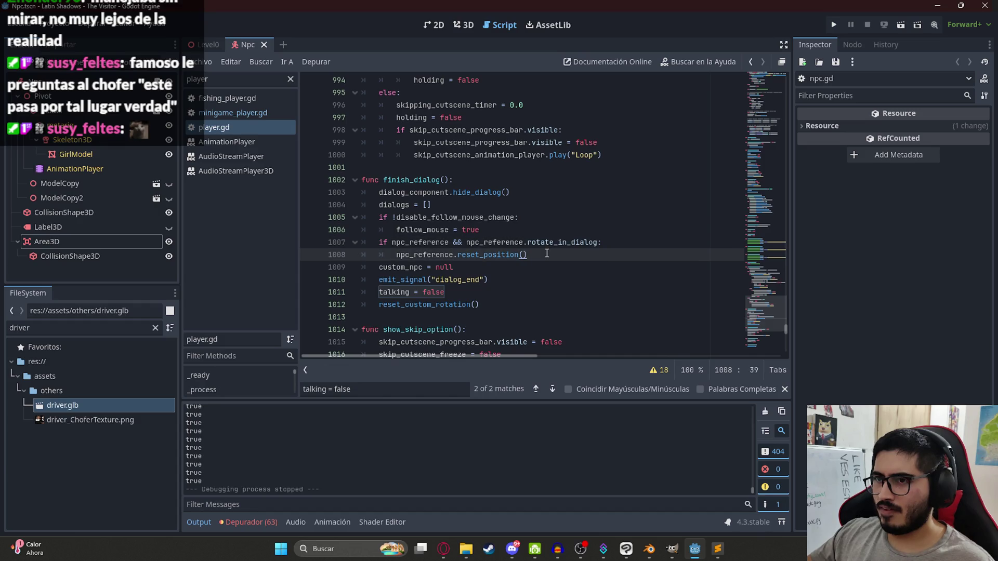
{"action": "left_click", "coordinate": [510, 235]}
Add 'if npc_reference: npc_reference.reset()' to finish_dialog, drop the redundant condition, and save.
{"action": "key", "text": "Return"}
{"action": "key", "text": "BackSpace"}
{"action": "type", "text": "if npc"}
{"action": "key", "text": "Return"}
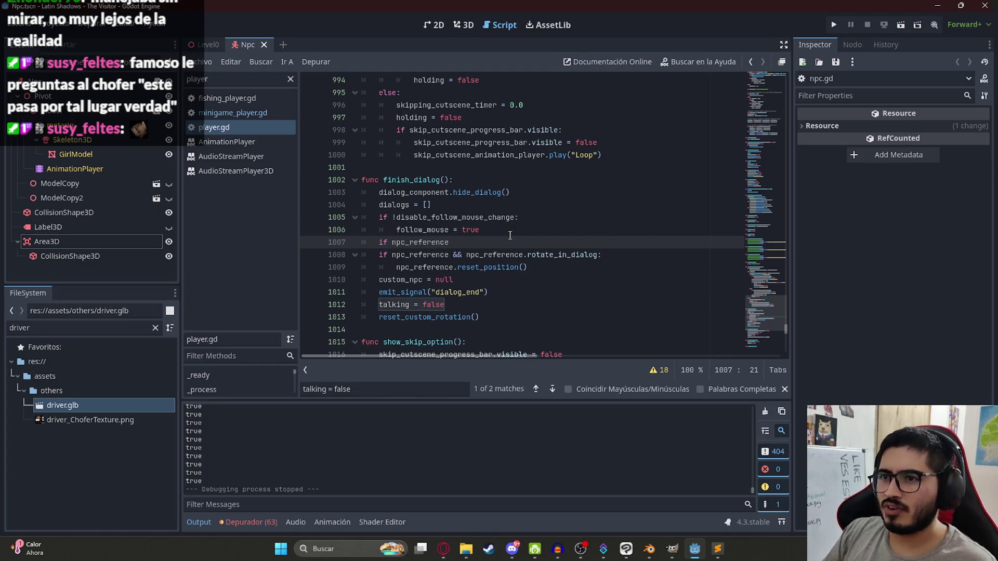
{"action": "type", "text": ":"}
{"action": "key", "text": "Return"}
{"action": "left_click_drag", "start_coordinate": [465, 268], "coordinate": [392, 267]}
{"action": "key", "text": "BackSpace"}
{"action": "left_click", "coordinate": [416, 253]}
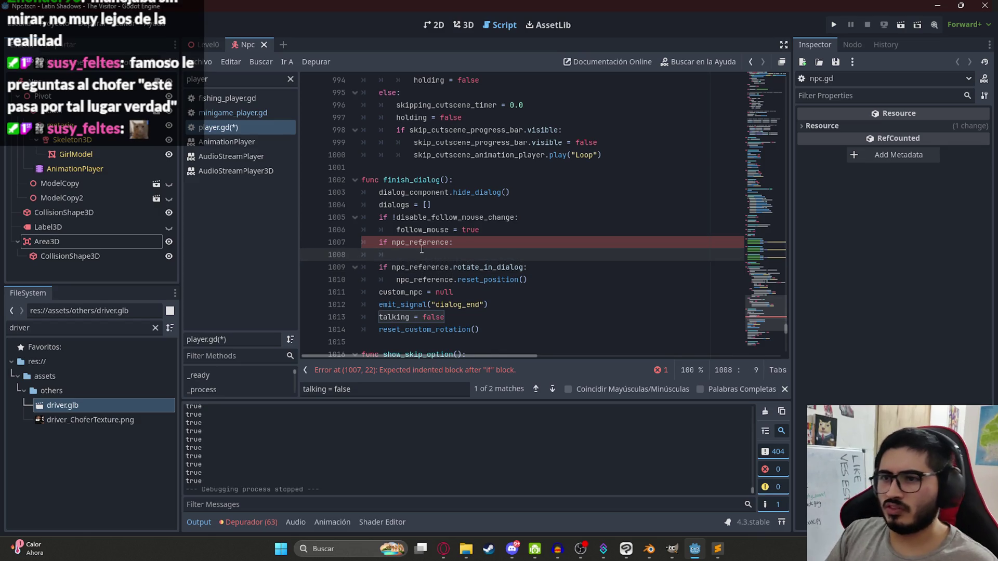
{"action": "type", "text": "npc.re"}
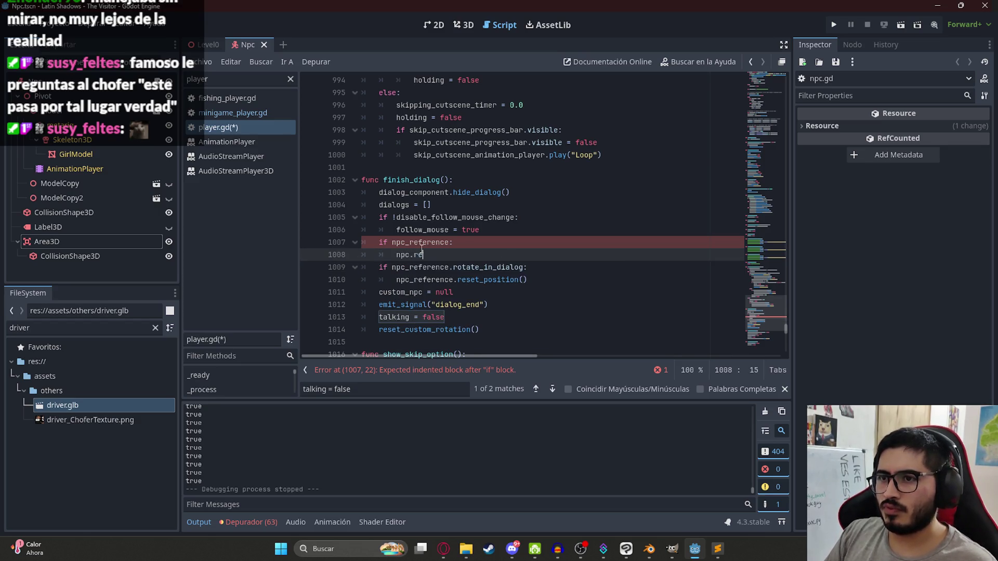
{"action": "type", "text": "ference."}
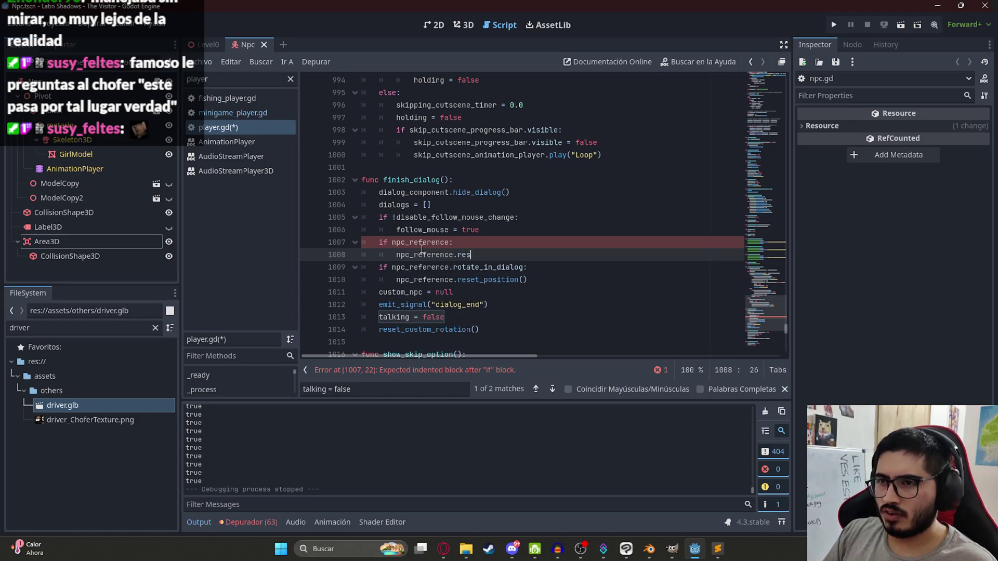
{"action": "key", "text": "ctrl+s"}
Remove 'talking = false' from reset_position in npc.gd.
{"action": "double_click", "coordinate": [470, 254]}
{"action": "double_click", "coordinate": [477, 280]}
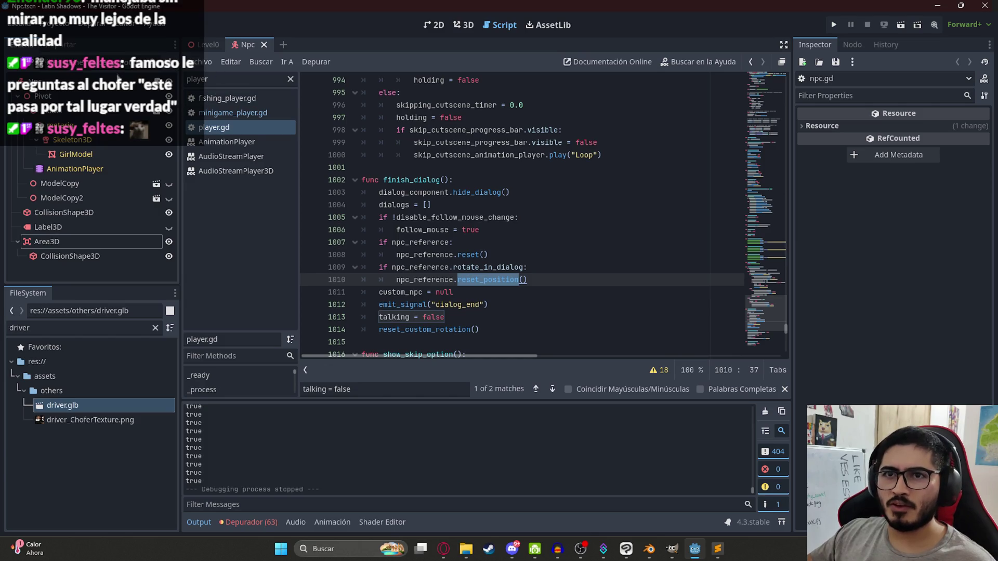
{"action": "left_click", "coordinate": [517, 279], "text": "ctrl"}
{"action": "key", "text": "ctrl+f"}
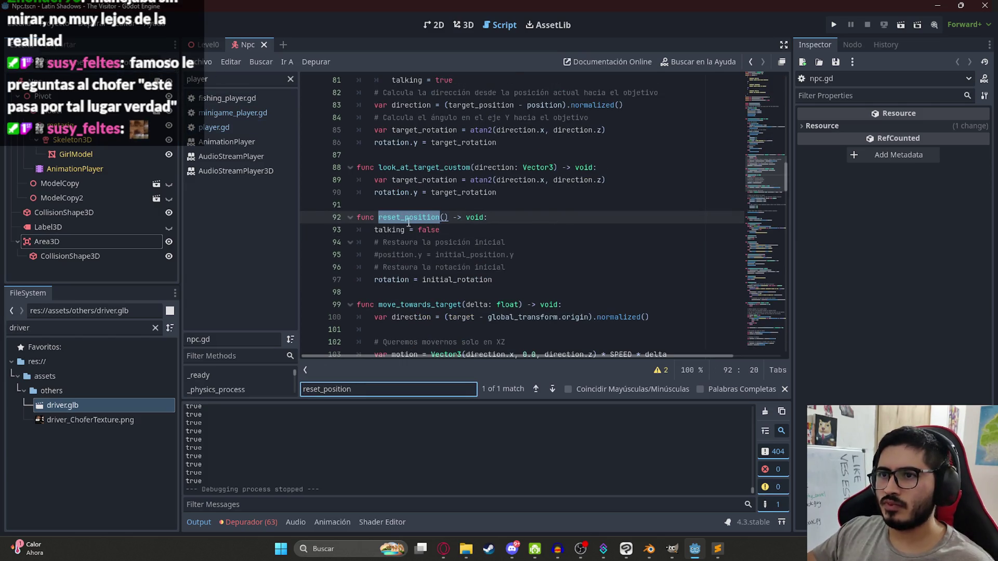
{"action": "left_click_drag", "start_coordinate": [443, 232], "coordinate": [376, 231]}
{"action": "key", "text": "ctrl+c"}
{"action": "key", "text": "BackSpace"}
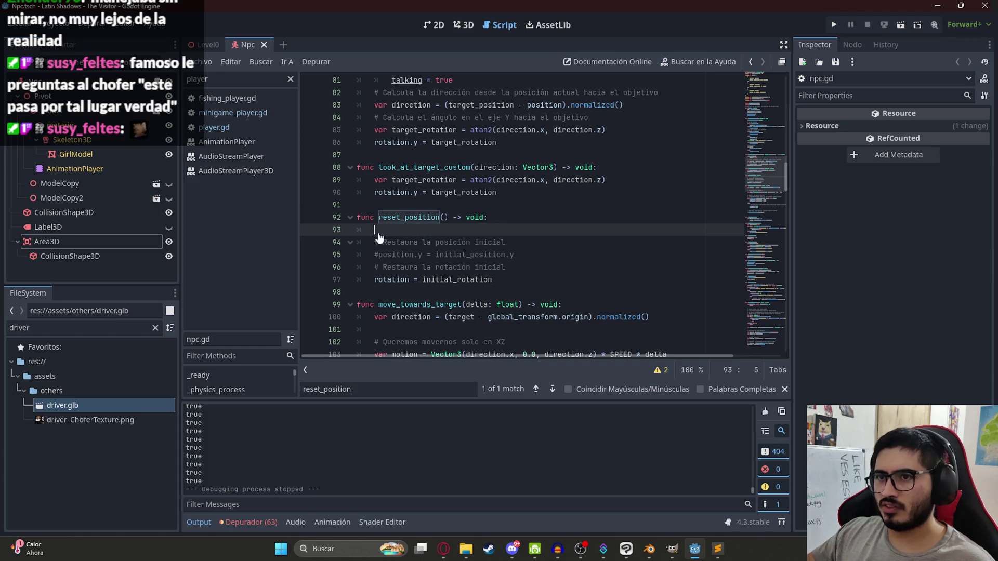
{"action": "key", "text": "BackSpace"}
Add a new func reset() below reset_position whose body is 'talking = false'.
{"action": "left_click", "coordinate": [540, 263]}
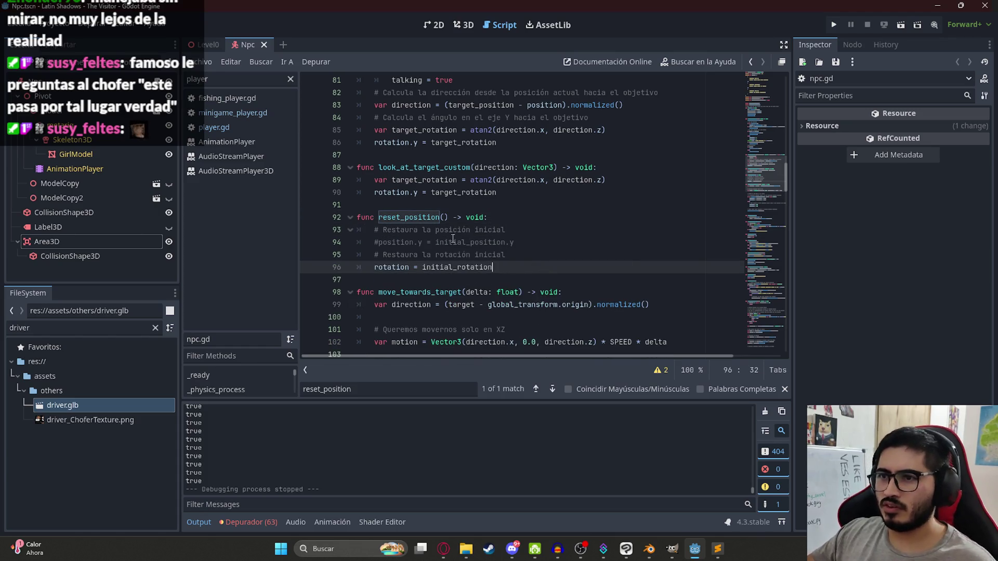
{"action": "left_click", "coordinate": [388, 283]}
{"action": "key", "text": "Return"}
{"action": "key", "text": "Return"}
{"action": "key", "text": "Up"}
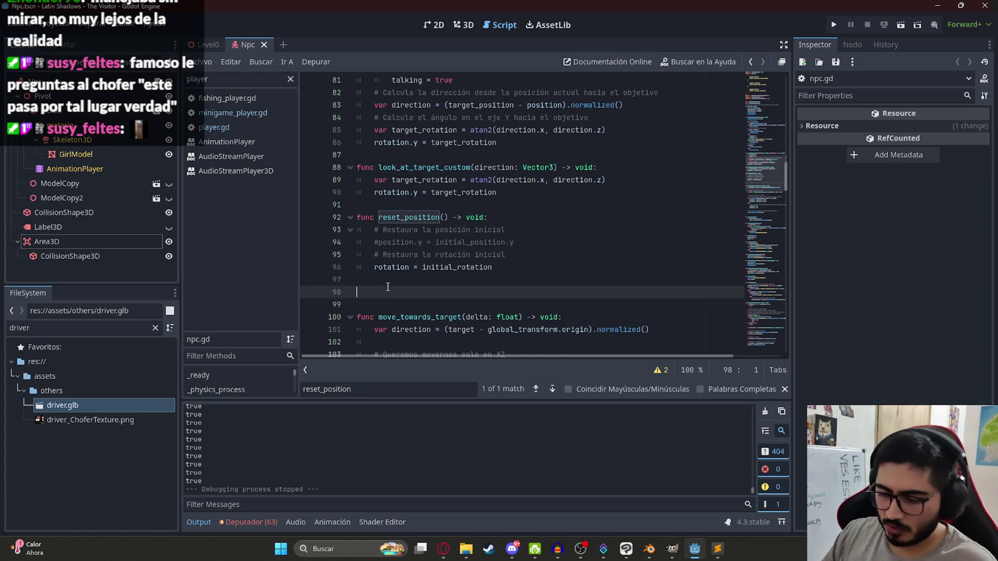
{"action": "type", "text": "func reset"}
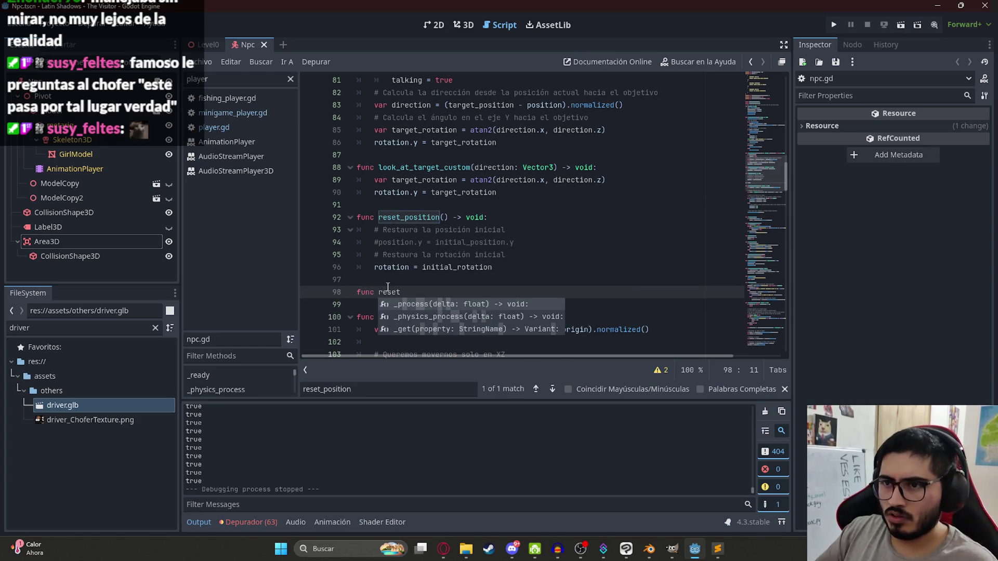
{"action": "type", "text": "():"}
{"action": "key", "text": "Return"}
{"action": "key", "text": "ctrl+v"}
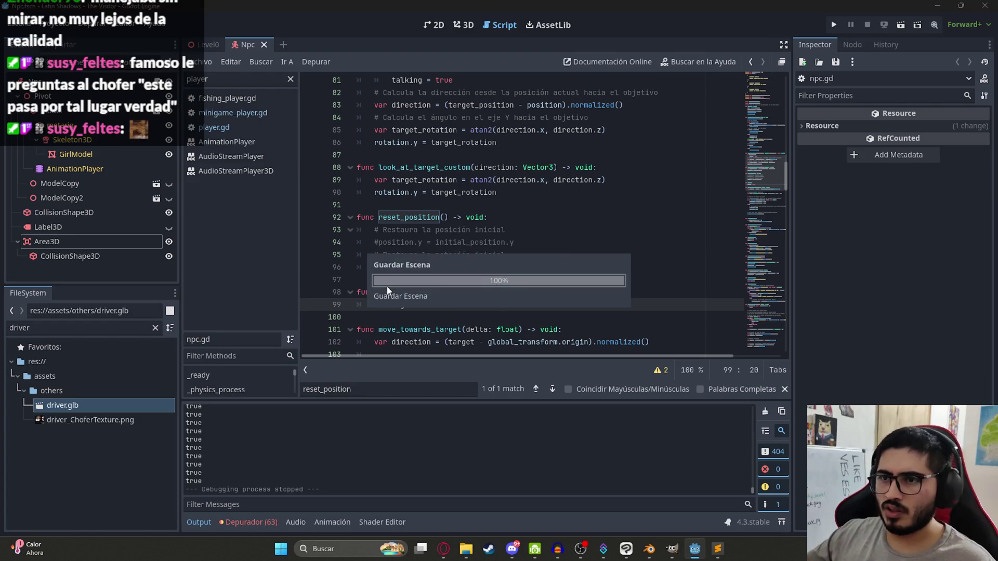
{"action": "key", "text": "Up"}
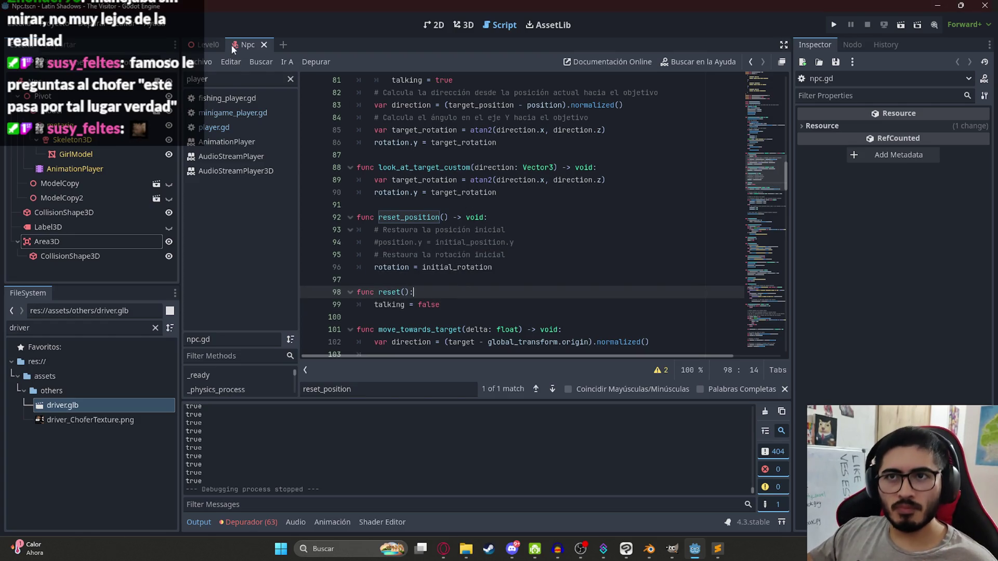
Reload the Level0 scene.
{"action": "left_click", "coordinate": [208, 45]}
{"action": "right_click", "coordinate": [208, 46]}
{"action": "left_click", "coordinate": [255, 127]}
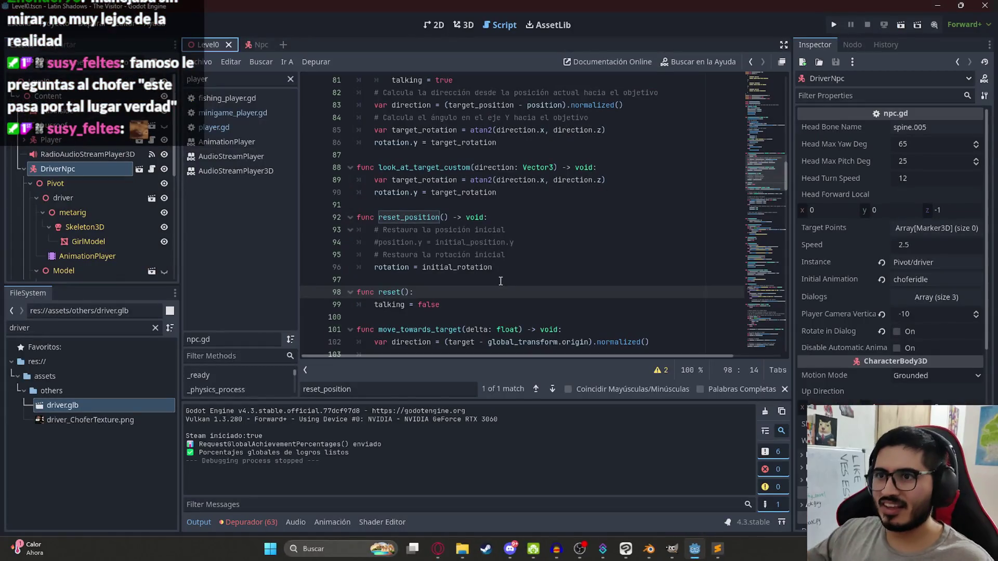
Put the caret on reset_position's header in npc.gd after the play-test.
{"action": "left_click", "coordinate": [508, 216]}
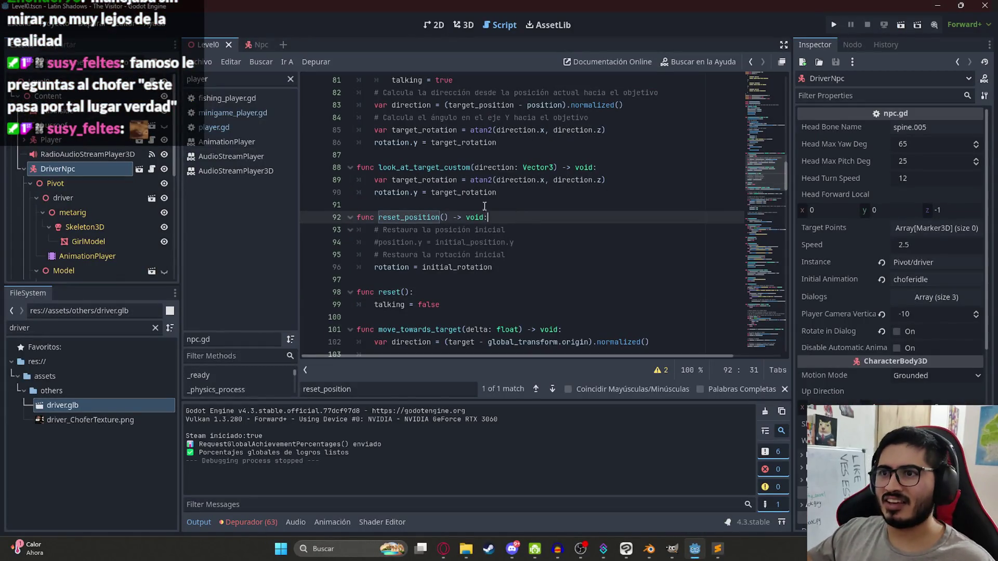
Go to the exported variables near head_turn_speed at the top of npc.gd.
{"action": "left_click", "coordinate": [257, 45]}
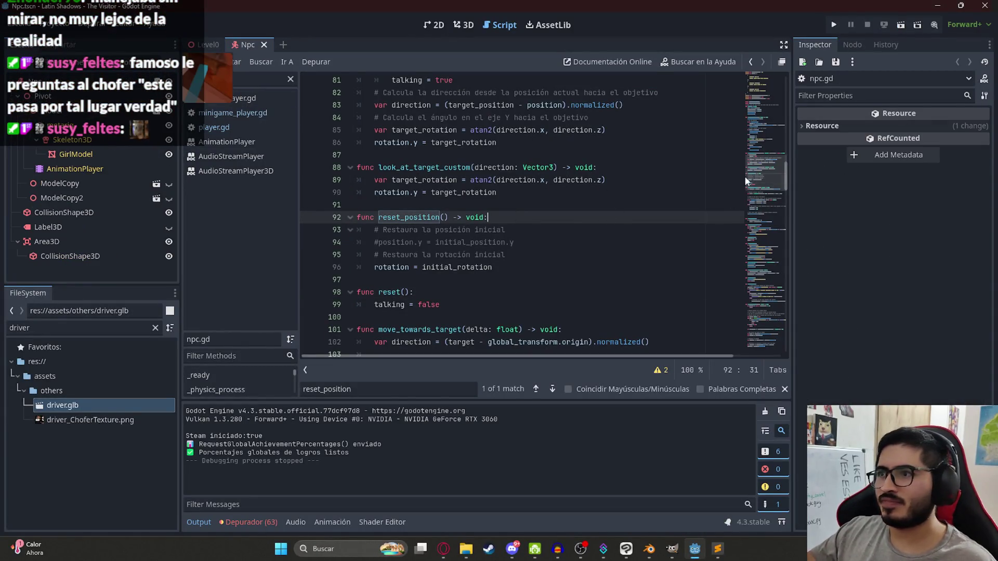
{"action": "left_click", "coordinate": [746, 100]}
{"action": "left_click", "coordinate": [441, 144]}
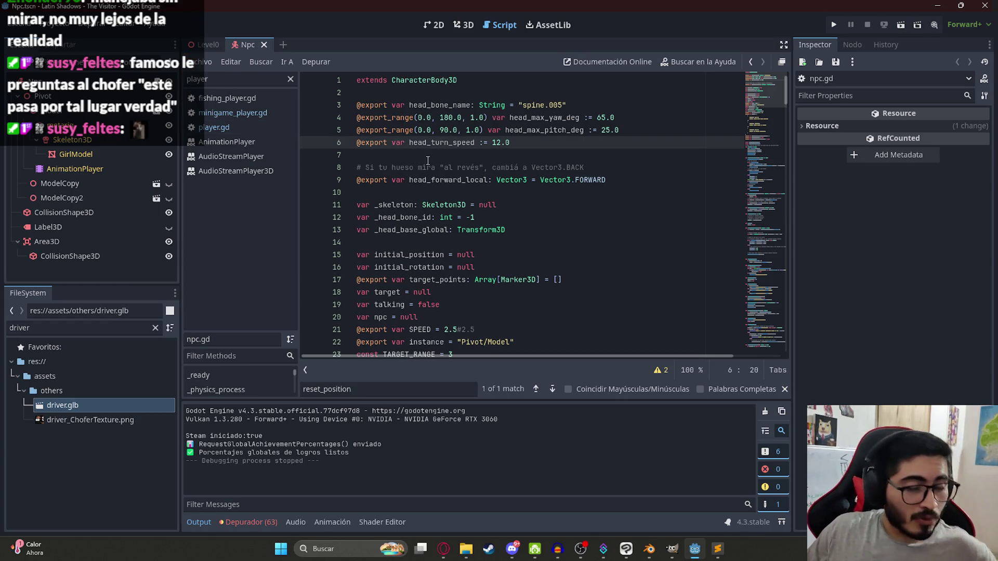
{"action": "left_click", "coordinate": [502, 155]}
{"action": "key", "text": "Left"}
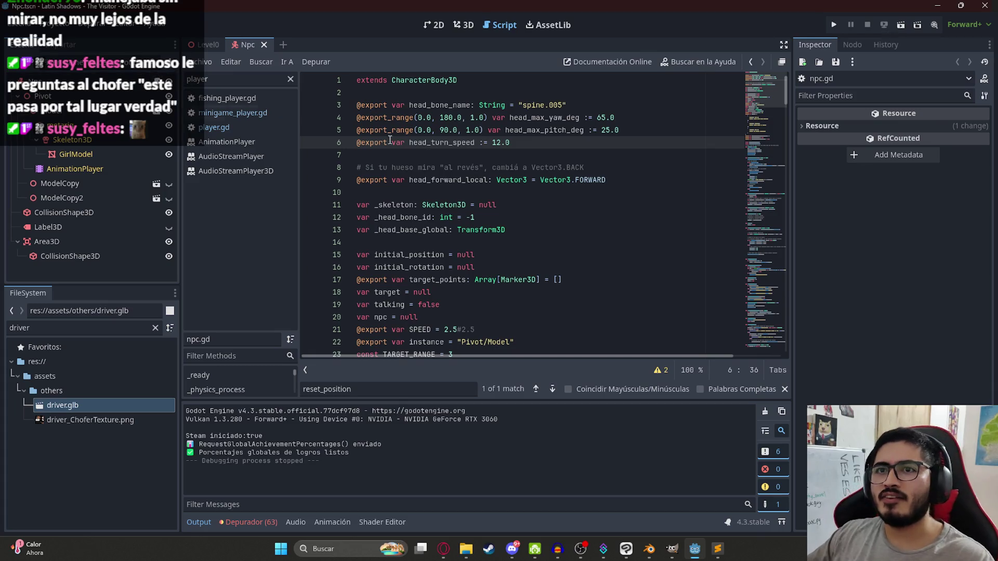
{"action": "key", "text": "Down"}
{"action": "scroll", "coordinate": [484, 229], "scroll_direction": "down", "scroll_amount": 15}
{"action": "scroll", "coordinate": [484, 230], "scroll_direction": "up", "scroll_amount": 8}
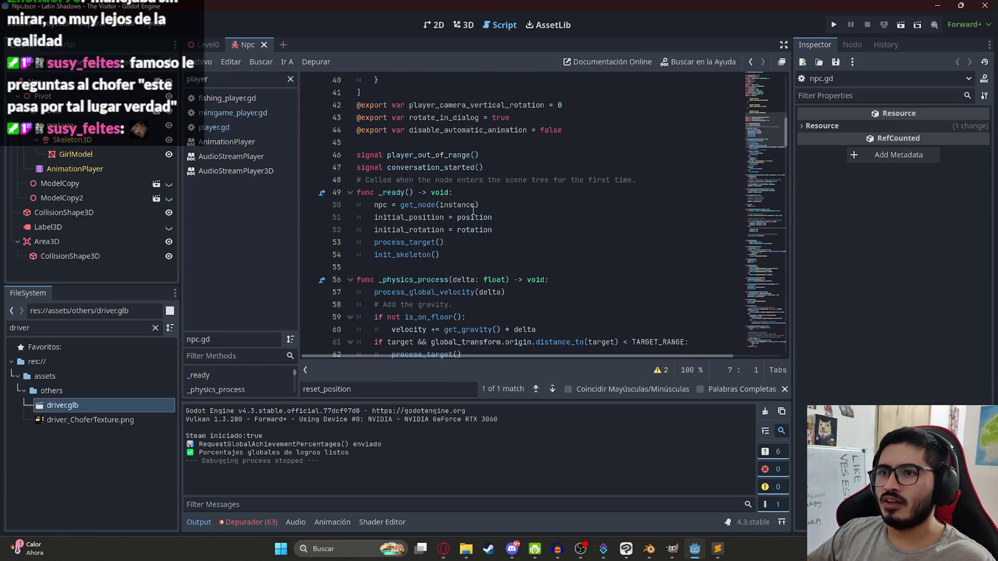
Duplicate the rotate_in_dialog export as a new rotate_head variable defaulting to false.
{"action": "triple_click", "coordinate": [453, 228]}
{"action": "left_click", "coordinate": [520, 228]}
{"action": "key", "text": "Return"}
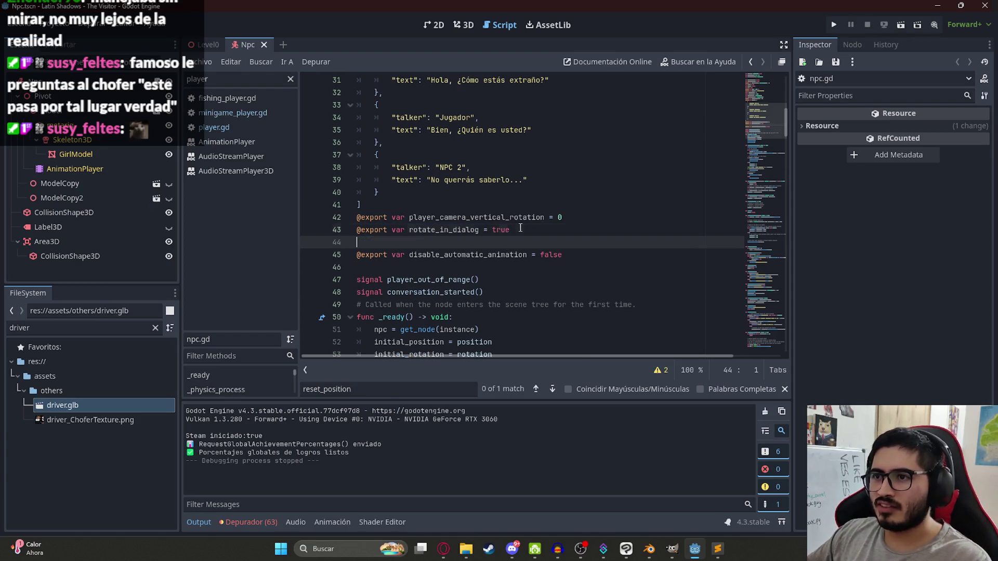
{"action": "type", "text": "@export var rotate_in_dialog = true"}
{"action": "double_click", "coordinate": [467, 242]}
{"action": "type", "text": "rotate_head"}
{"action": "double_click", "coordinate": [476, 243]}
{"action": "type", "text": "f"}
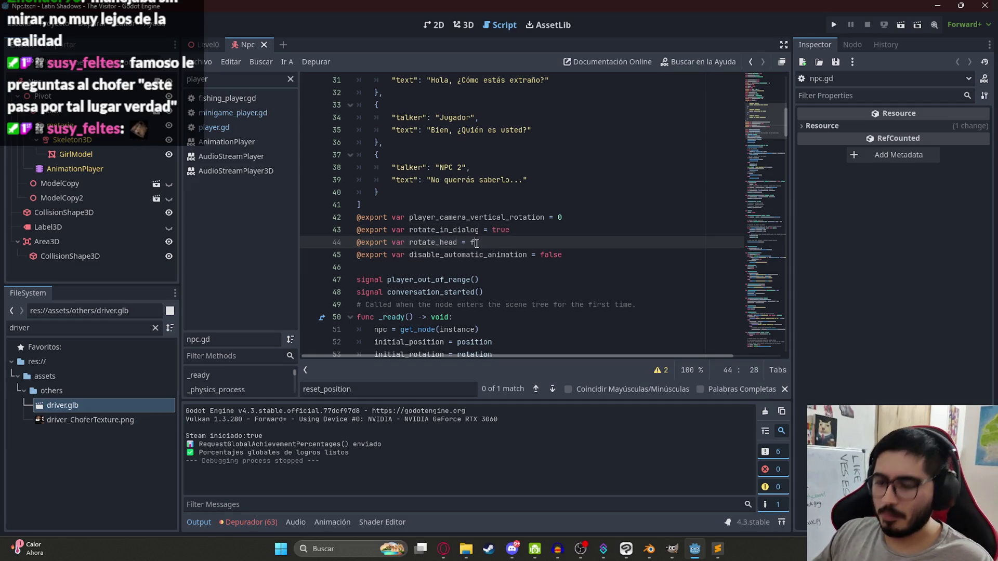
{"action": "type", "text": "e"}
{"action": "key", "text": "Escape"}
{"action": "double_click", "coordinate": [433, 242]}
Change the head-look check on line 75 to 'if talking and rotate_head:'.
{"action": "scroll", "coordinate": [432, 244], "scroll_direction": "down", "scroll_amount": 8}
{"action": "scroll", "coordinate": [433, 243], "scroll_direction": "down", "scroll_amount": 3}
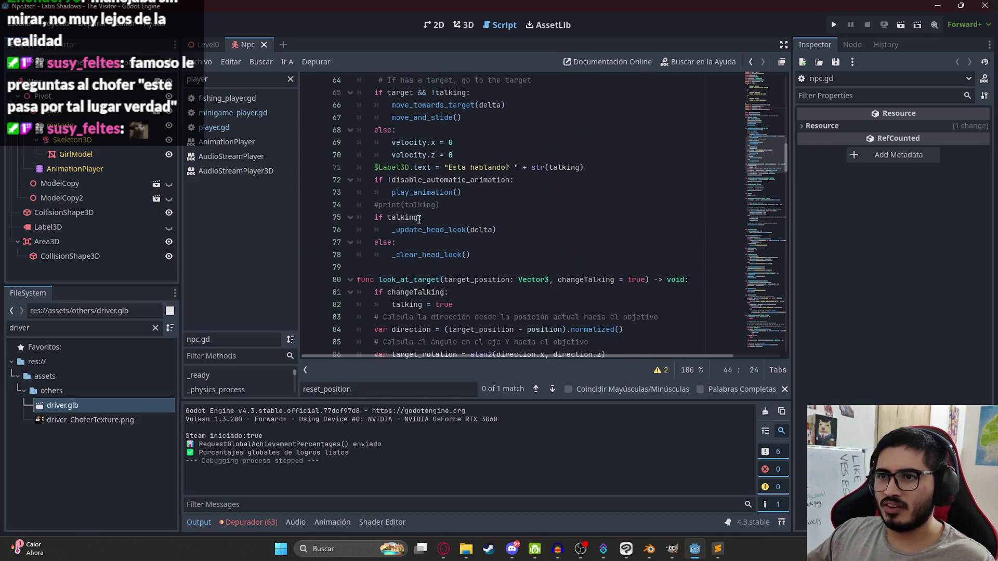
{"action": "left_click", "coordinate": [419, 218]}
{"action": "type", "text": "nd rotate_head"}
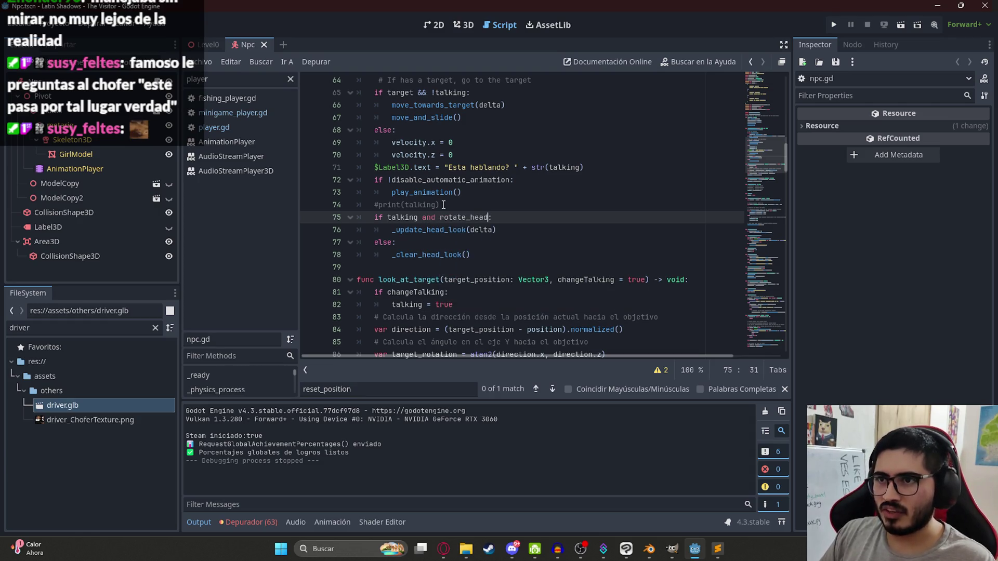
{"action": "left_click", "coordinate": [207, 44]}
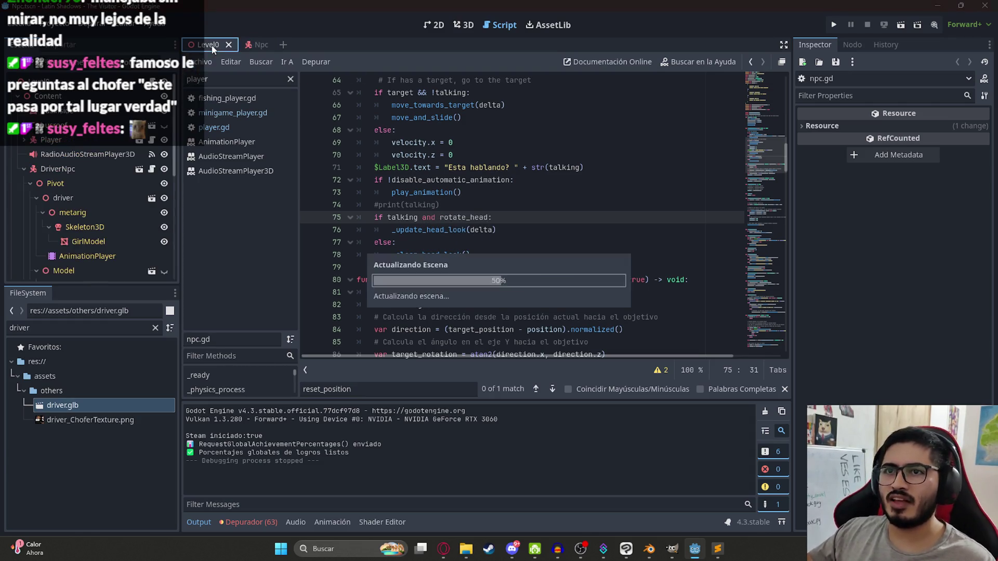
Tick Rotate Head for DriverNpc in the Inspector of the Level0 3D scene.
{"action": "left_click", "coordinate": [463, 25]}
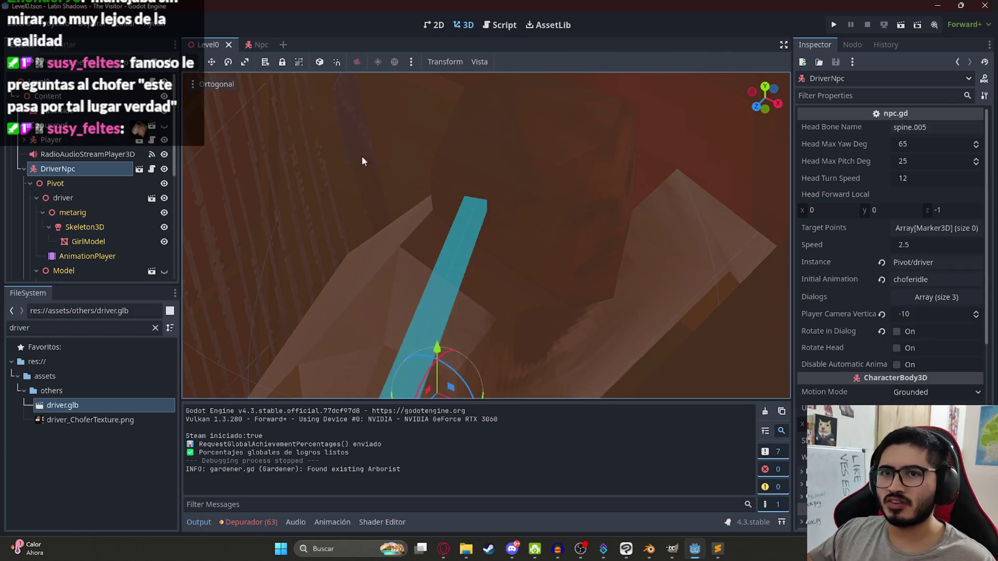
{"action": "left_click", "coordinate": [73, 94]}
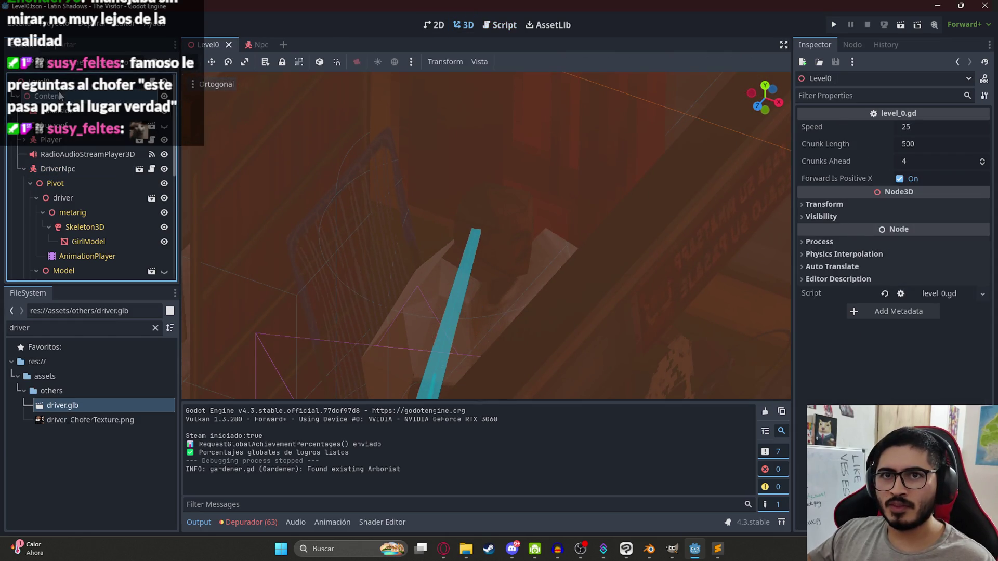
{"action": "left_click", "coordinate": [52, 169]}
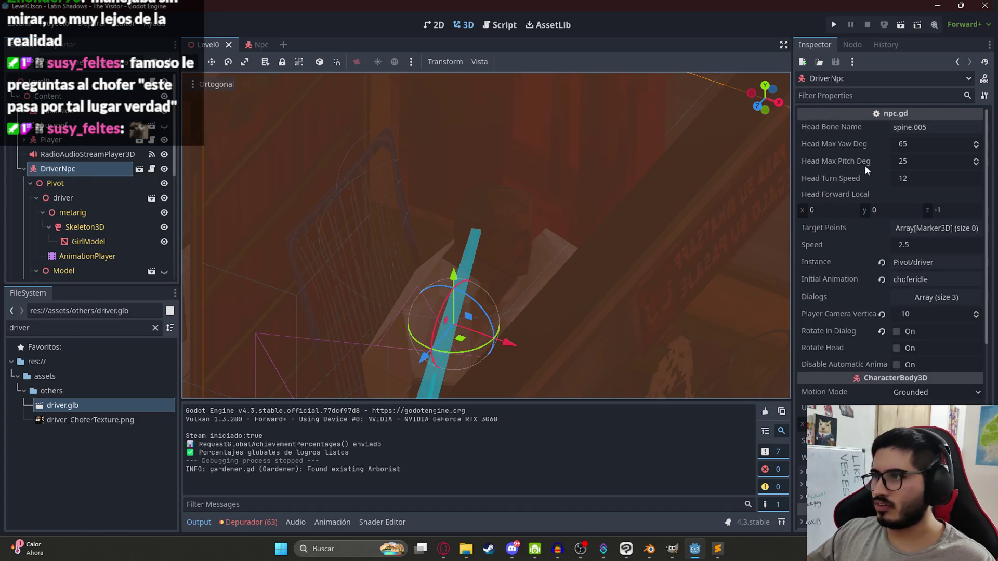
{"action": "left_click", "coordinate": [897, 348]}
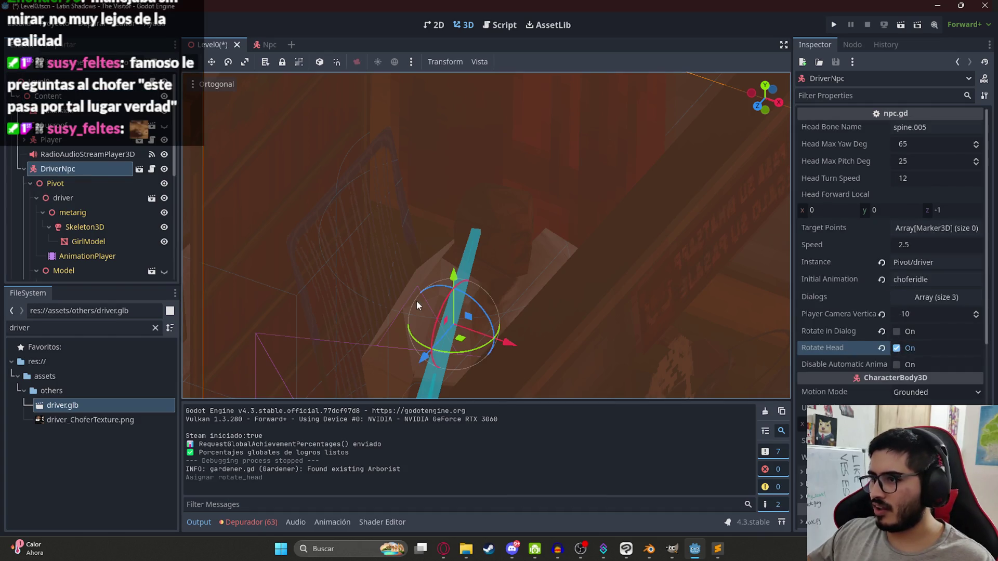
{"action": "left_click_drag", "start_coordinate": [391, 272], "coordinate": [343, 139]}
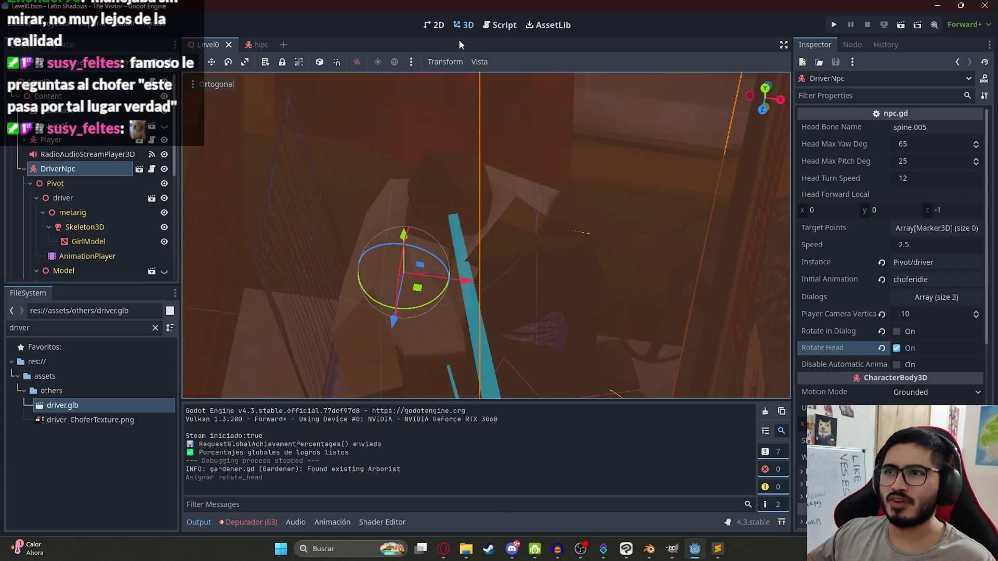
{"action": "left_click", "coordinate": [258, 45]}
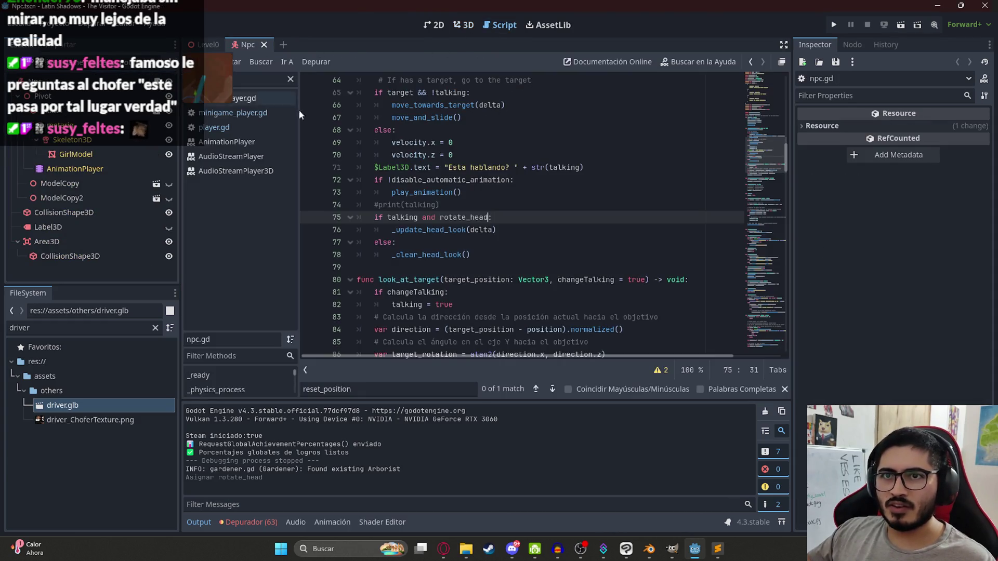
Change head_forward_local on line 9 from Vector3.FORWARD to Vector3.BACK and save.
{"action": "left_click", "coordinate": [623, 180]}
{"action": "left_click", "coordinate": [765, 77]}
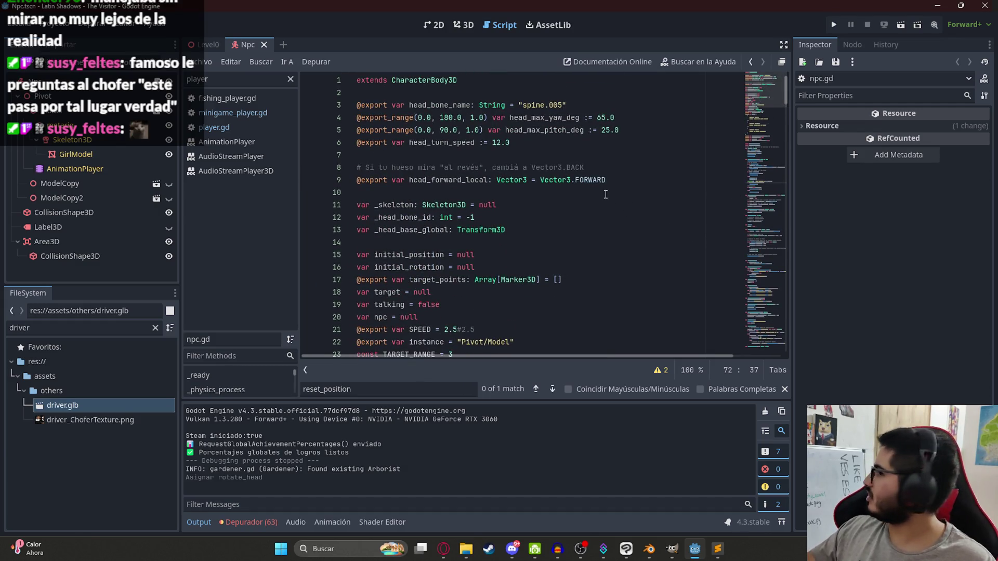
{"action": "left_click", "coordinate": [450, 118]}
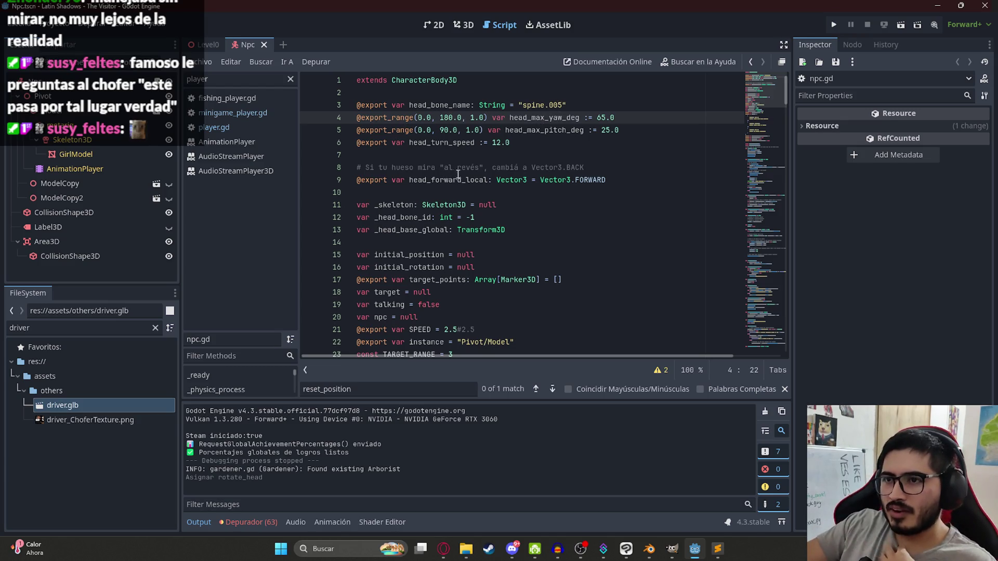
{"action": "double_click", "coordinate": [457, 179]}
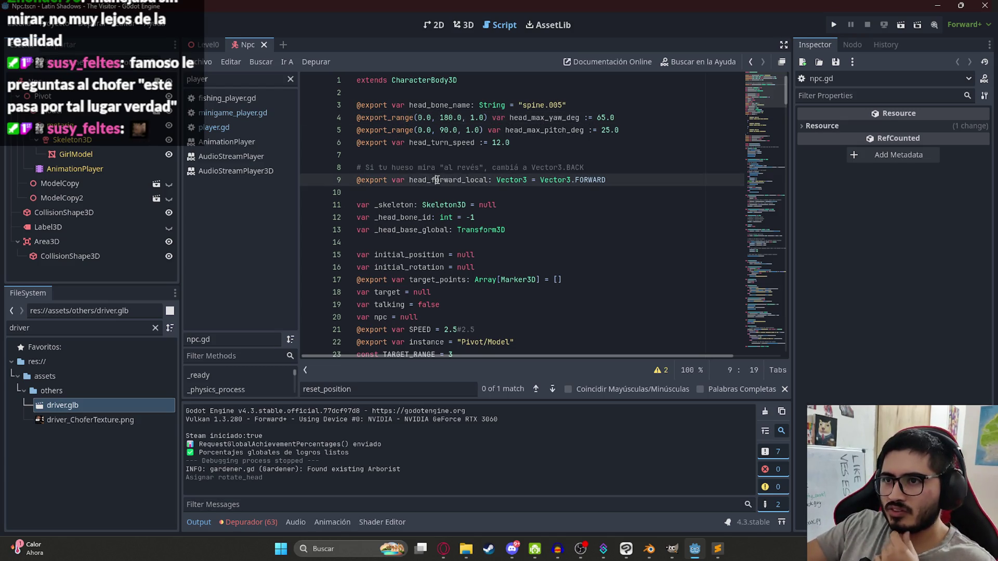
{"action": "double_click", "coordinate": [592, 180]}
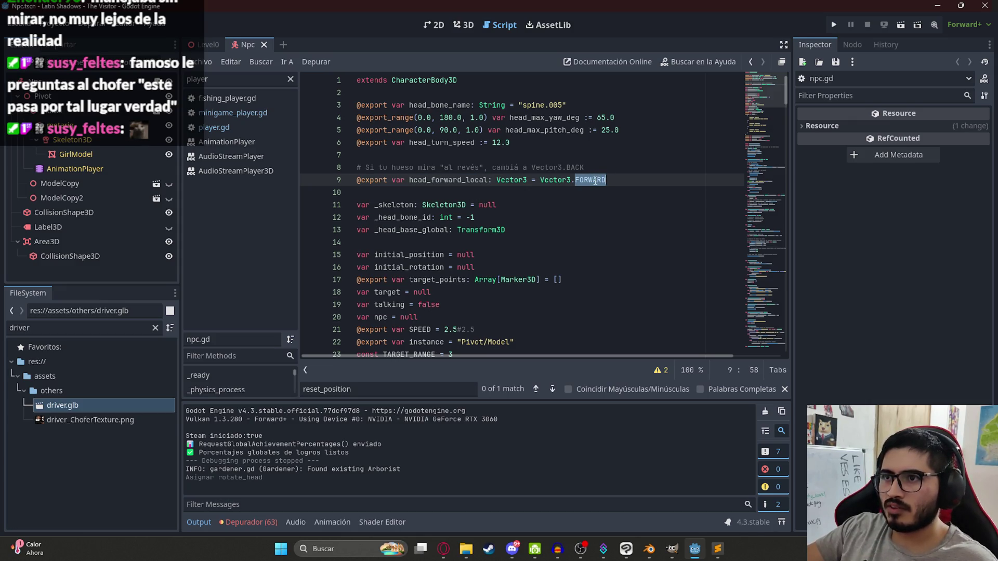
{"action": "type", "text": "BACK"}
{"action": "key", "text": "ctrl+s"}
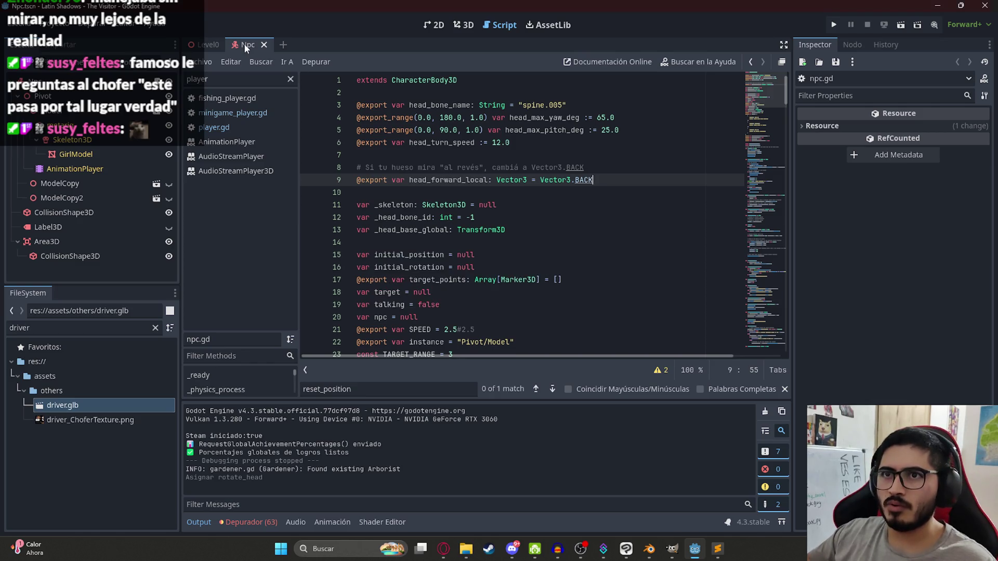
Save the scenes and play-test Level0 talking to the driver, then stop.
{"action": "right_click", "coordinate": [244, 43]}
{"action": "left_click", "coordinate": [208, 45]}
{"action": "right_click", "coordinate": [207, 46]}
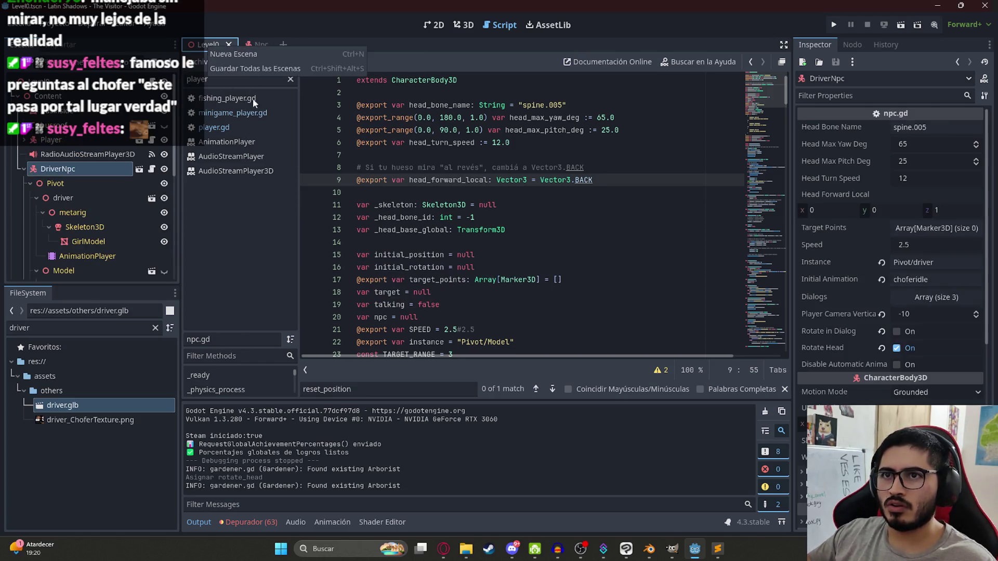
{"action": "left_click", "coordinate": [254, 120]}
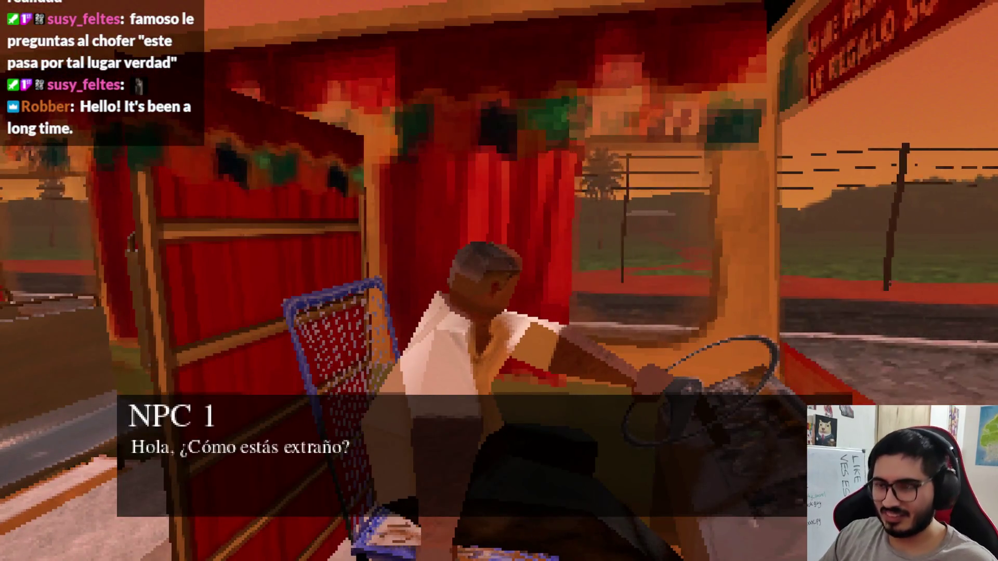
{"action": "key", "text": "F8"}
Restore Vector3.FORWARD, save, and run another Level0 test before stopping.
{"action": "double_click", "coordinate": [587, 180]}
{"action": "type", "text": "FORWARD"}
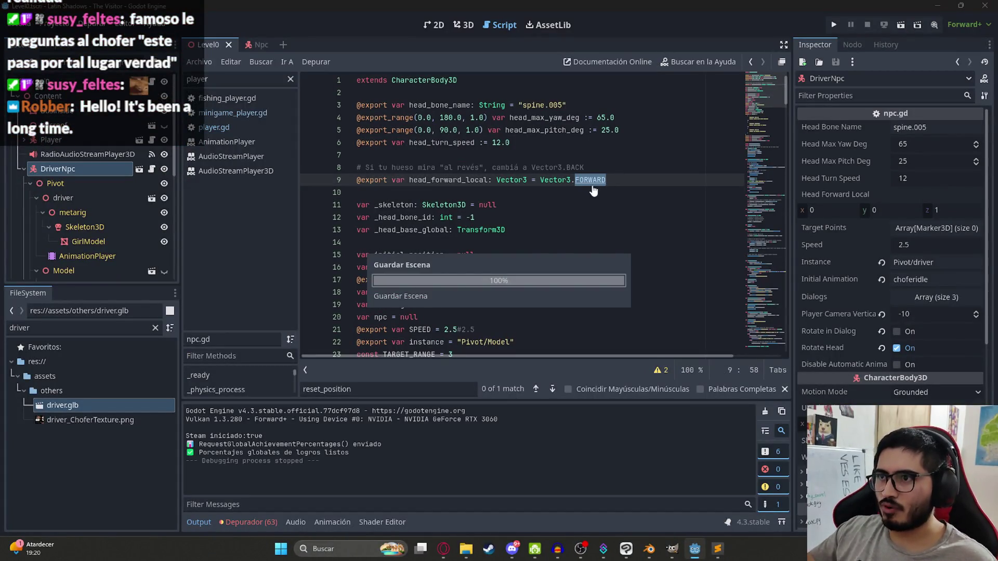
{"action": "right_click", "coordinate": [224, 45]}
{"action": "left_click", "coordinate": [265, 121]}
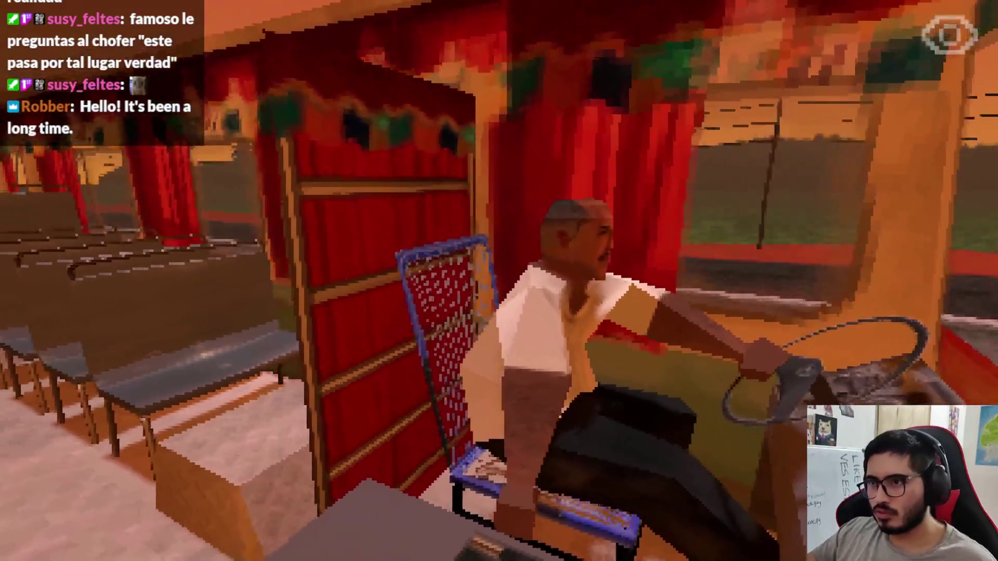
{"action": "key", "text": "F8"}
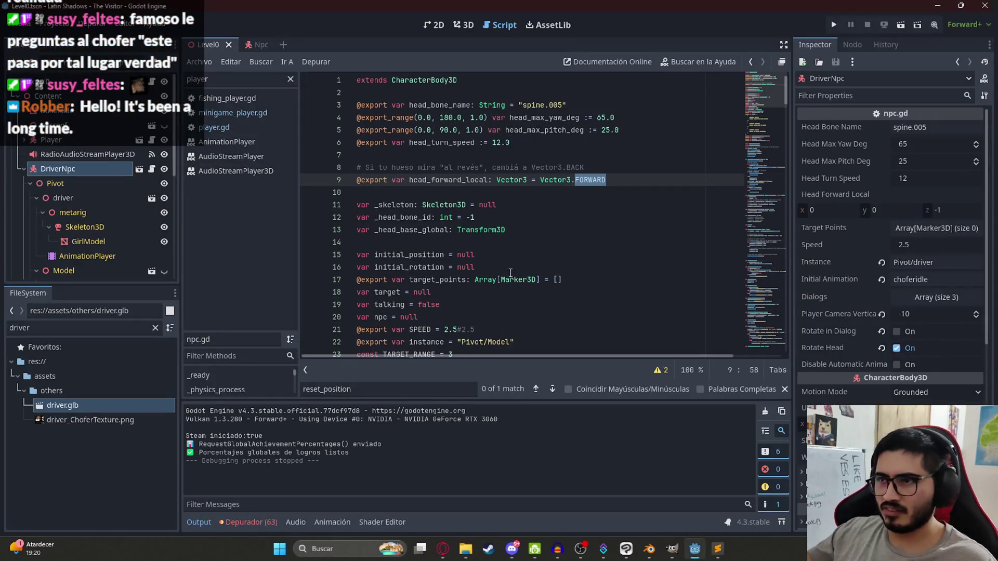
Try a 180 head pitch limit on line 5, save npc.gd and play-test the game.
{"action": "left_click", "coordinate": [518, 146]}
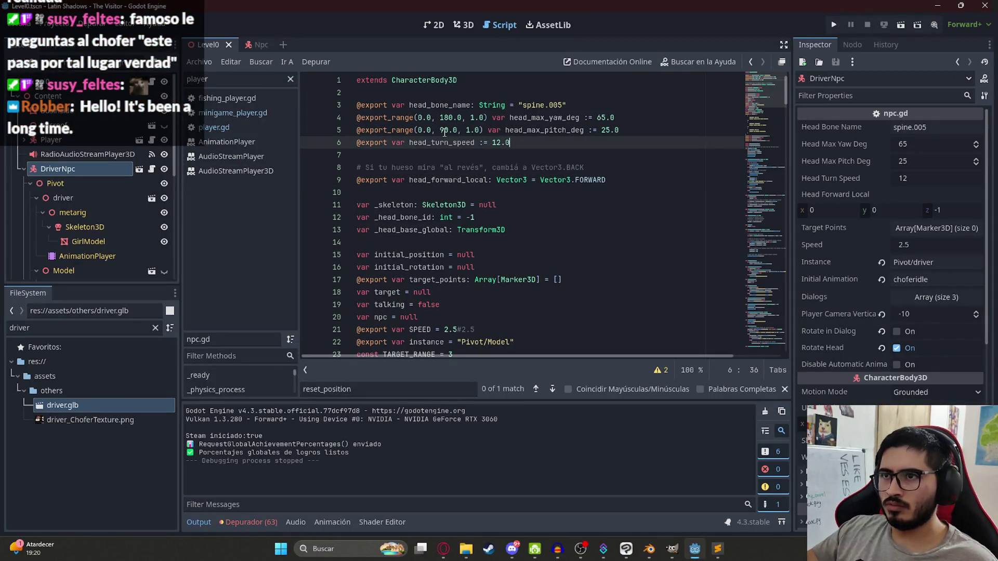
{"action": "double_click", "coordinate": [444, 132]}
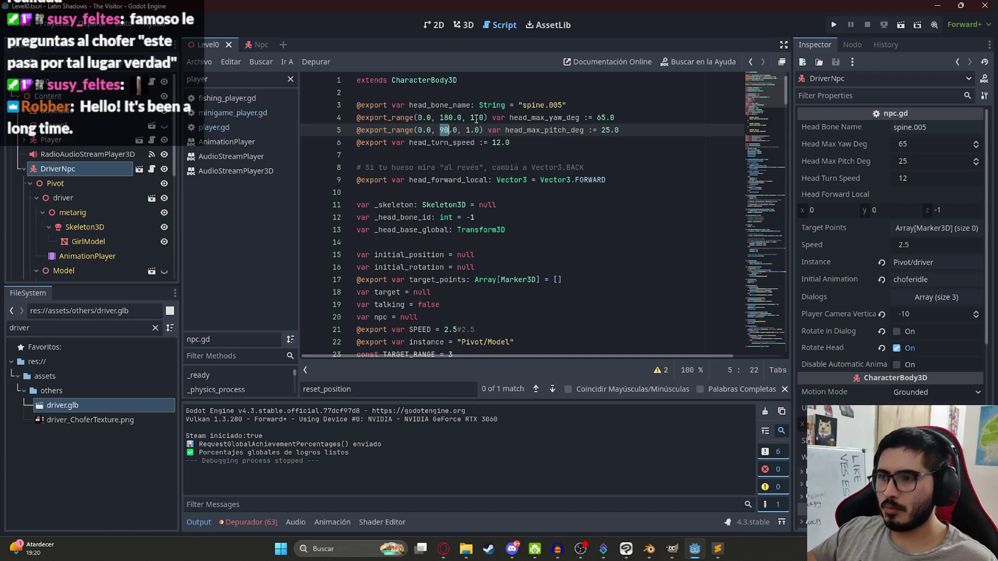
{"action": "type", "text": "180"}
{"action": "left_click", "coordinate": [199, 61]}
{"action": "left_click", "coordinate": [260, 129]}
{"action": "key", "text": "F5"}
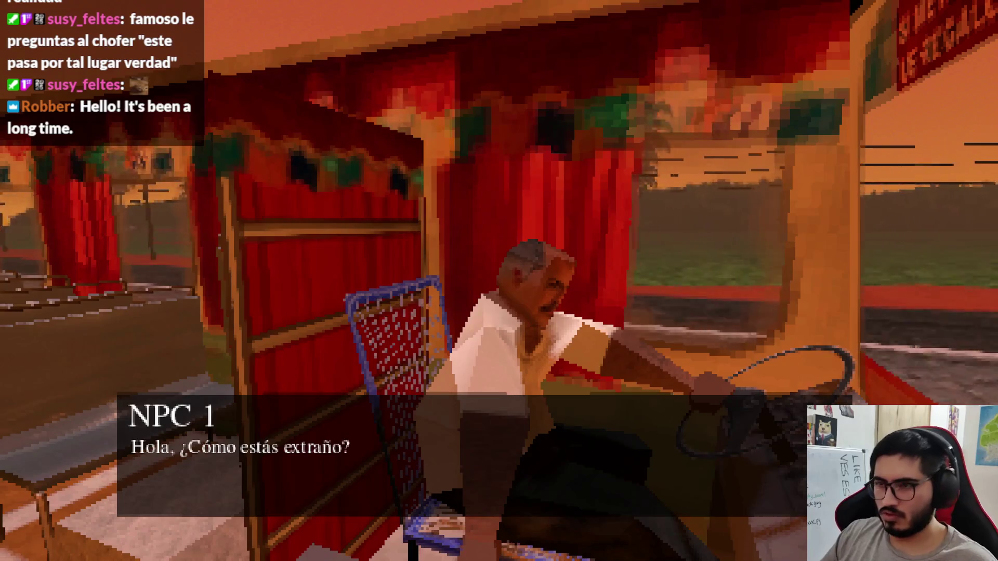
{"action": "key", "text": "F8"}
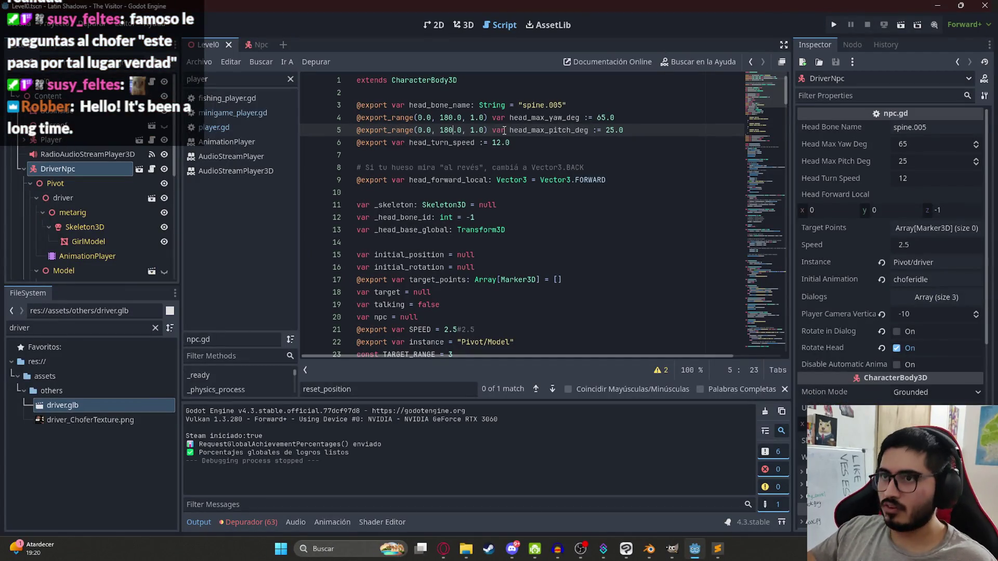
Revert the pitch limit to 90 and search for uses of head_max_pitch_deg.
{"action": "double_click", "coordinate": [451, 130]}
{"action": "type", "text": "90"}
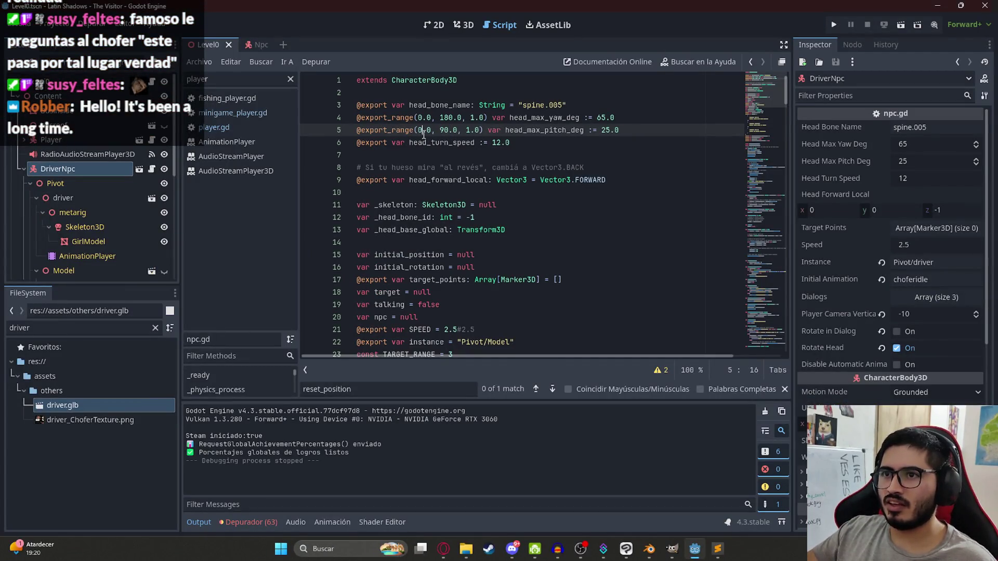
{"action": "left_click", "coordinate": [466, 118]}
{"action": "double_click", "coordinate": [556, 131]}
{"action": "key", "text": "ctrl+f"}
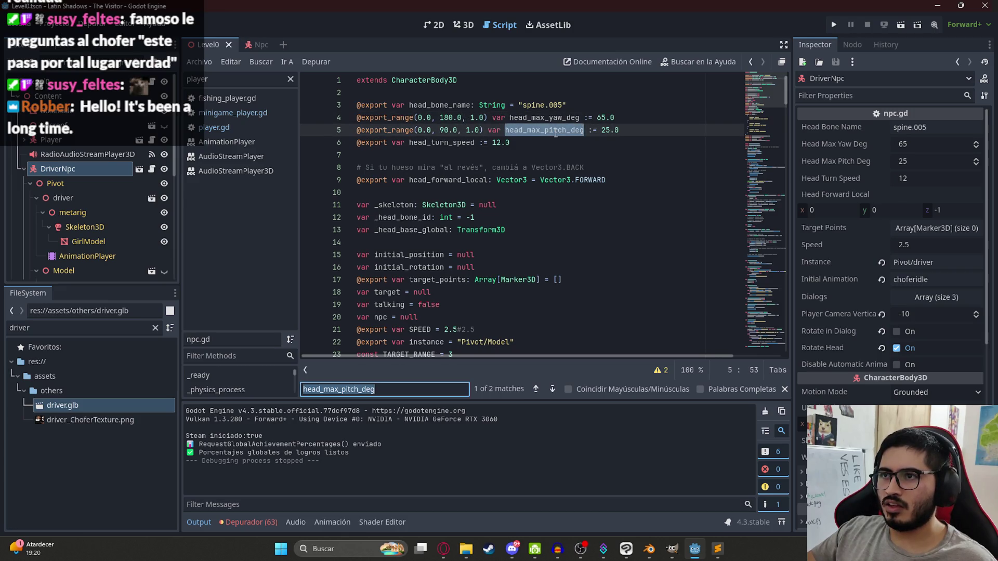
{"action": "key", "text": "Return"}
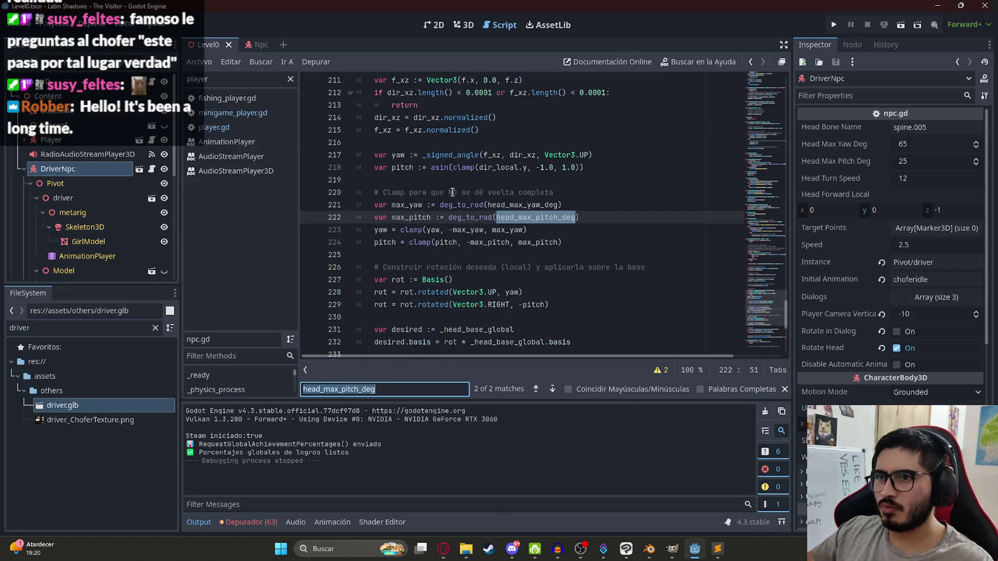
Inspect the clamp code around max_yaw, highlighting the uses of yaw and clamp.
{"action": "left_click", "coordinate": [536, 192]}
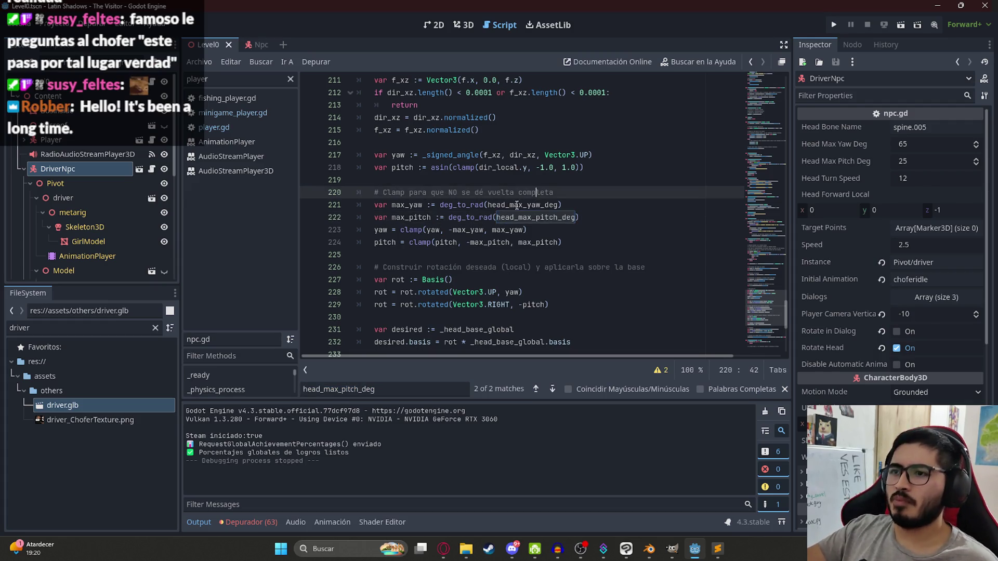
{"action": "left_click", "coordinate": [486, 205]}
{"action": "left_click", "coordinate": [406, 205]}
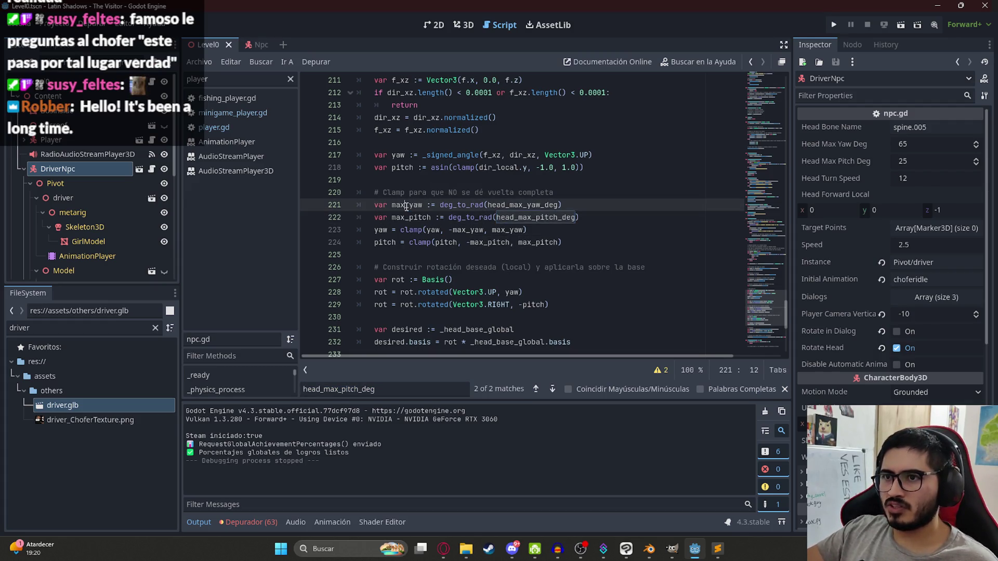
{"action": "double_click", "coordinate": [381, 230]}
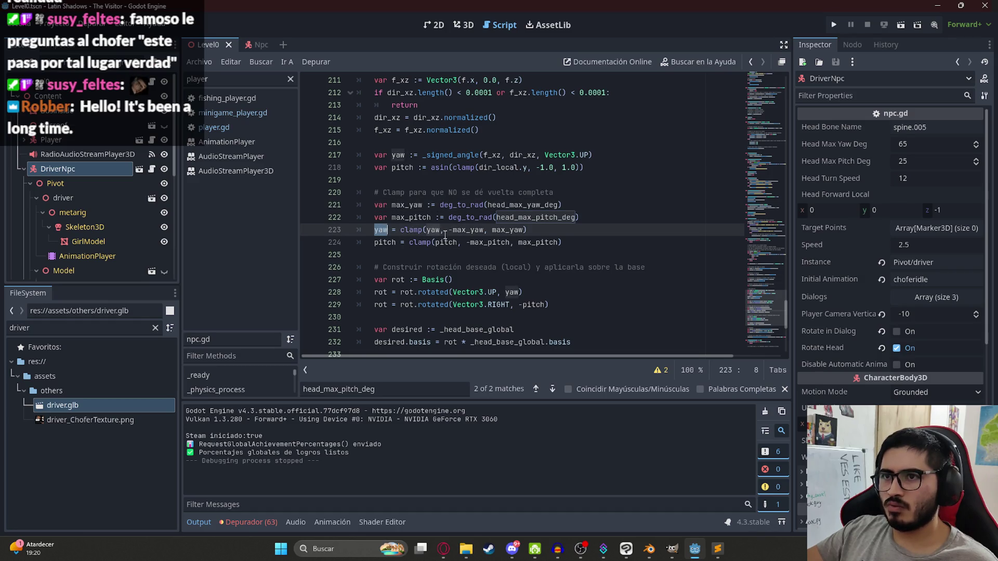
{"action": "scroll", "coordinate": [442, 208], "scroll_direction": "up", "scroll_amount": 3}
{"action": "scroll", "coordinate": [466, 233], "scroll_direction": "down", "scroll_amount": 3}
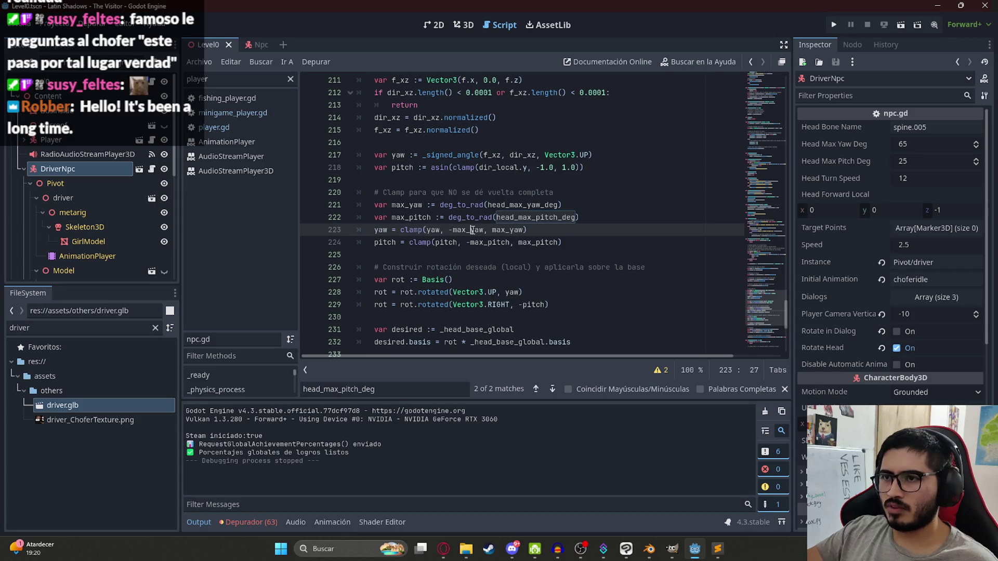
{"action": "double_click", "coordinate": [411, 229]}
{"action": "left_click", "coordinate": [440, 230]}
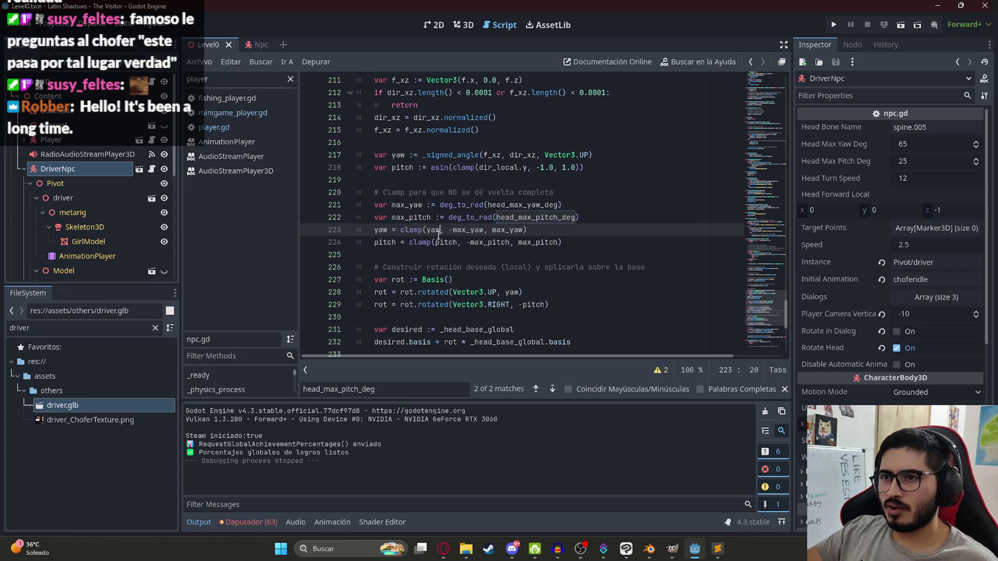
Highlight every use of pitch and scroll through the script to review them.
{"action": "double_click", "coordinate": [448, 242]}
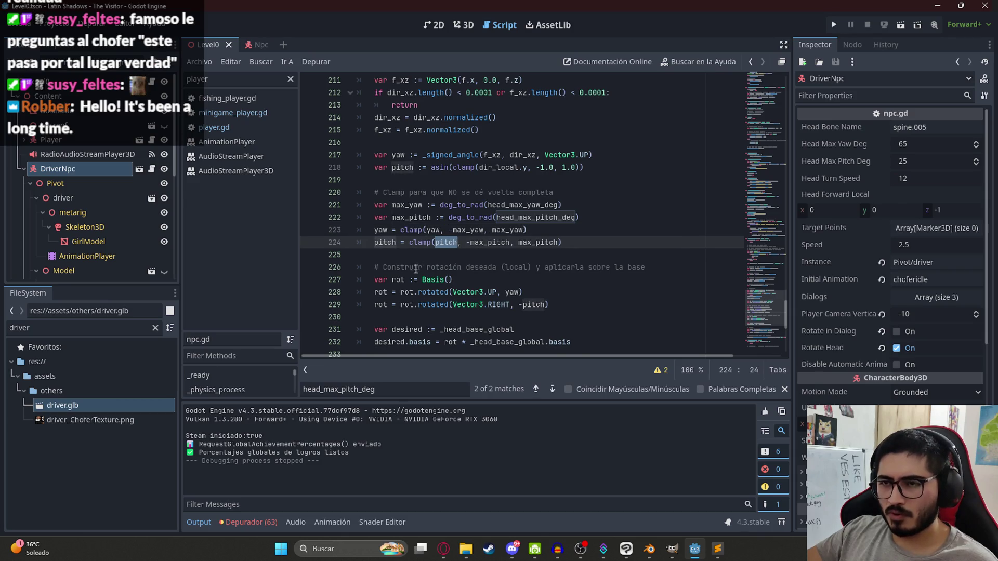
{"action": "scroll", "coordinate": [416, 269], "scroll_direction": "down", "scroll_amount": 2}
{"action": "scroll", "coordinate": [409, 229], "scroll_direction": "down", "scroll_amount": 3}
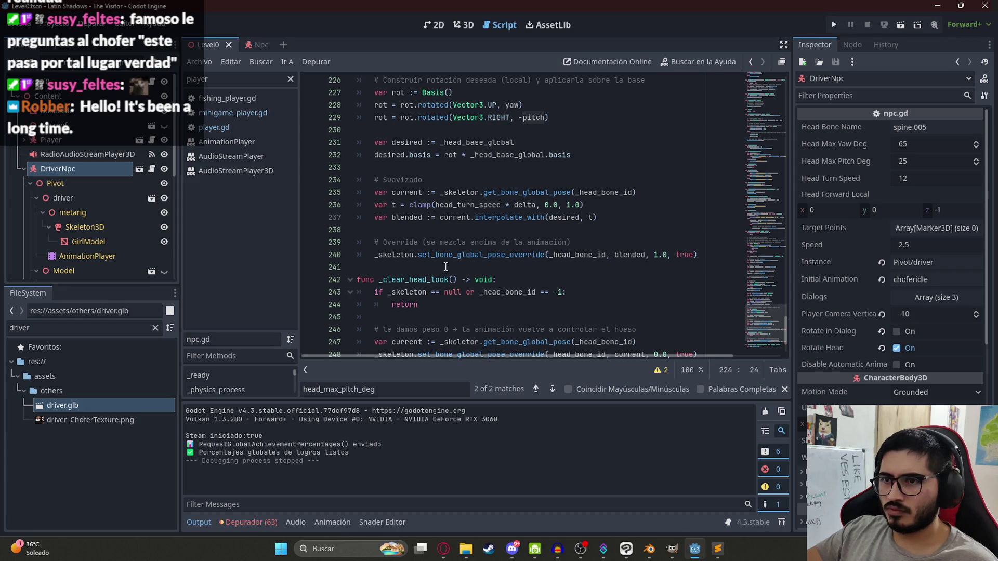
{"action": "scroll", "coordinate": [435, 260], "scroll_direction": "up", "scroll_amount": 4}
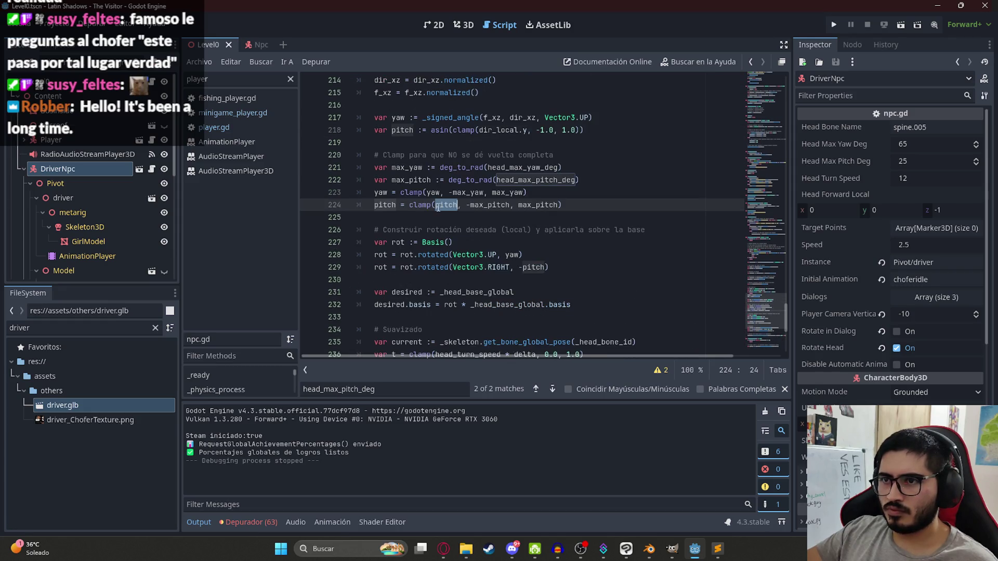
{"action": "left_click_drag", "start_coordinate": [764, 322], "coordinate": [764, 68]}
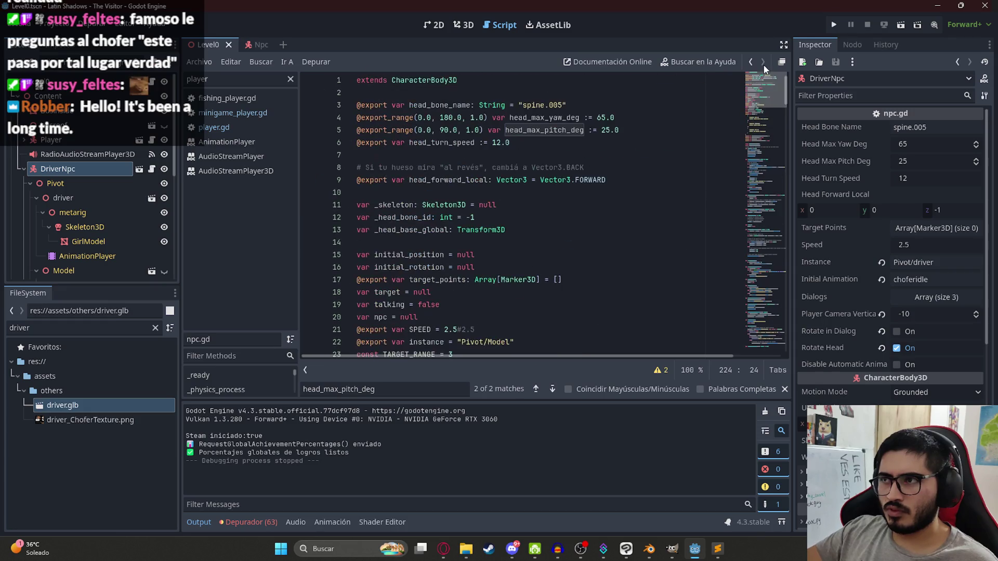
Replace the 25.0 head_max_pitch_deg value on line 5 with 90.
{"action": "left_click", "coordinate": [457, 130]}
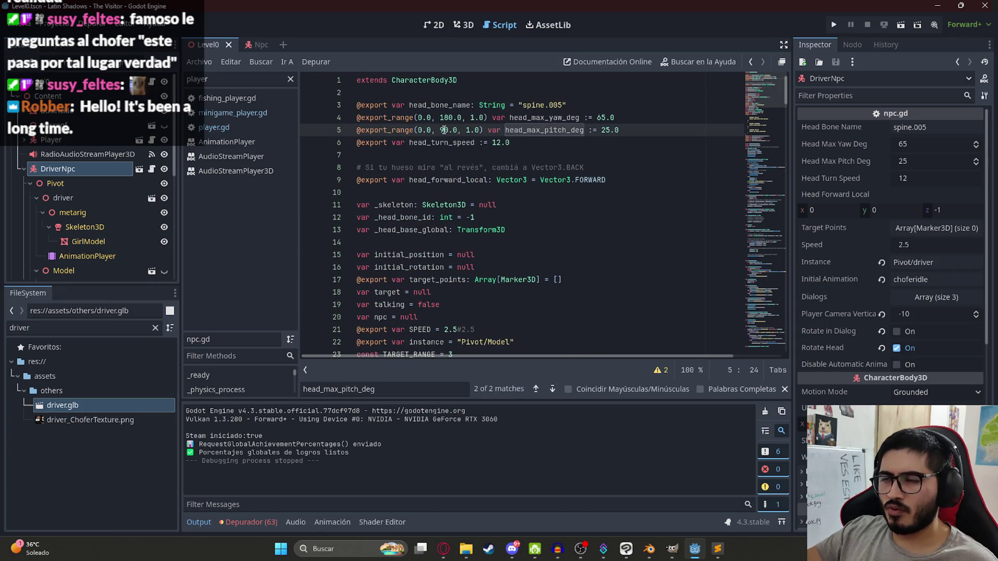
{"action": "left_click", "coordinate": [475, 117]}
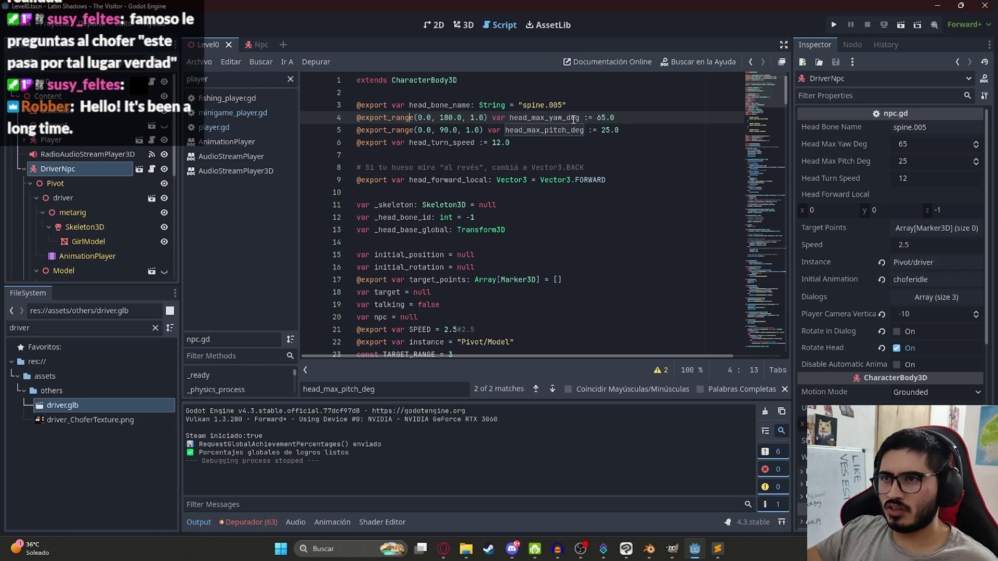
{"action": "left_click", "coordinate": [522, 118]}
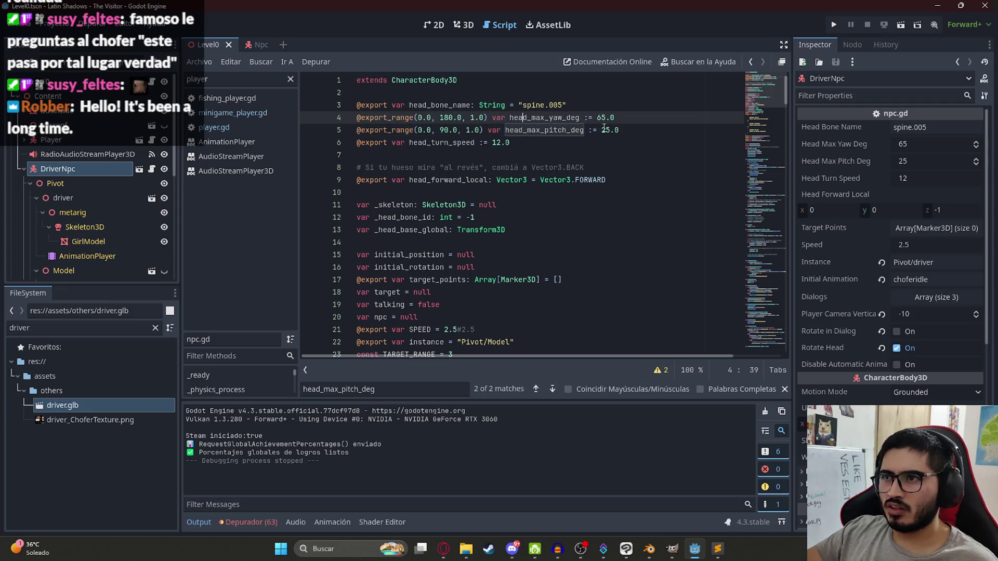
{"action": "left_click", "coordinate": [605, 130]}
{"action": "double_click", "coordinate": [606, 130]}
{"action": "type", "text": "90"}
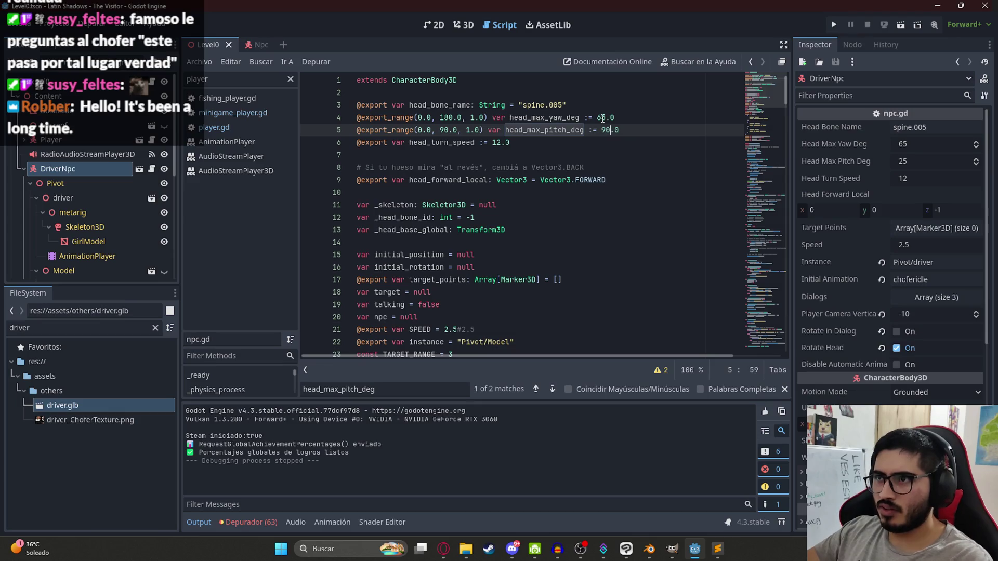
{"action": "right_click", "coordinate": [210, 45]}
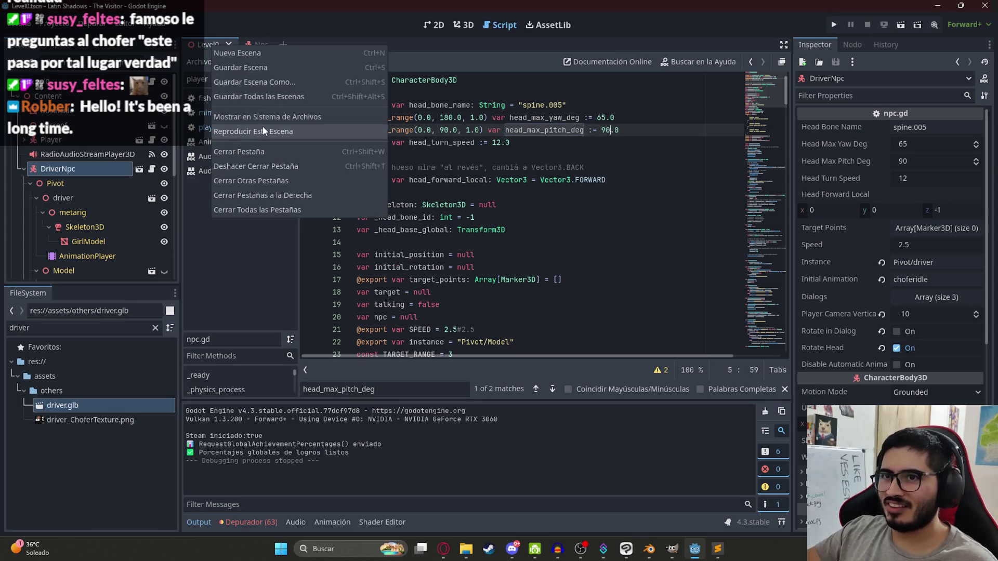
Play-test Level0, then change the yaw limit from 65.0 to 120, save, and test again.
{"action": "left_click", "coordinate": [263, 128]}
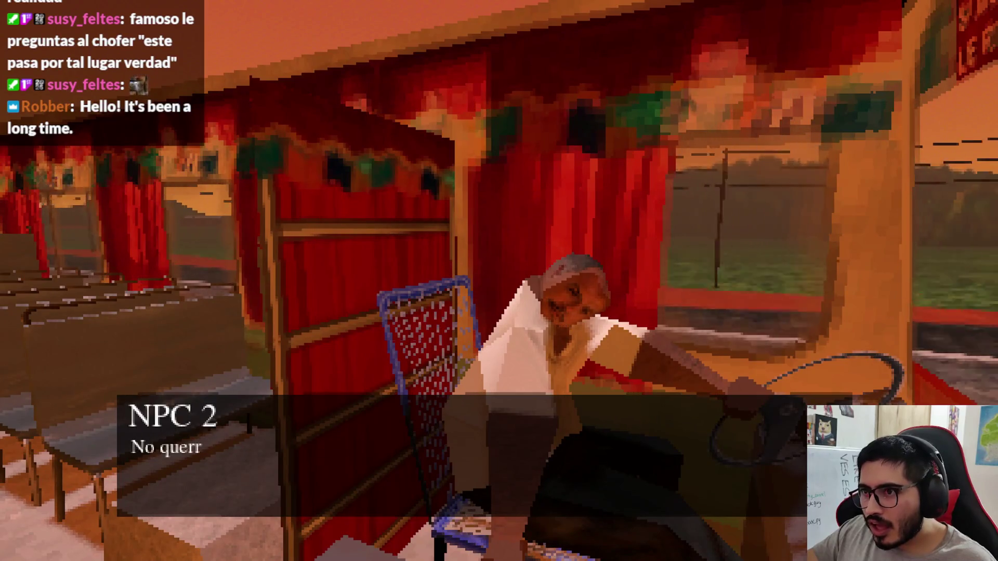
{"action": "key", "text": "F8"}
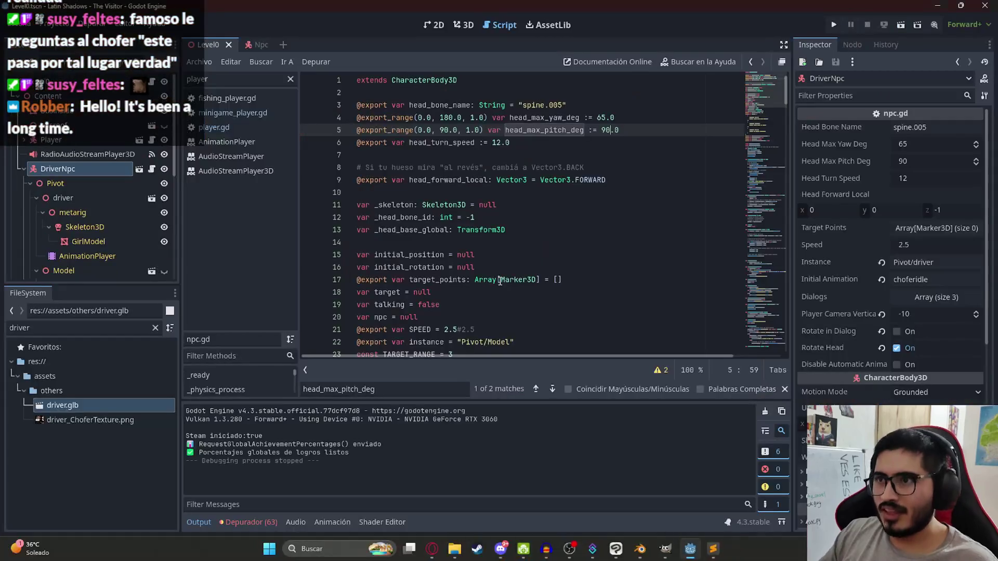
{"action": "type", "text": "25"}
{"action": "left_click", "coordinate": [599, 117]}
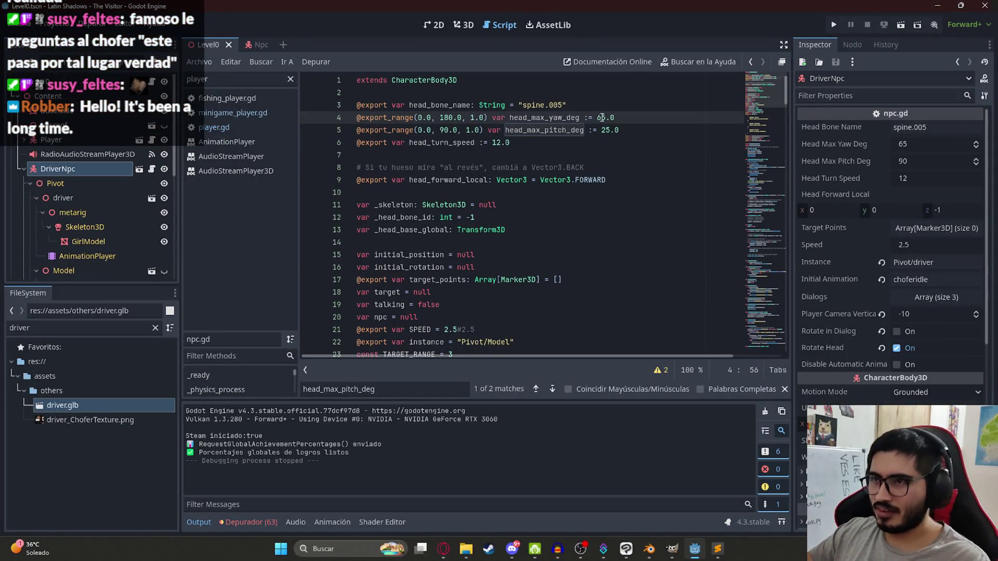
{"action": "double_click", "coordinate": [602, 117]}
{"action": "type", "text": "120"}
{"action": "key", "text": "ctrl+s"}
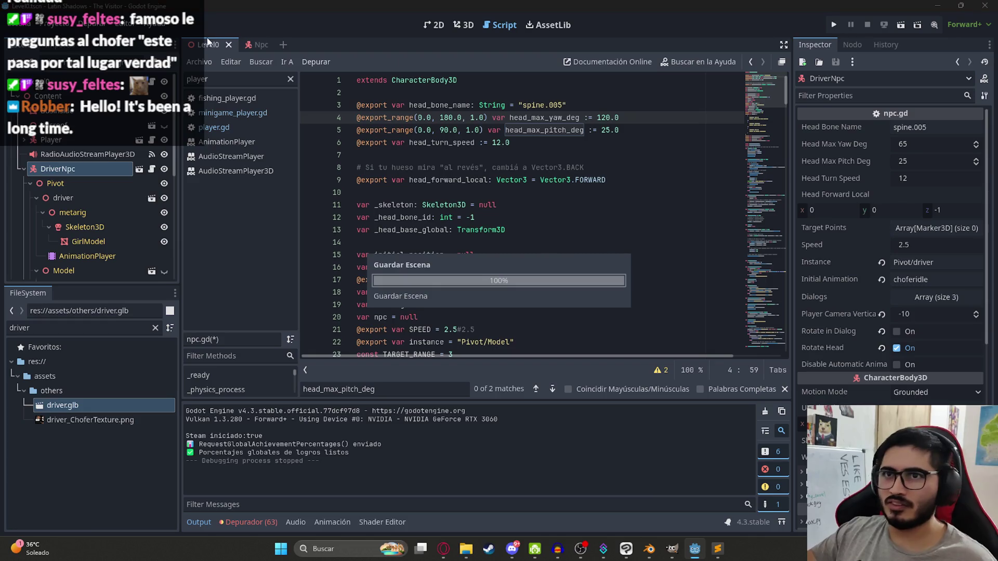
{"action": "left_click", "coordinate": [21, 24]}
{"action": "left_click", "coordinate": [248, 129]}
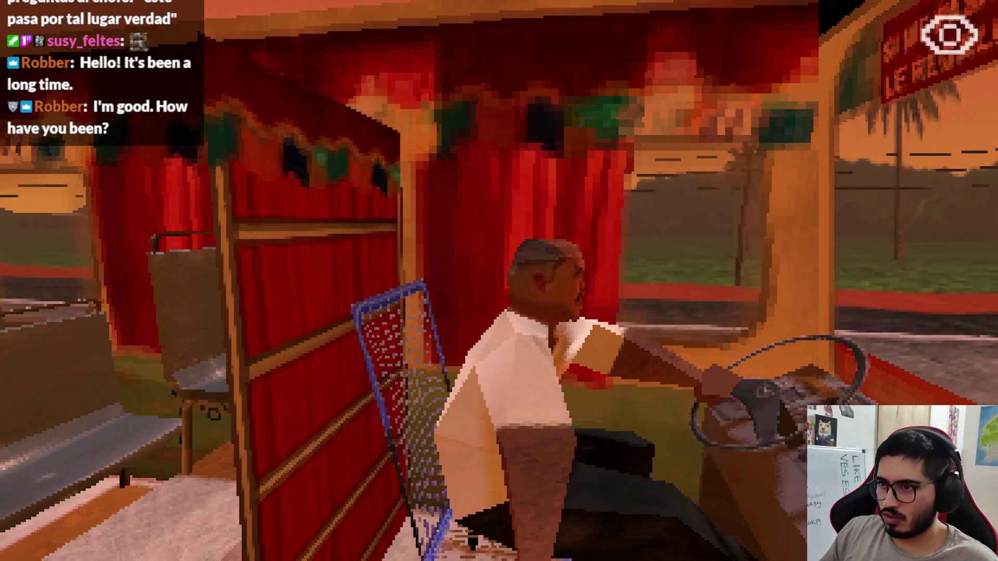
{"action": "key", "text": "F8"}
Set the pitch limit to 90, save, and relaunch Level0, pausing and resuming the game.
{"action": "left_click", "coordinate": [609, 131]}
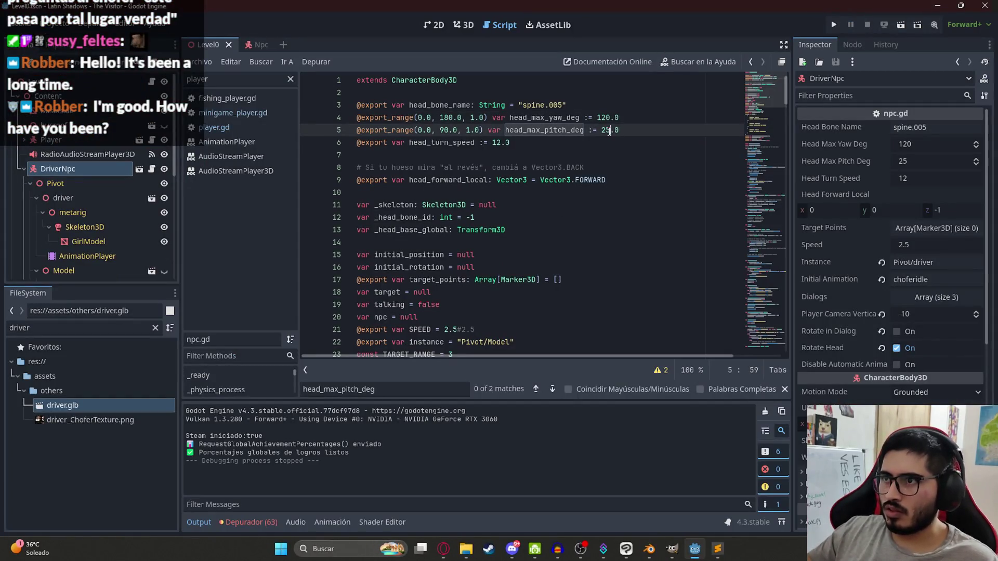
{"action": "key", "text": "BackSpace"}
{"action": "key", "text": "BackSpace"}
{"action": "type", "text": "90"}
{"action": "left_click", "coordinate": [606, 119]}
{"action": "type", "text": "8"}
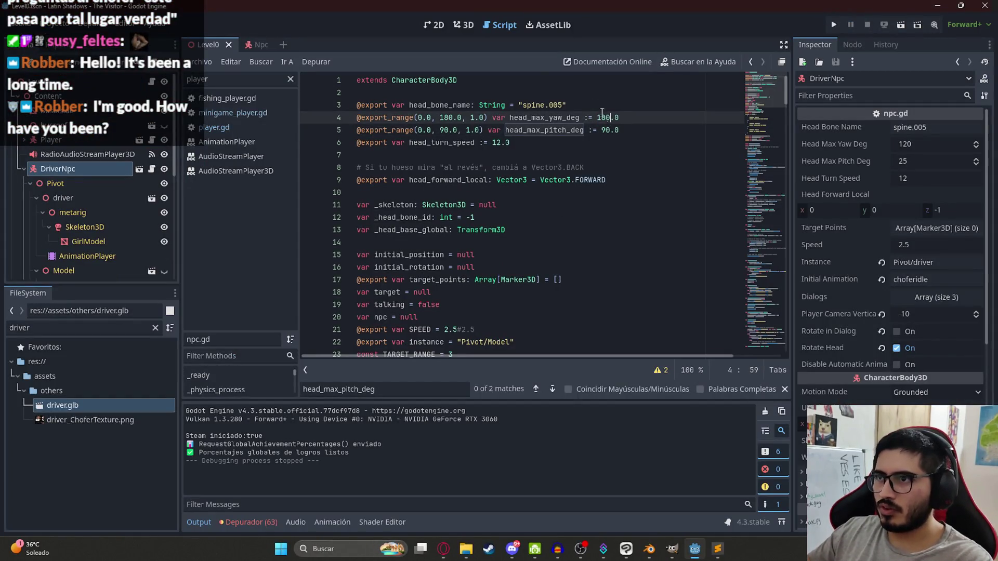
{"action": "key", "text": "ctrl+s"}
{"action": "left_click", "coordinate": [203, 61]}
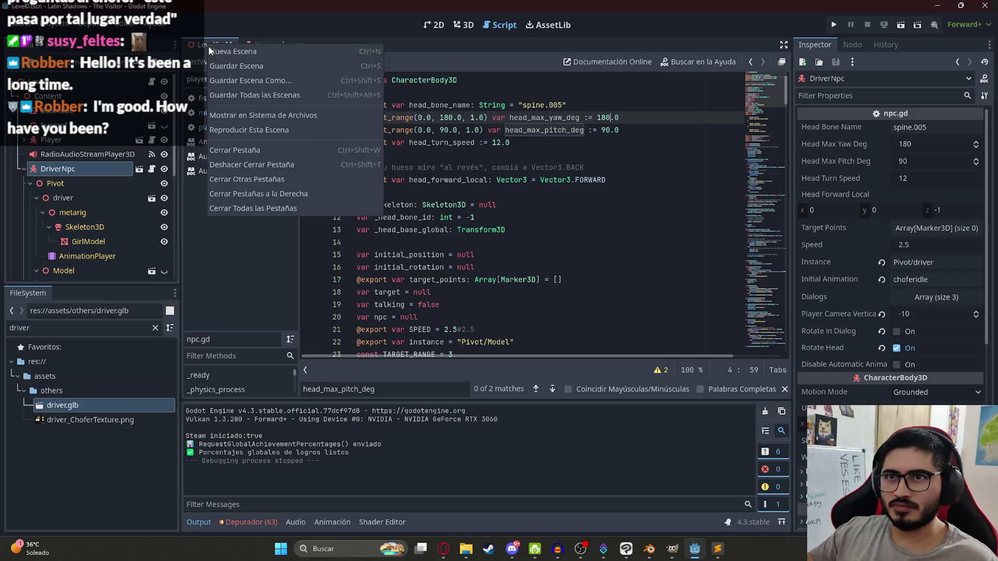
{"action": "left_click", "coordinate": [242, 129]}
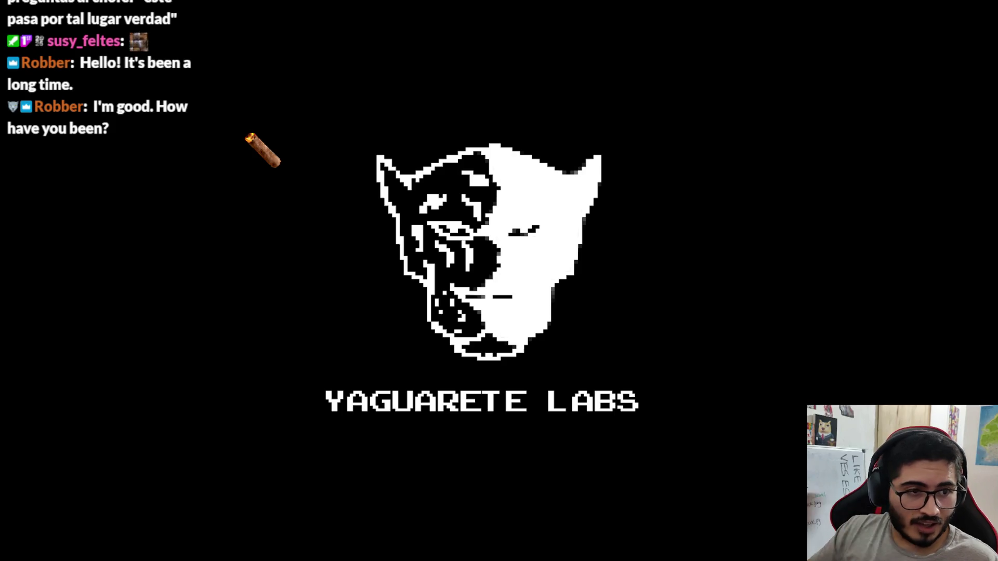
{"action": "key", "text": "Escape"}
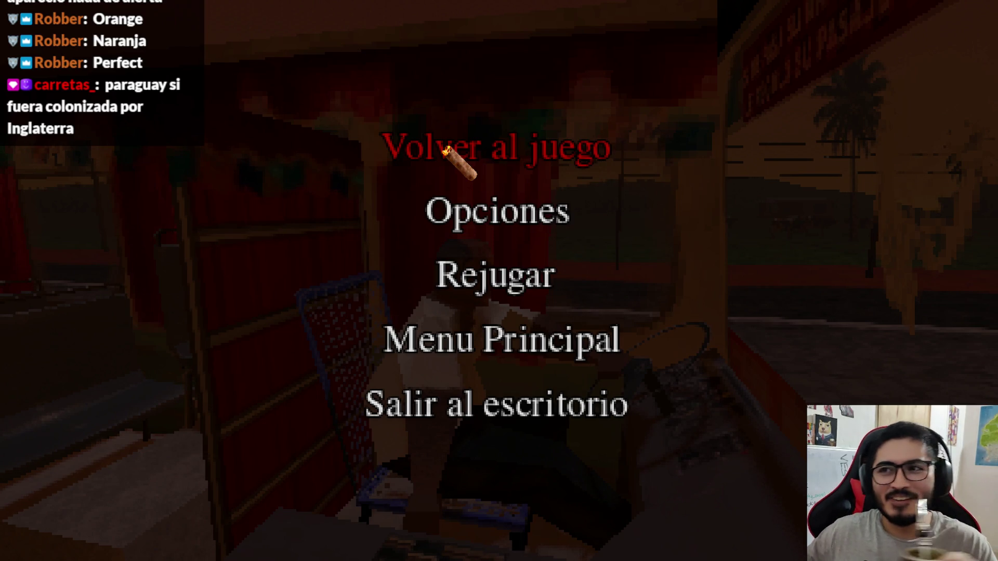
{"action": "left_click", "coordinate": [447, 151]}
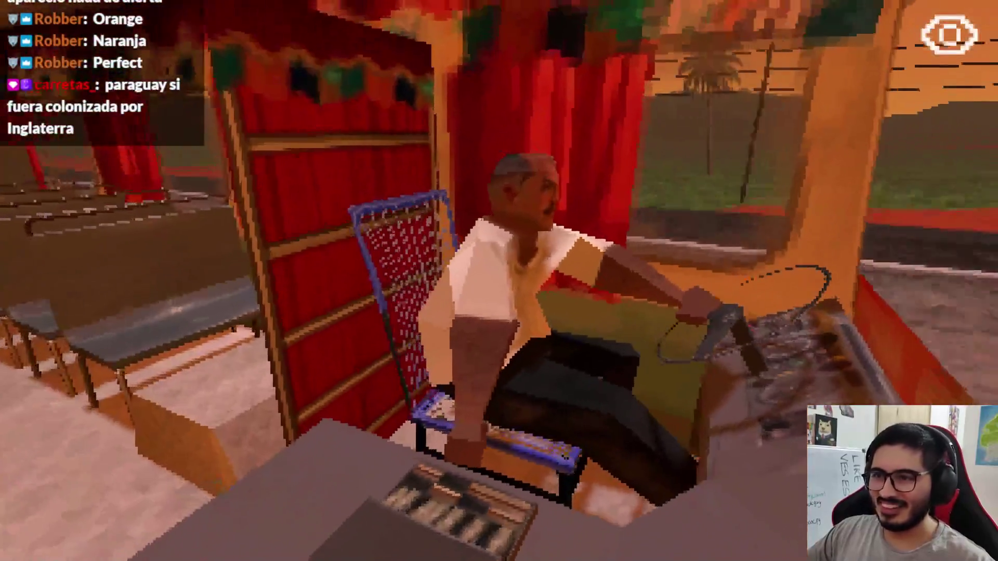
Talk through the driver's dialogue with the E key to watch his head, then stop the game.
{"action": "key", "text": "e"}
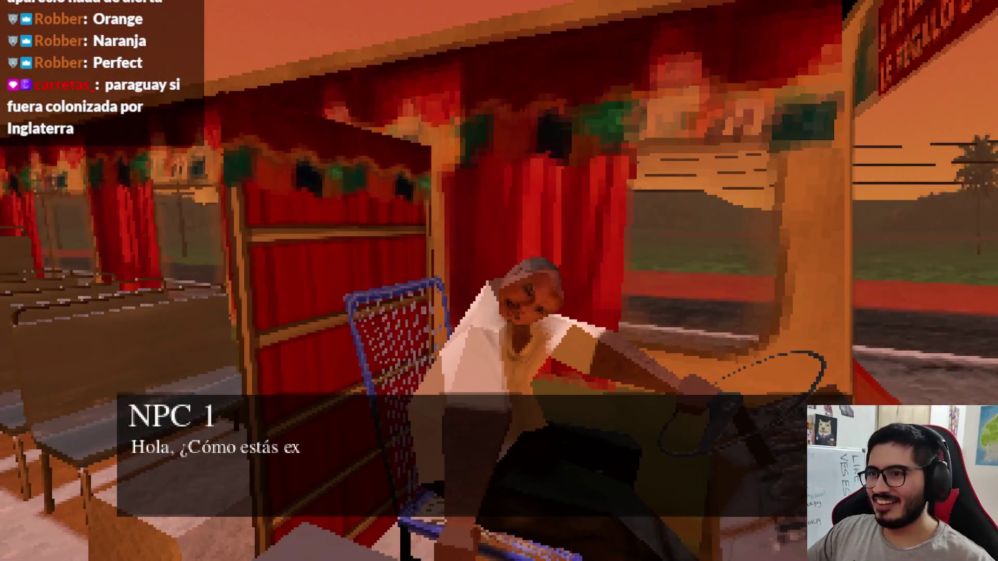
{"action": "key", "text": "e"}
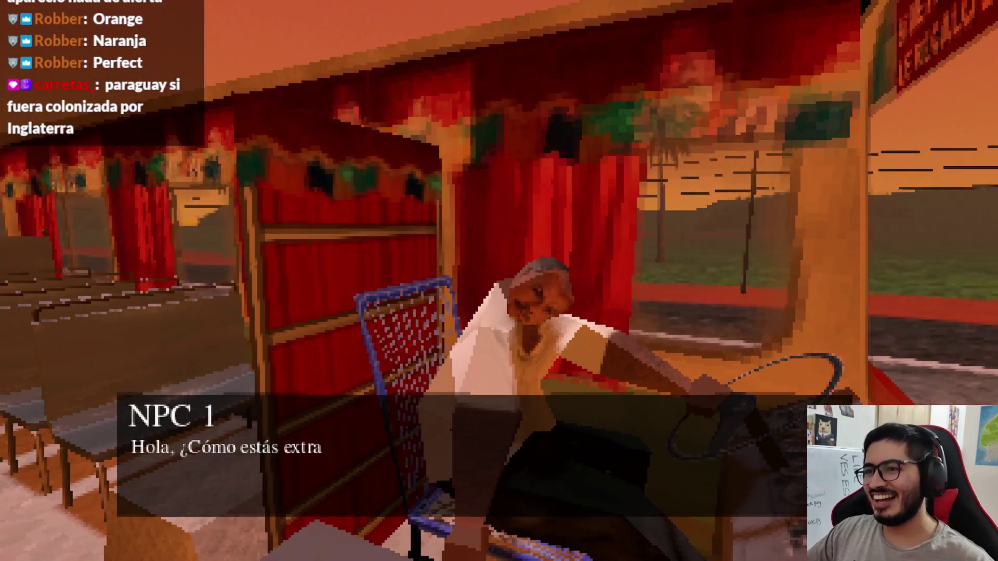
{"action": "key", "text": "e"}
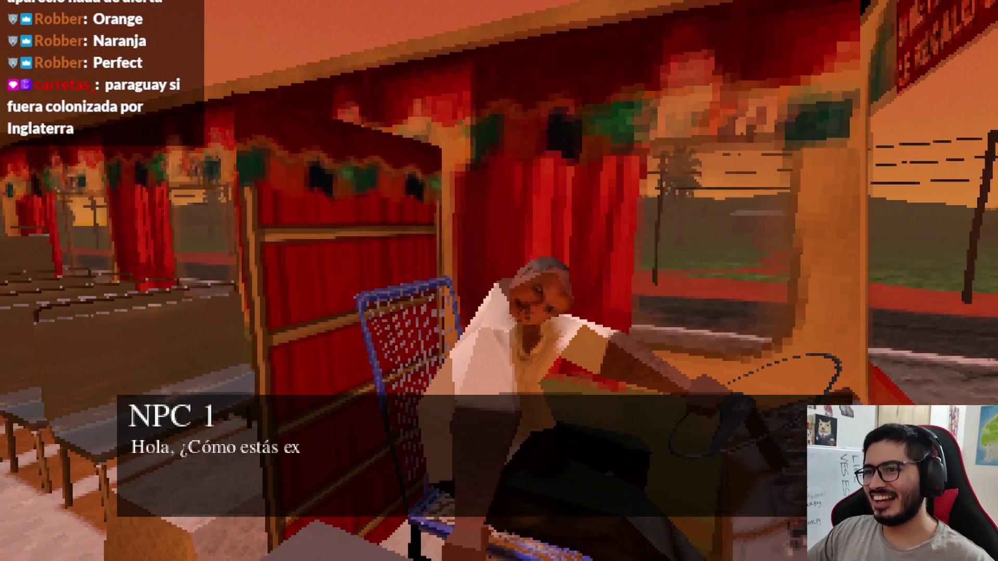
{"action": "key", "text": "e"}
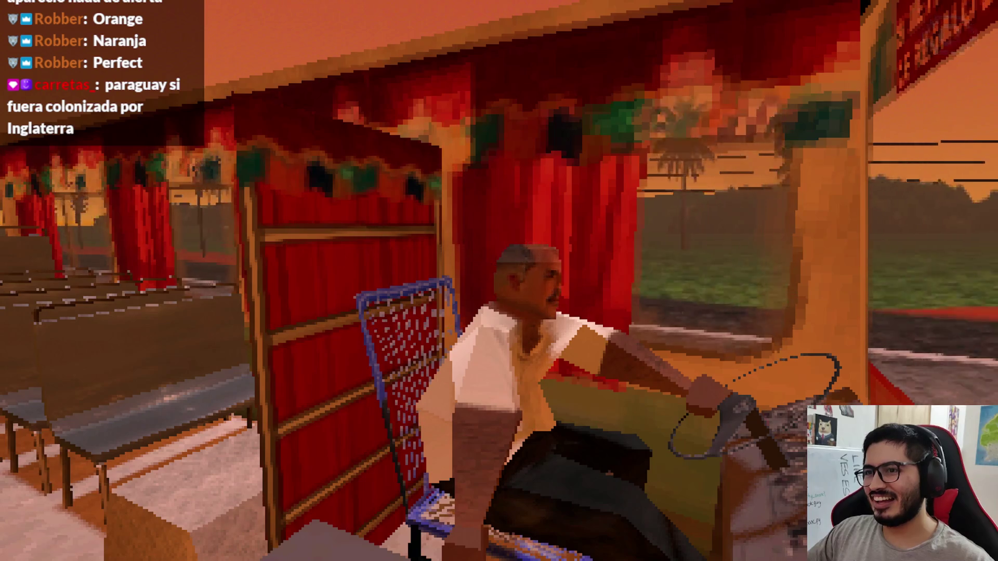
{"action": "key", "text": "e"}
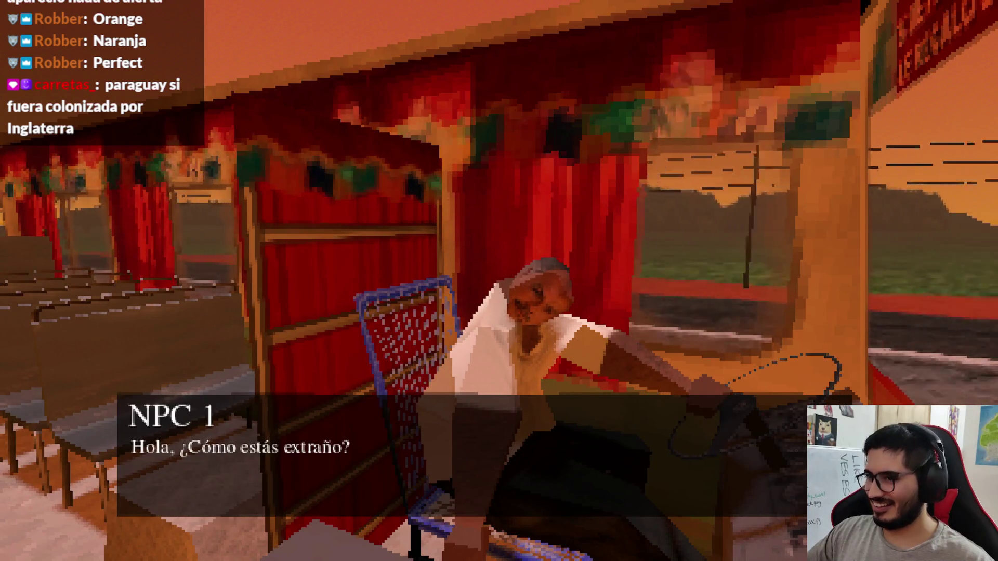
{"action": "key", "text": "F8"}
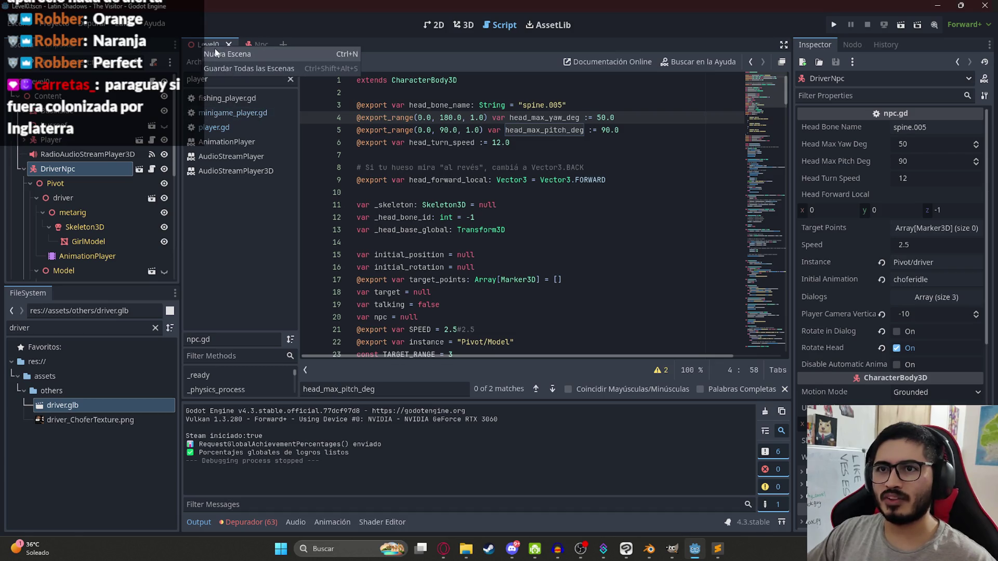
Play-test Level0, then save the restored 65.0 yaw and 25.0 pitch limits.
{"action": "right_click", "coordinate": [209, 47]}
{"action": "left_click", "coordinate": [244, 116]}
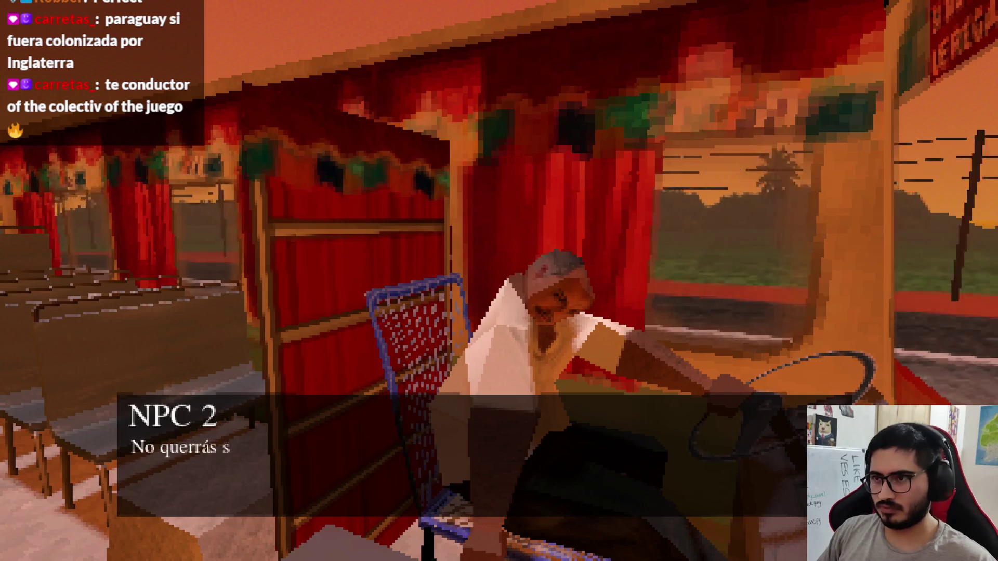
{"action": "key", "text": "F8"}
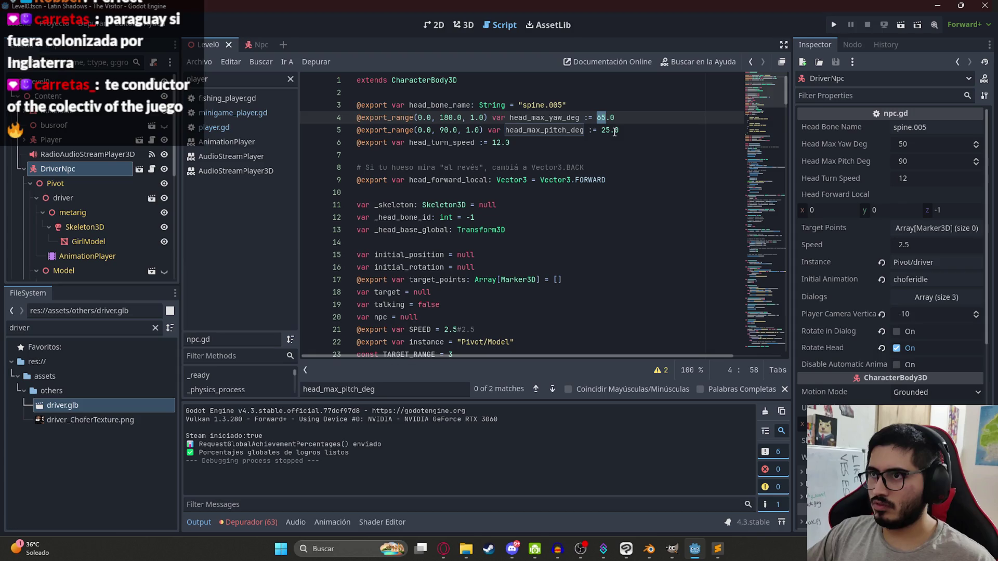
{"action": "key", "text": "ctrl+s"}
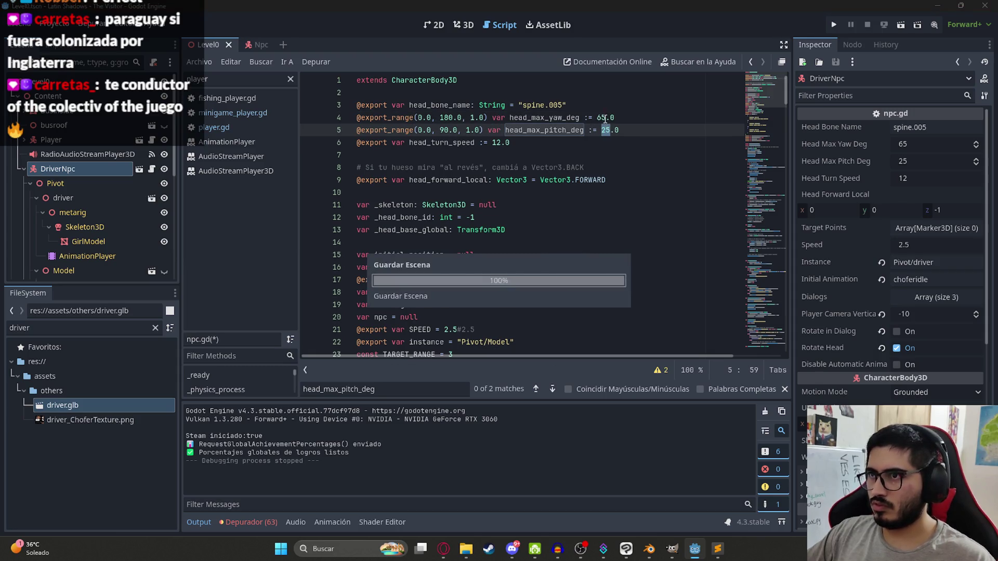
Edit the max yaw value, save npc.gd, and play-test Level0 again.
{"action": "type", "text": "20"}
{"action": "double_click", "coordinate": [606, 130]}
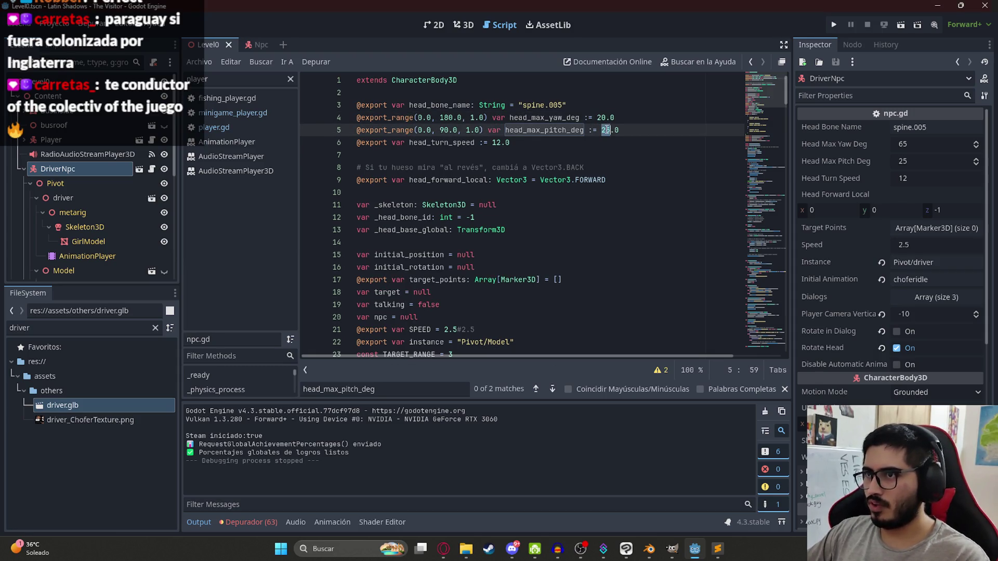
{"action": "type", "text": "90"}
{"action": "key", "text": "ctrl+s"}
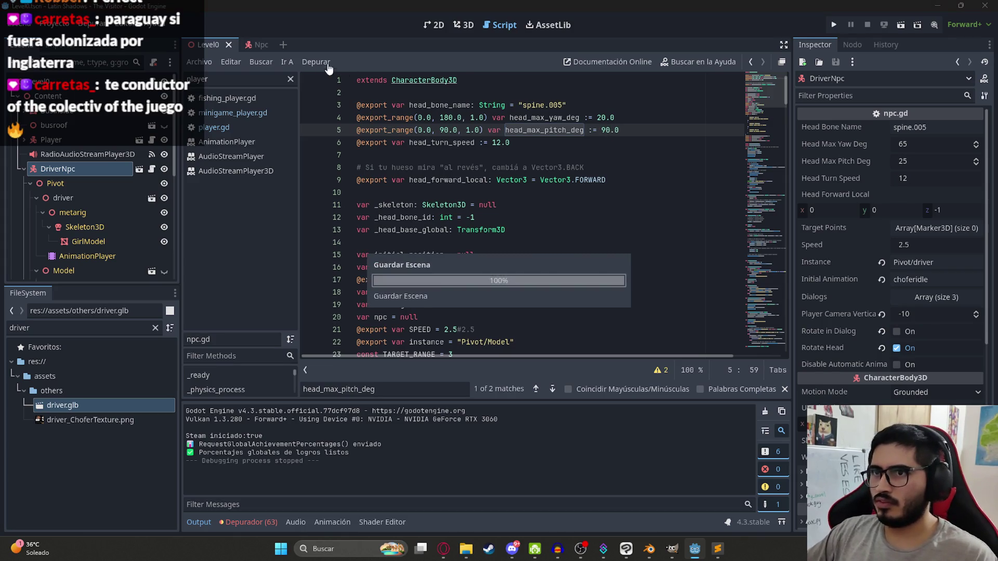
{"action": "right_click", "coordinate": [214, 46]}
{"action": "left_click", "coordinate": [304, 133]}
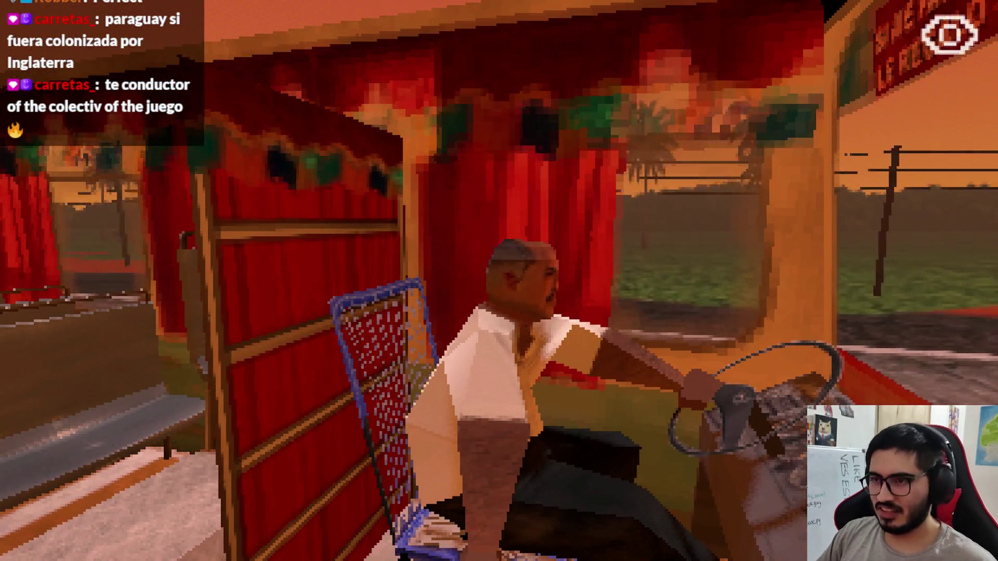
{"action": "key", "text": "alt+F4"}
Set the max yaw on line 4 back to 65 and rerun the scene to test.
{"action": "double_click", "coordinate": [601, 117]}
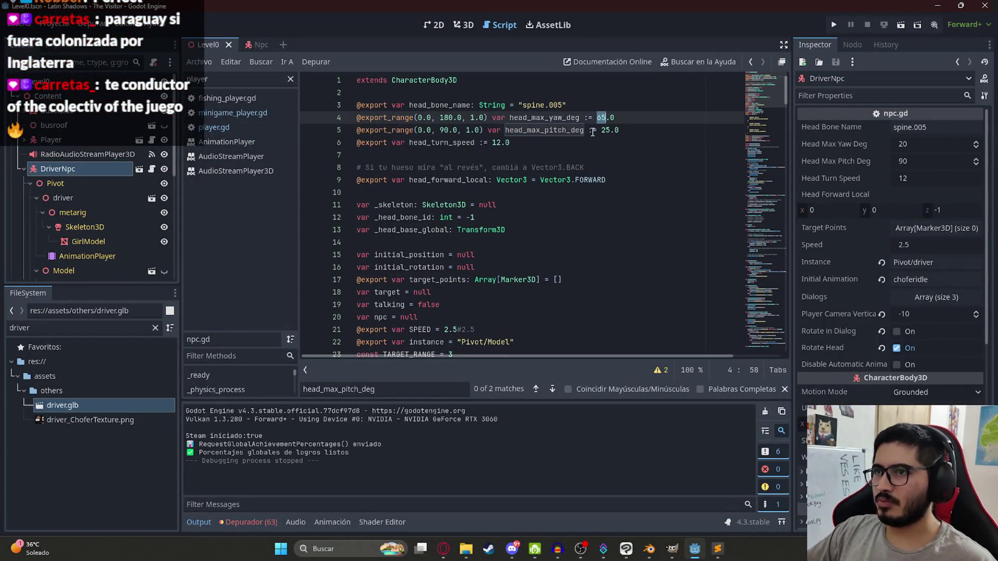
{"action": "type", "text": "65"}
{"action": "left_click", "coordinate": [229, 63]}
{"action": "left_click", "coordinate": [291, 125]}
{"action": "key", "text": "F5"}
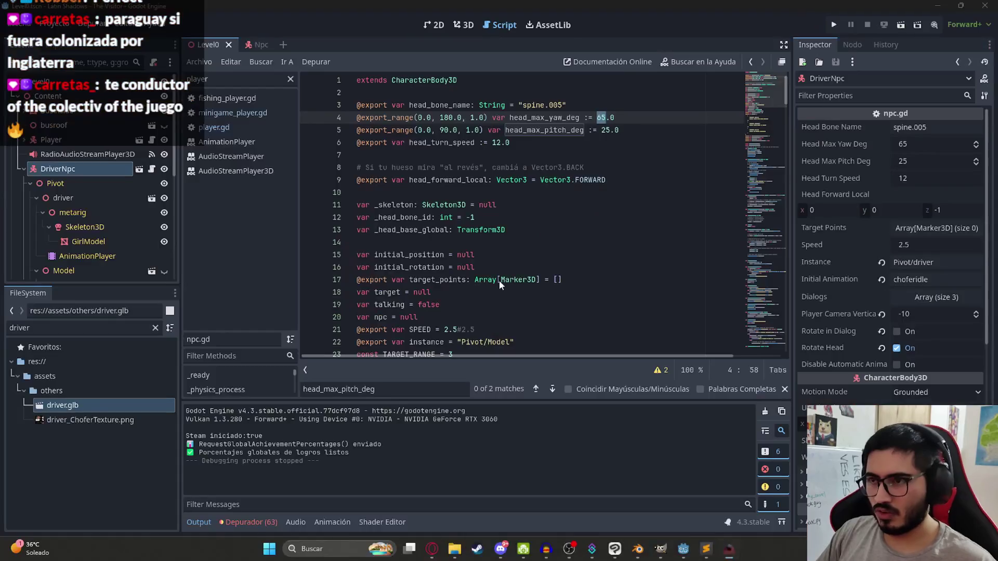
{"action": "key", "text": "F8"}
{"action": "left_click", "coordinate": [627, 130]}
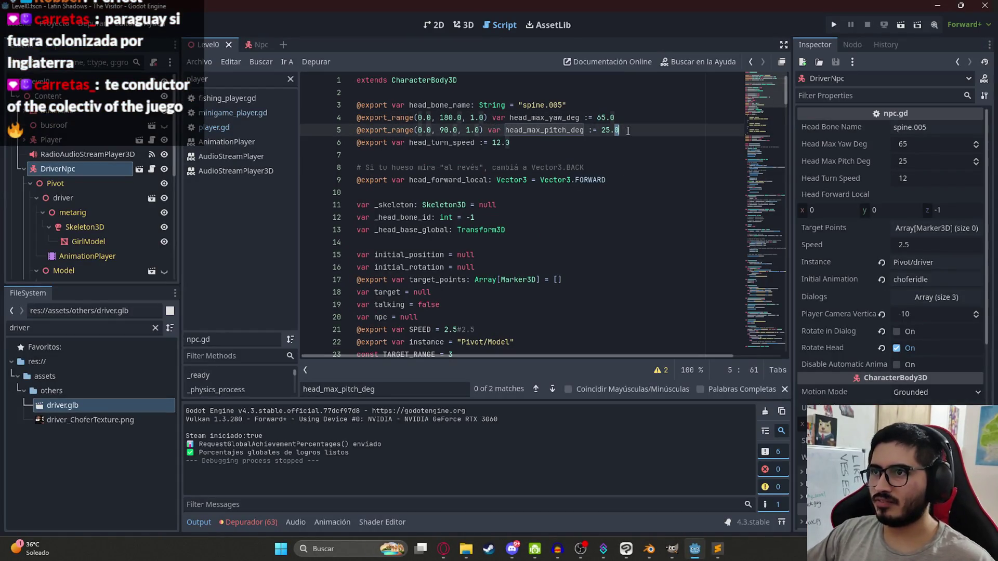
Ask ChatGPT 'ahora rota pero no horizontalmente el hueso hacia el juga' about the odd head rotation.
{"action": "key", "text": "alt+Tab"}
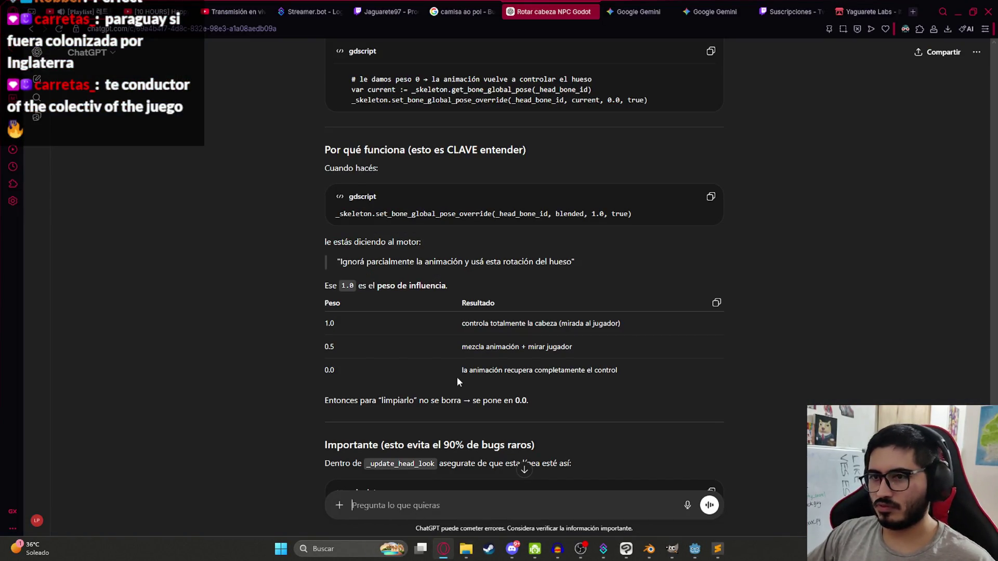
{"action": "type", "text": "hola"}
{"action": "key", "text": "BackSpace"}
{"action": "key", "text": "BackSpace"}
{"action": "key", "text": "BackSpace"}
{"action": "type", "text": "ah"}
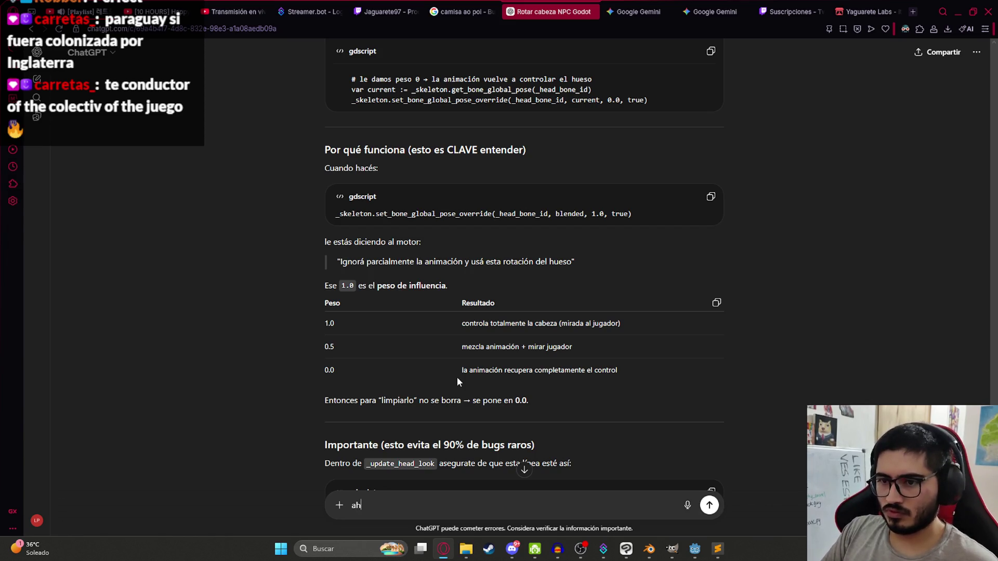
{"action": "type", "text": "ora rota pero n"}
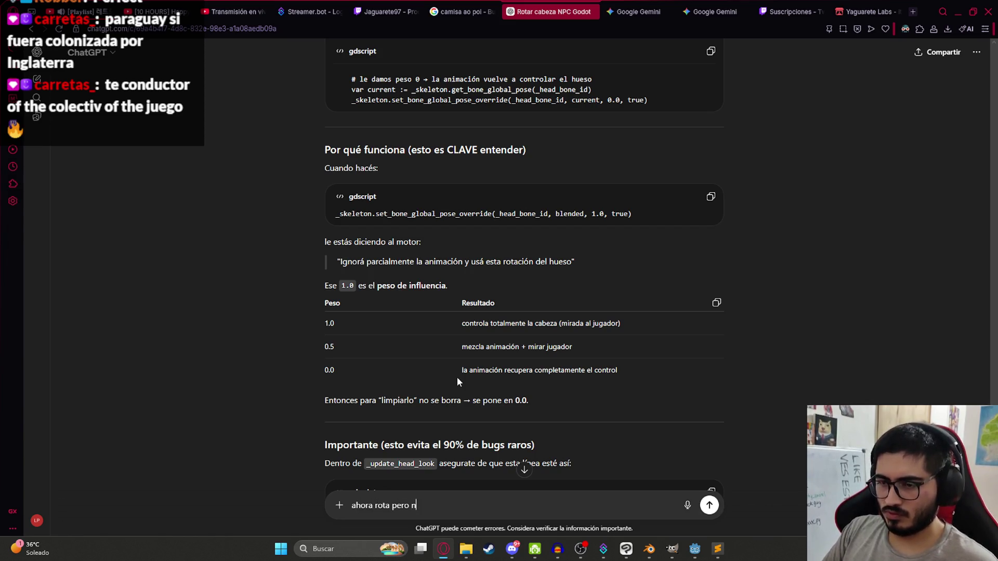
{"action": "type", "text": "o horizonta"}
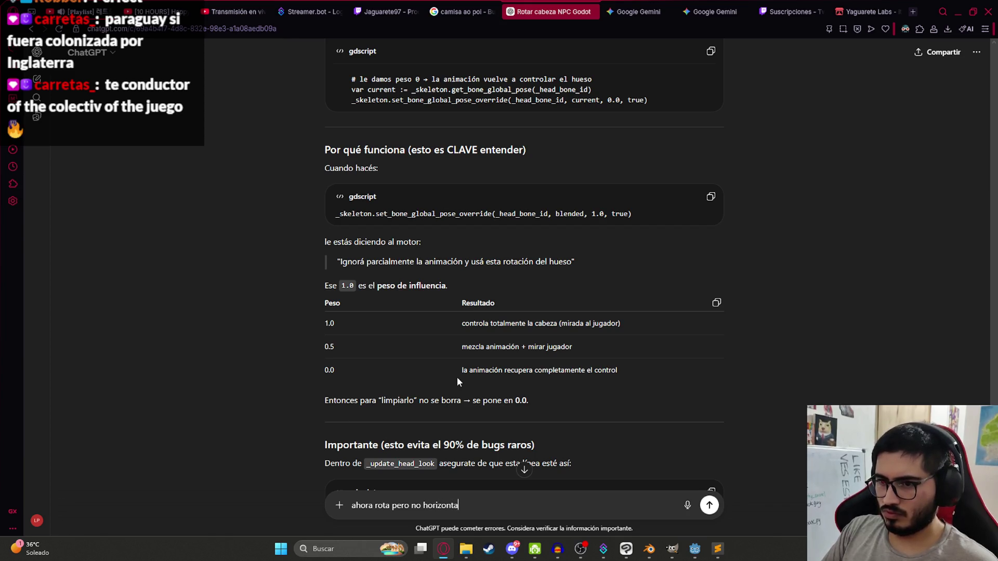
{"action": "type", "text": "lmente el hue"}
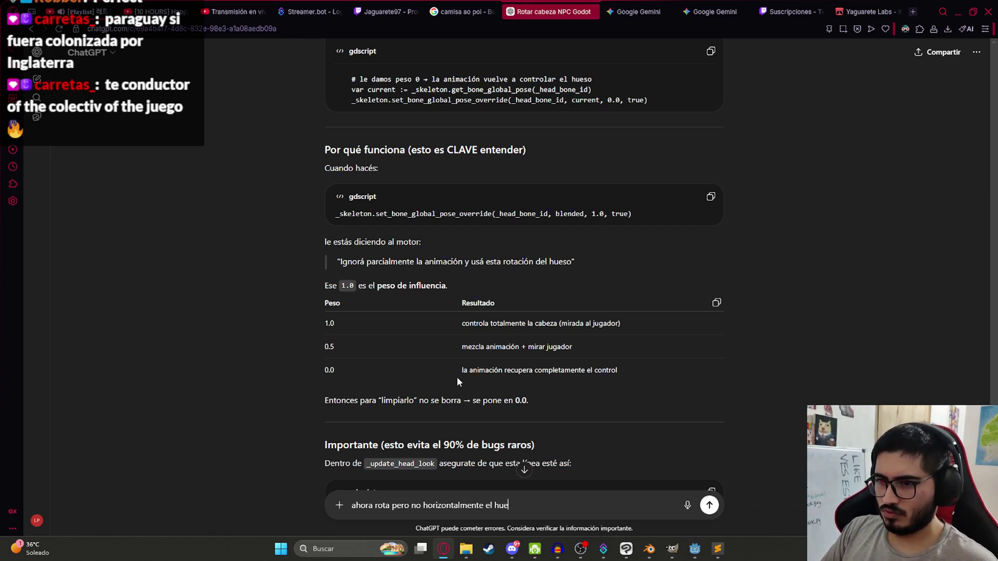
{"action": "type", "text": "so hacia el jugador, rota medio raro"}
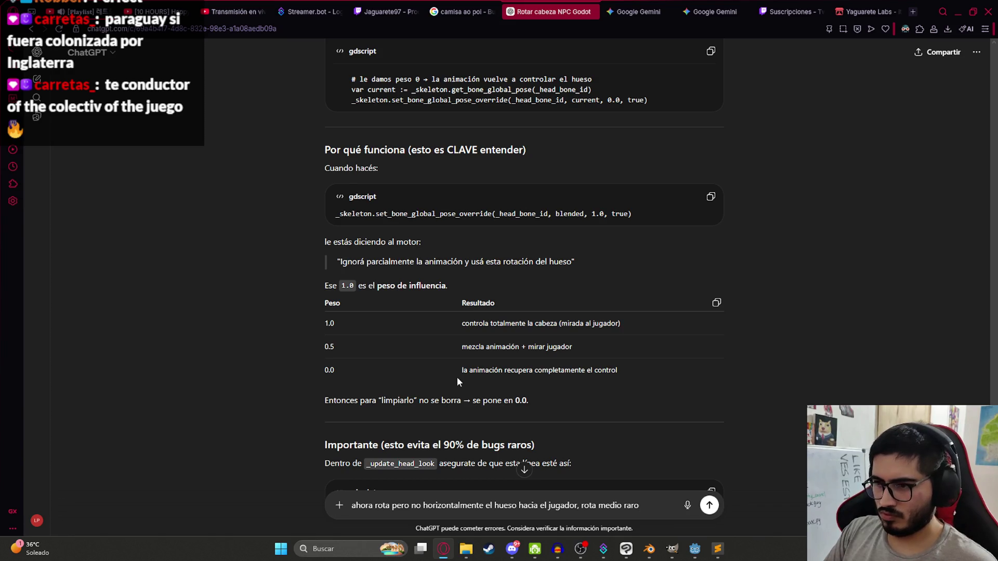
{"action": "key", "text": "Return"}
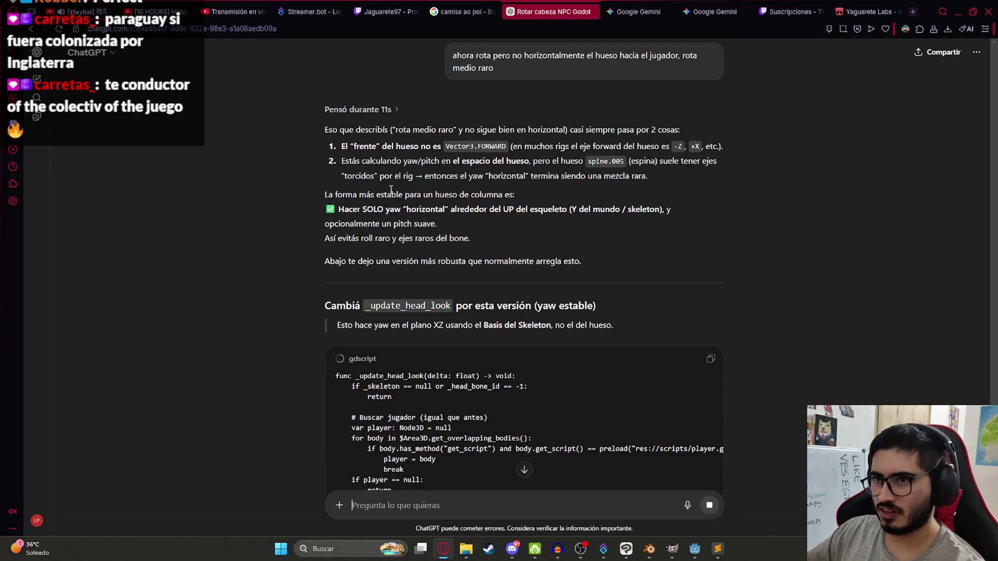
Read through ChatGPT's yaw-only _update_head_look answer, then return to npc.gd.
{"action": "triple_click", "coordinate": [377, 211]}
{"action": "left_click", "coordinate": [523, 232]}
{"action": "scroll", "coordinate": [492, 265], "scroll_direction": "down", "scroll_amount": 4}
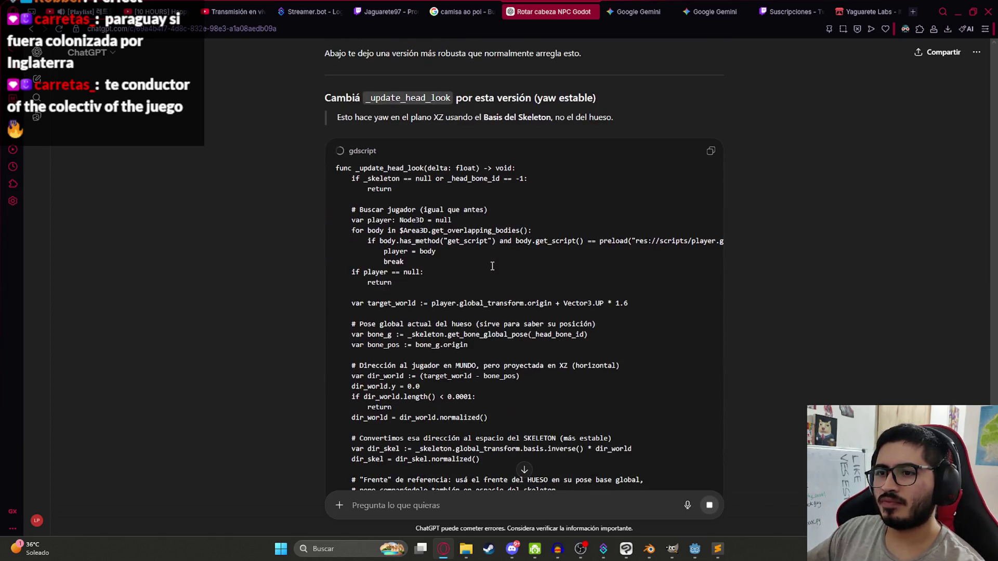
{"action": "scroll", "coordinate": [523, 210], "scroll_direction": "down", "scroll_amount": 5}
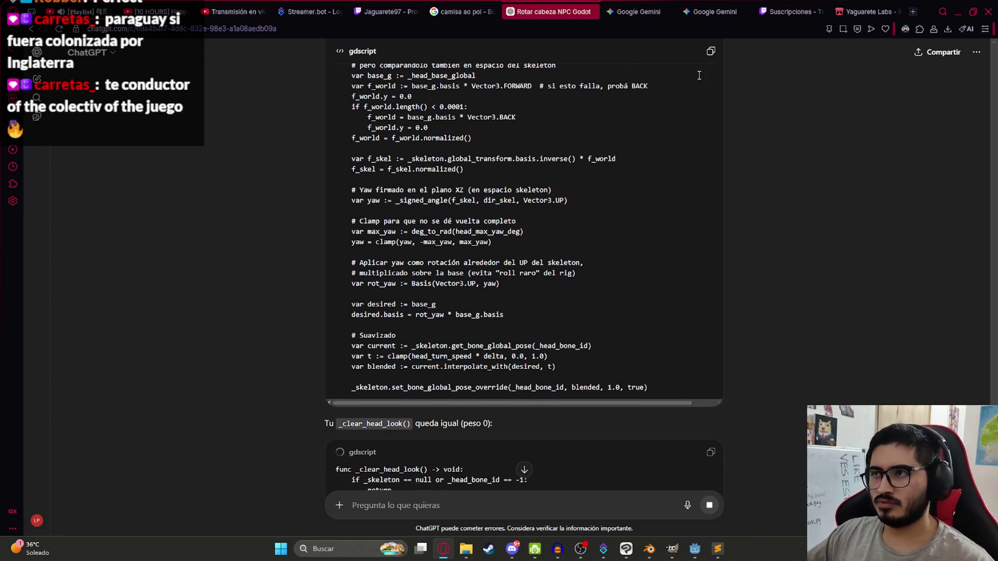
{"action": "key", "text": "alt+Tab"}
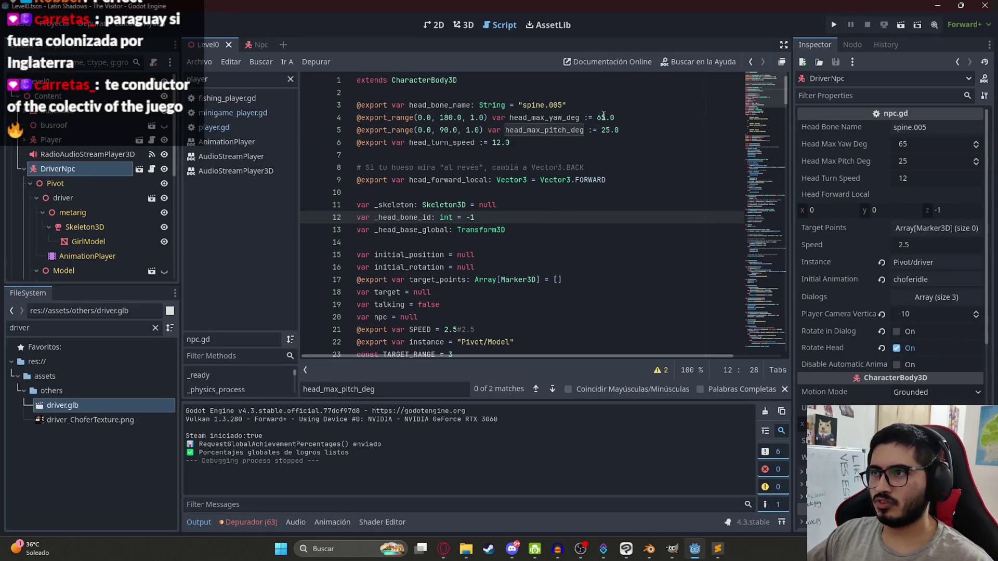
Find _update_head_look via a '_u' search and paste the new yaw-only code over it.
{"action": "left_click", "coordinate": [555, 130]}
{"action": "key", "text": "ctrl+f"}
{"action": "type", "text": "_update"}
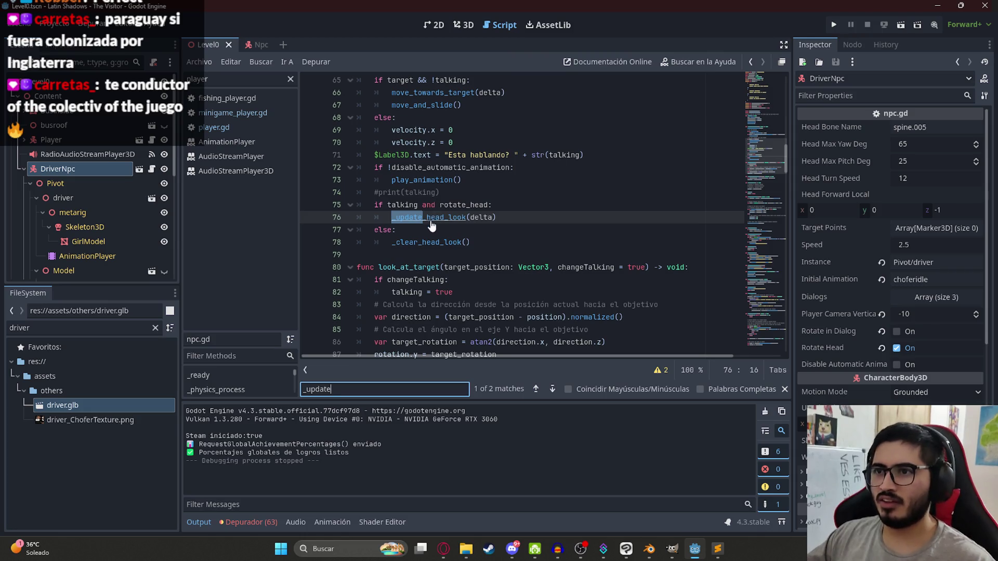
{"action": "left_click", "coordinate": [430, 219], "text": "ctrl"}
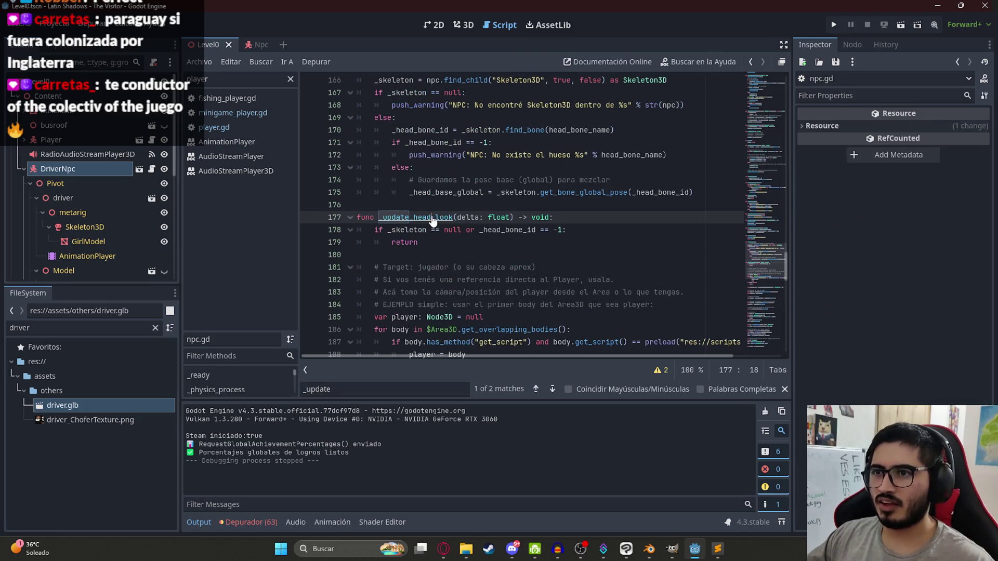
{"action": "mouse_move", "coordinate": [357, 220]}
{"action": "left_mouse_down"}
{"action": "mouse_move", "coordinate": [406, 281]}
{"action": "mouse_move", "coordinate": [421, 349]}
{"action": "mouse_move", "coordinate": [437, 353]}
{"action": "mouse_move", "coordinate": [447, 296]}
{"action": "mouse_move", "coordinate": [452, 307]}
{"action": "mouse_move", "coordinate": [493, 286]}
{"action": "mouse_move", "coordinate": [520, 254]}
{"action": "mouse_move", "coordinate": [612, 194]}
{"action": "left_mouse_up"}
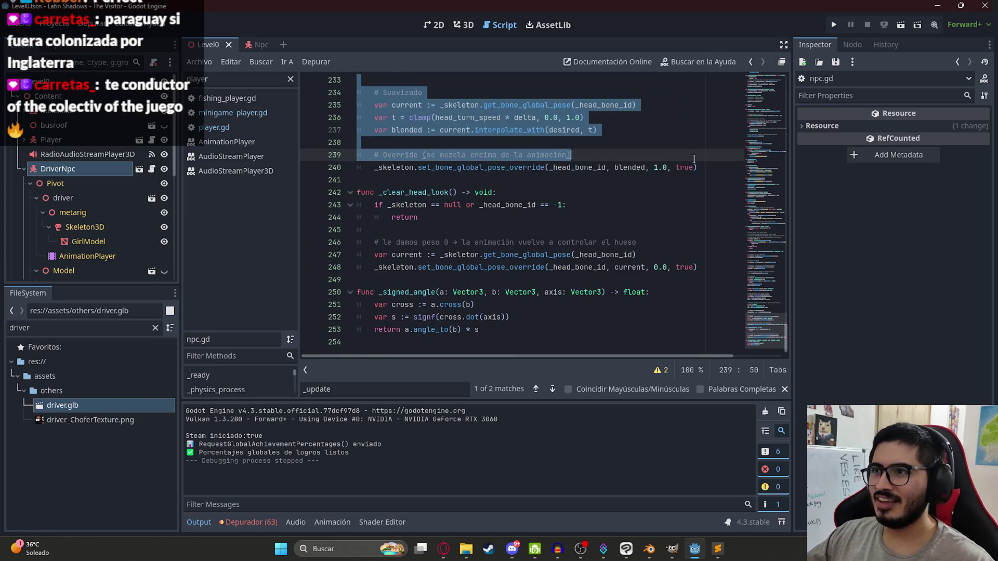
{"action": "key", "text": "ctrl+v"}
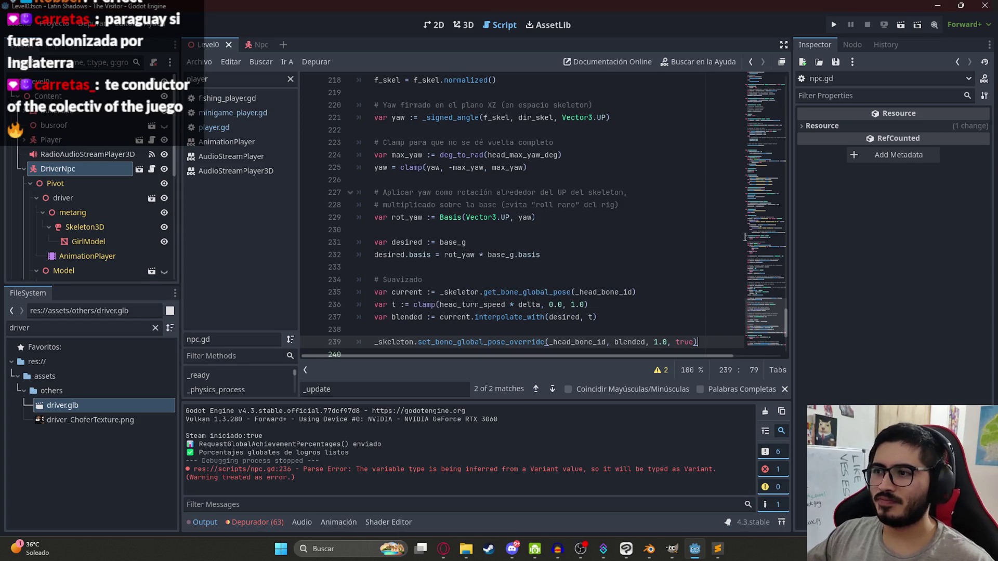
Remove the type inference on line 236 to fix its error.
{"action": "left_click", "coordinate": [406, 305]}
{"action": "key", "text": "BackSpace"}
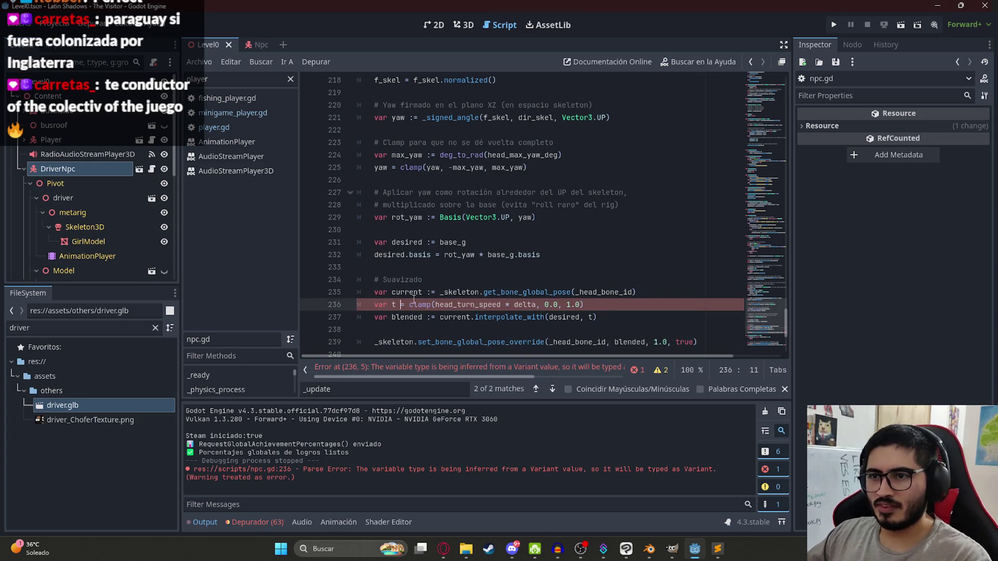
{"action": "left_click", "coordinate": [542, 255]}
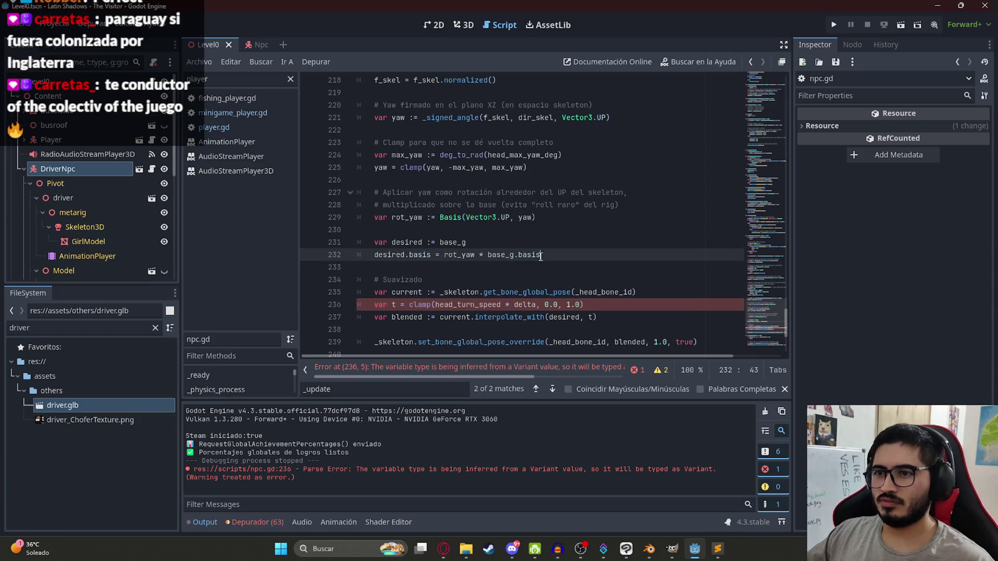
{"action": "scroll", "coordinate": [525, 260], "scroll_direction": "down", "scroll_amount": 3}
Copy ChatGPT's shorter _clear_head_look and paste it over the old function body.
{"action": "key", "text": "alt+Tab"}
{"action": "scroll", "coordinate": [553, 282], "scroll_direction": "down", "scroll_amount": 5}
{"action": "left_click", "coordinate": [712, 141]}
{"action": "key", "text": "alt+Tab"}
{"action": "mouse_move", "coordinate": [698, 266]}
{"action": "left_mouse_down"}
{"action": "mouse_move", "coordinate": [364, 218]}
{"action": "mouse_move", "coordinate": [325, 227]}
{"action": "left_mouse_up"}
{"action": "key", "text": "ctrl+v"}
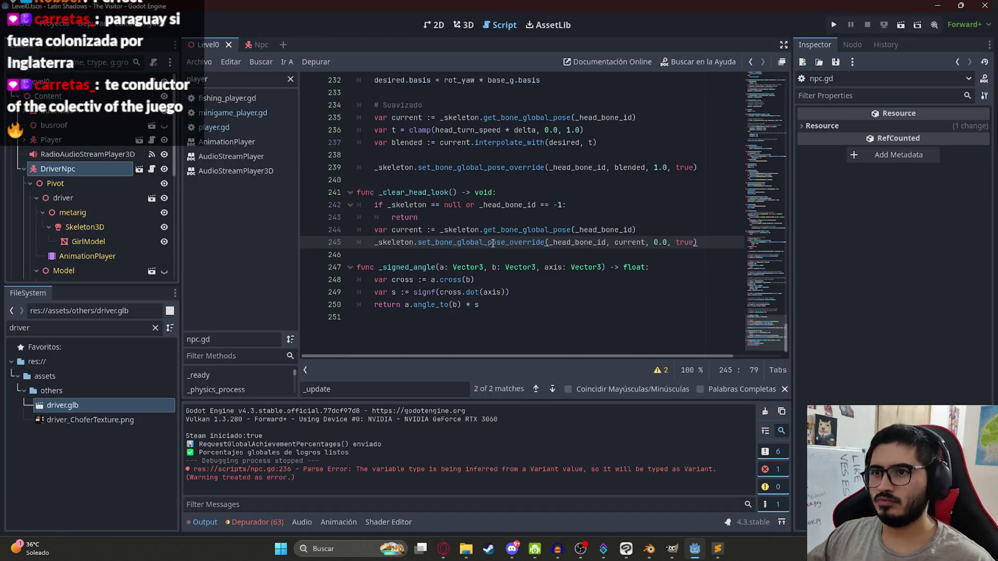
{"action": "left_click", "coordinate": [432, 231]}
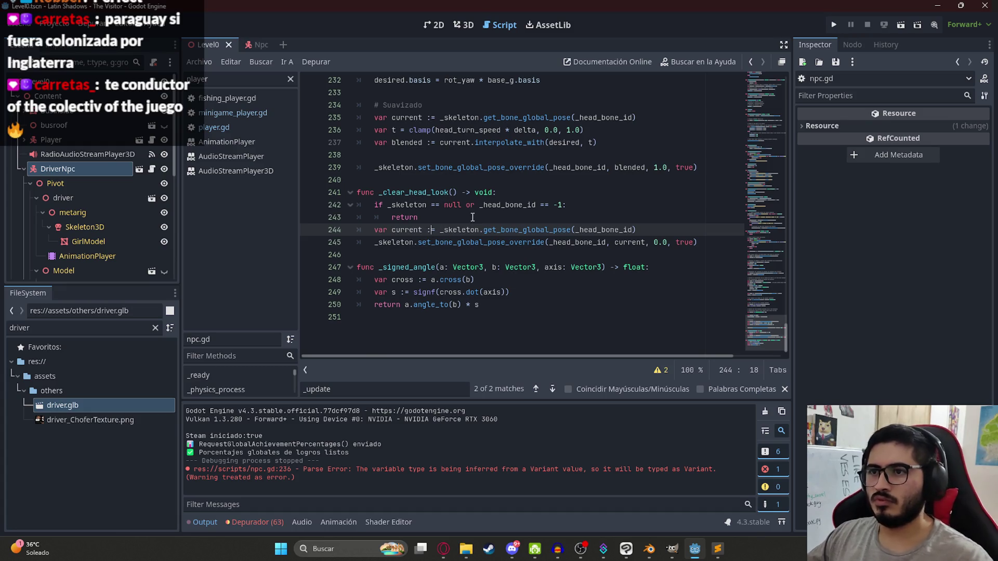
{"action": "key", "text": "alt+Tab"}
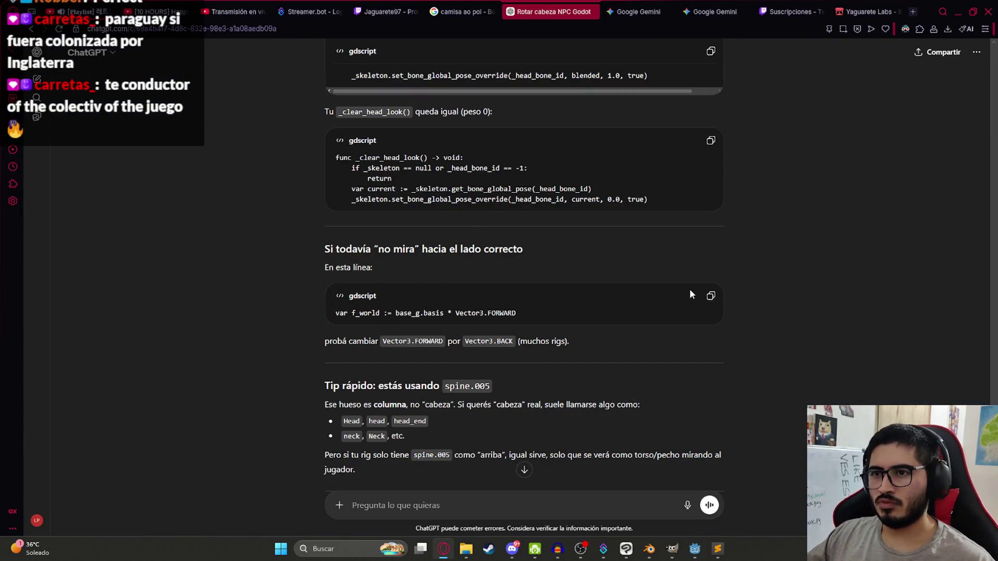
Find ChatGPT's Vector3.FORWARD f_world line in npc.gd, then play-test Level0.
{"action": "left_click", "coordinate": [710, 296]}
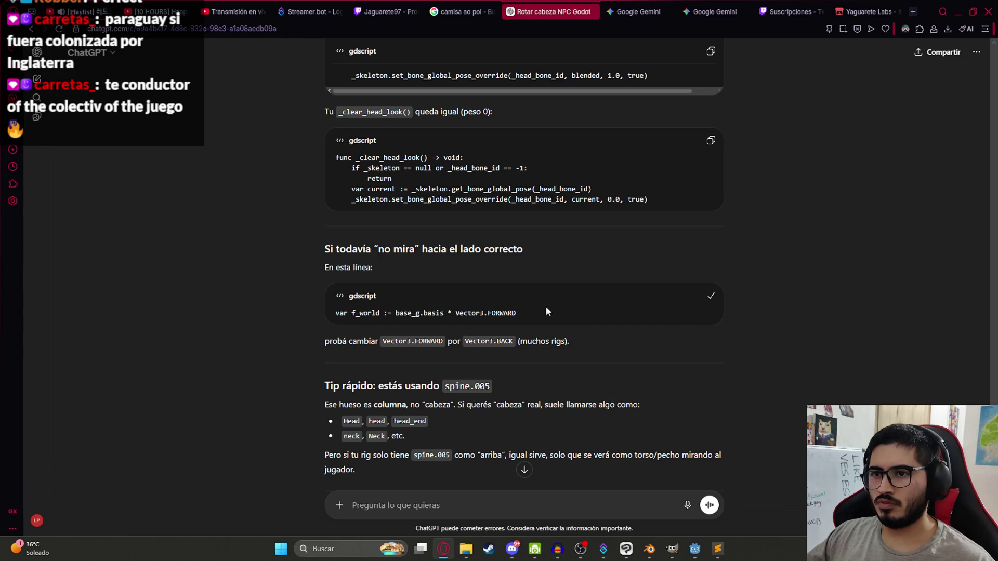
{"action": "key", "text": "alt+Tab"}
{"action": "key", "text": "ctrl+f"}
{"action": "key", "text": "ctrl+v"}
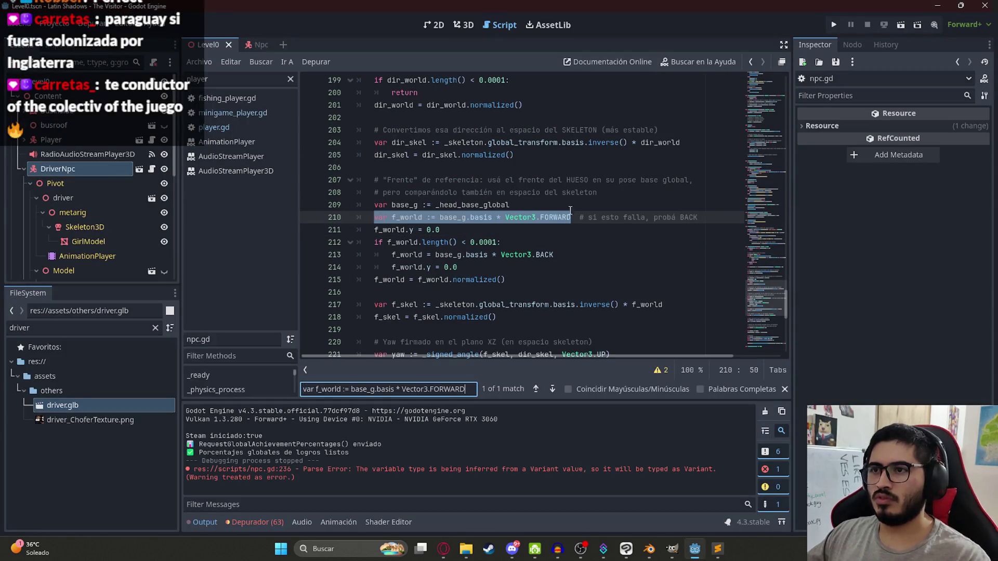
{"action": "right_click", "coordinate": [203, 45]}
{"action": "left_click", "coordinate": [276, 131]}
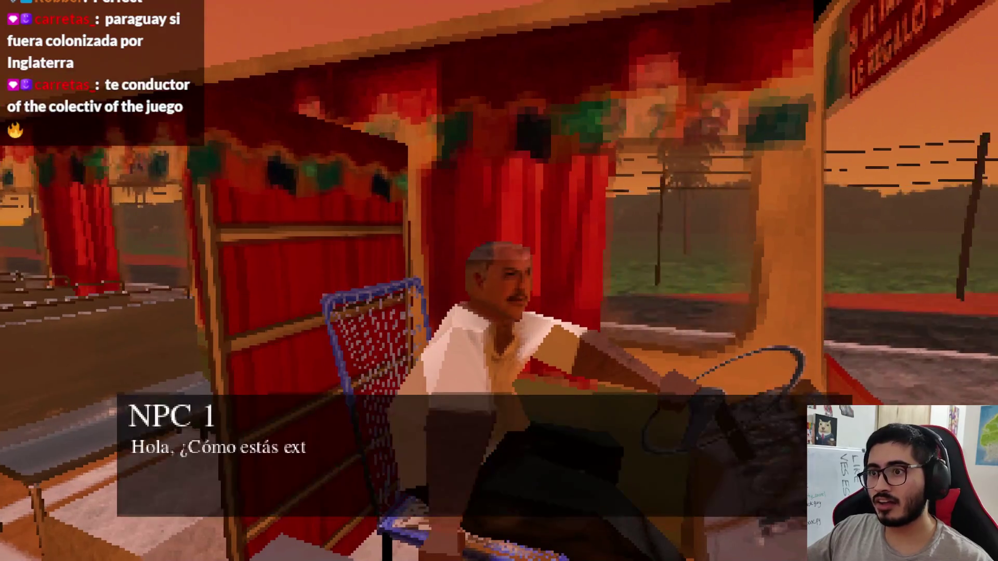
{"action": "key", "text": "F8"}
Relaunch the game, advance the driver's dialogue, and quit through the pause menu.
{"action": "scroll", "coordinate": [713, 278], "scroll_direction": "up", "scroll_amount": 20}
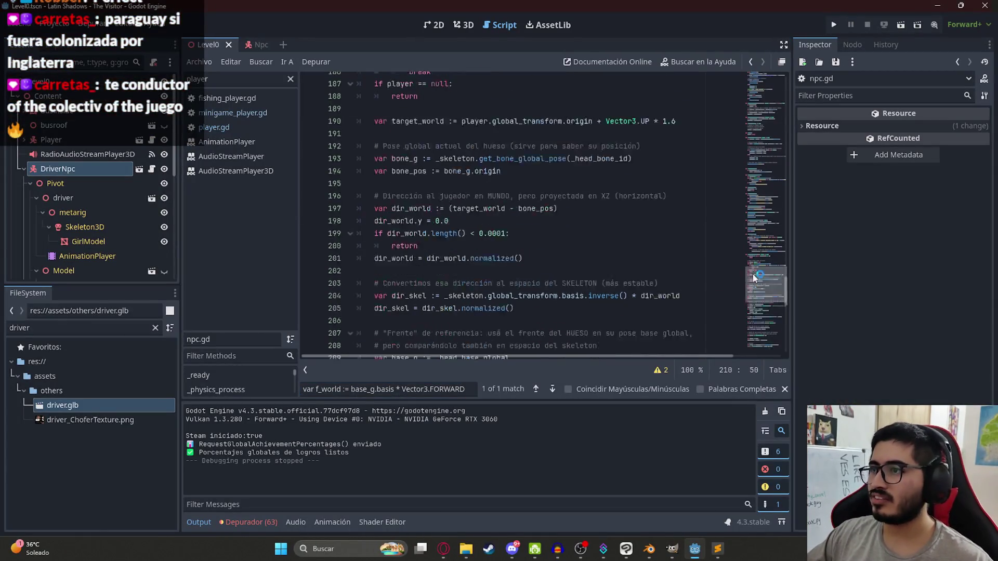
{"action": "left_click", "coordinate": [599, 118]}
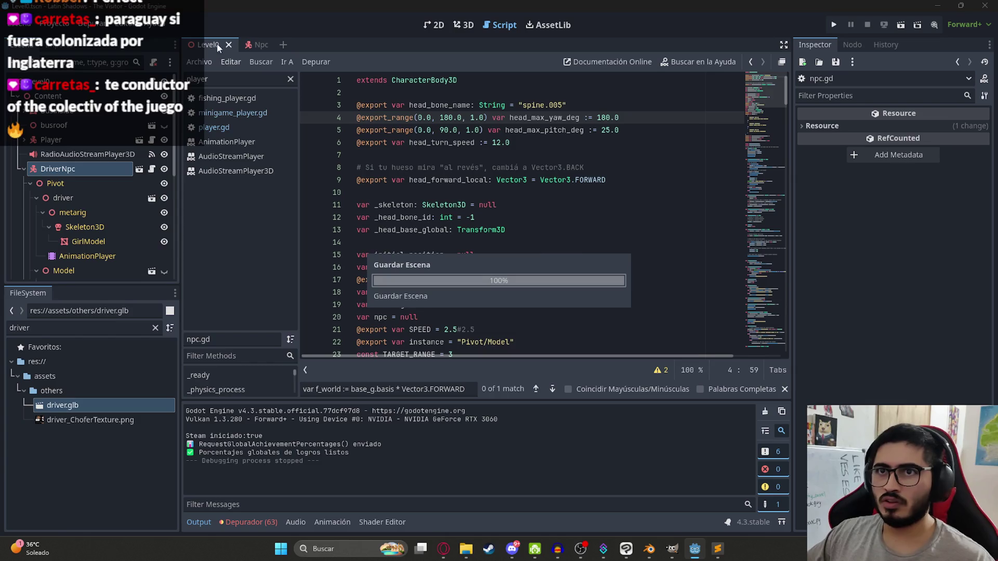
{"action": "left_click", "coordinate": [199, 62]}
{"action": "left_click", "coordinate": [250, 129]}
{"action": "key", "text": "F5"}
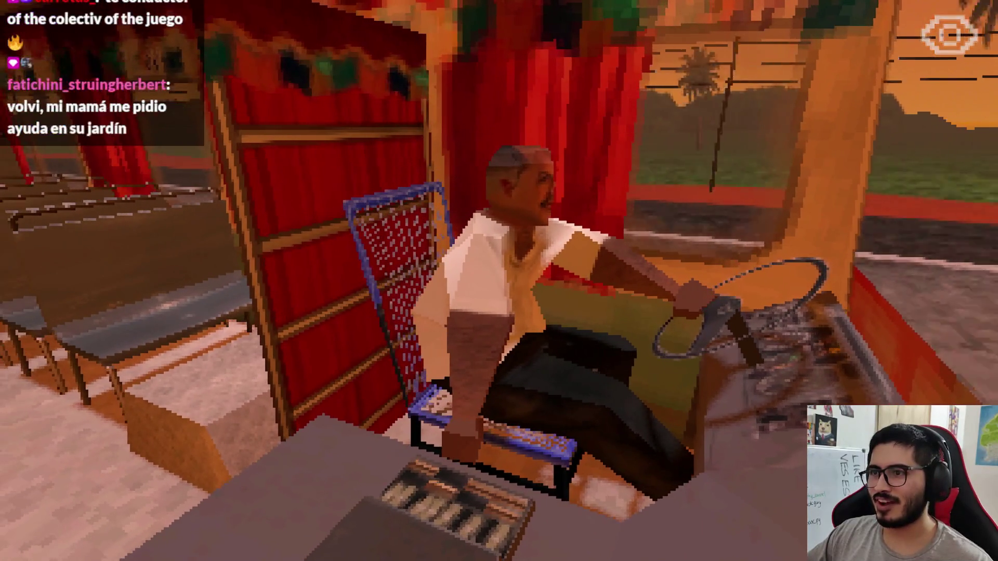
{"action": "key", "text": "space"}
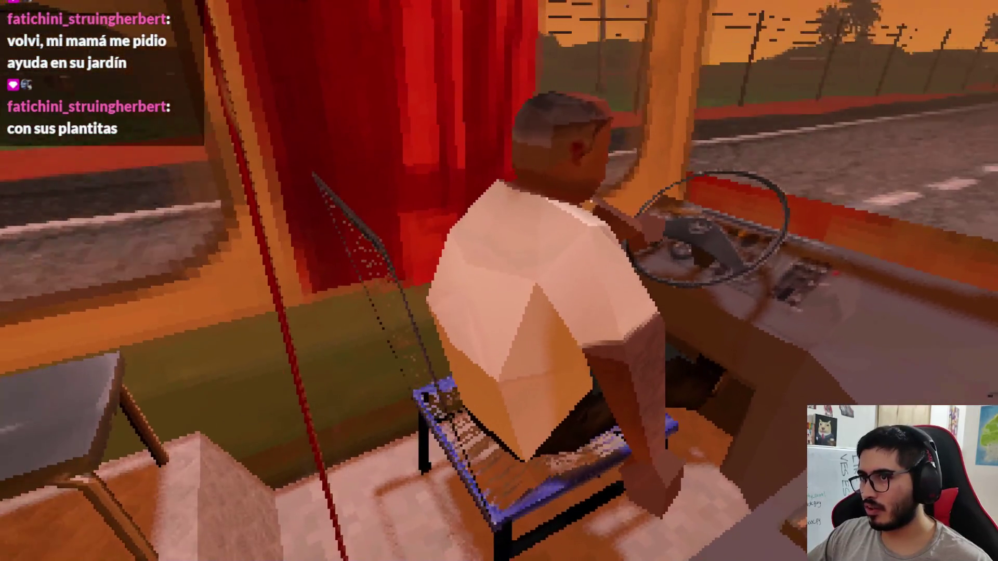
{"action": "key", "text": "Escape"}
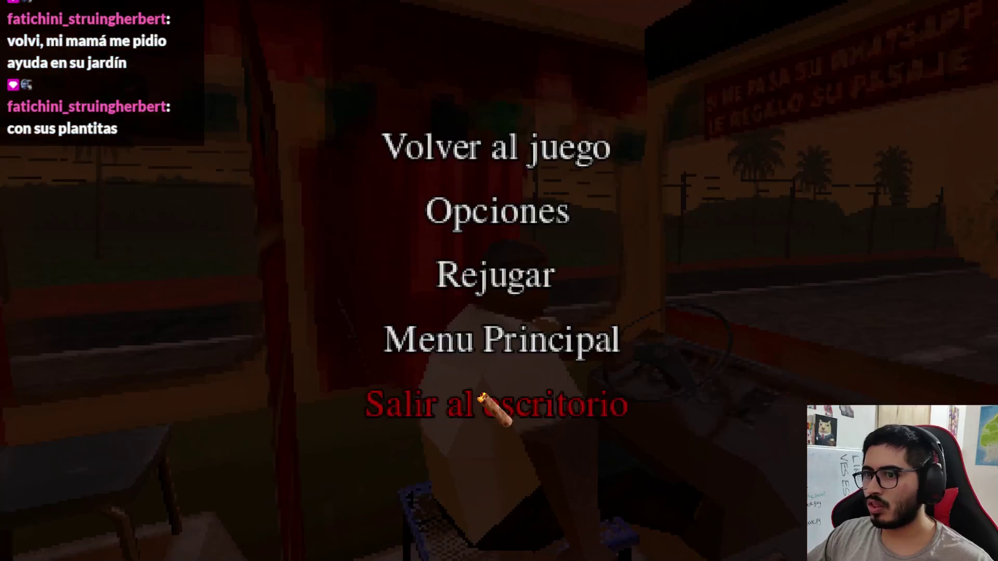
{"action": "left_click", "coordinate": [494, 406]}
Set head_max_pitch_deg to 50.0, save, and play-test Level0.
{"action": "double_click", "coordinate": [605, 130]}
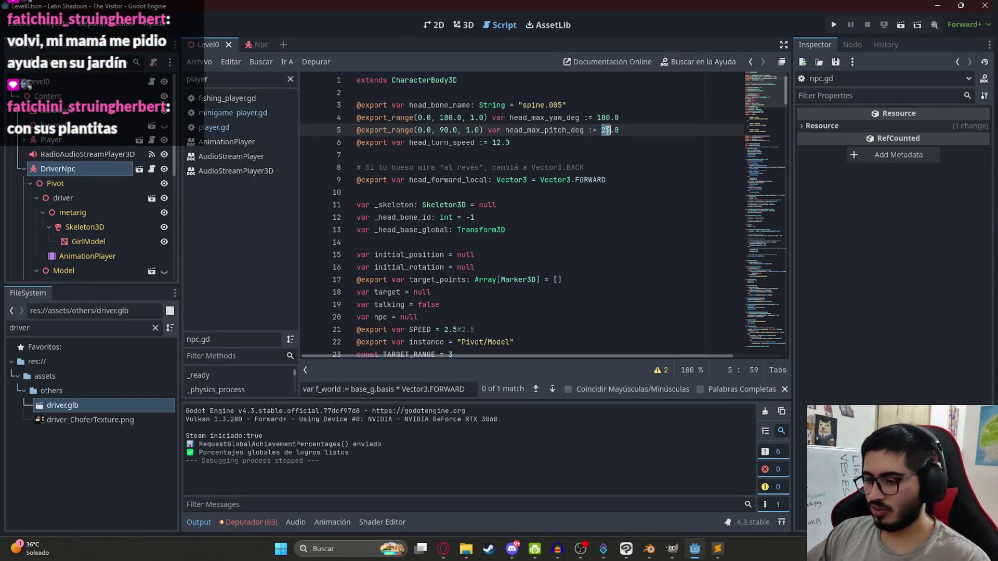
{"action": "key", "text": "ctrl+s"}
{"action": "right_click", "coordinate": [207, 45]}
{"action": "left_click", "coordinate": [281, 118]}
{"action": "key", "text": "F5"}
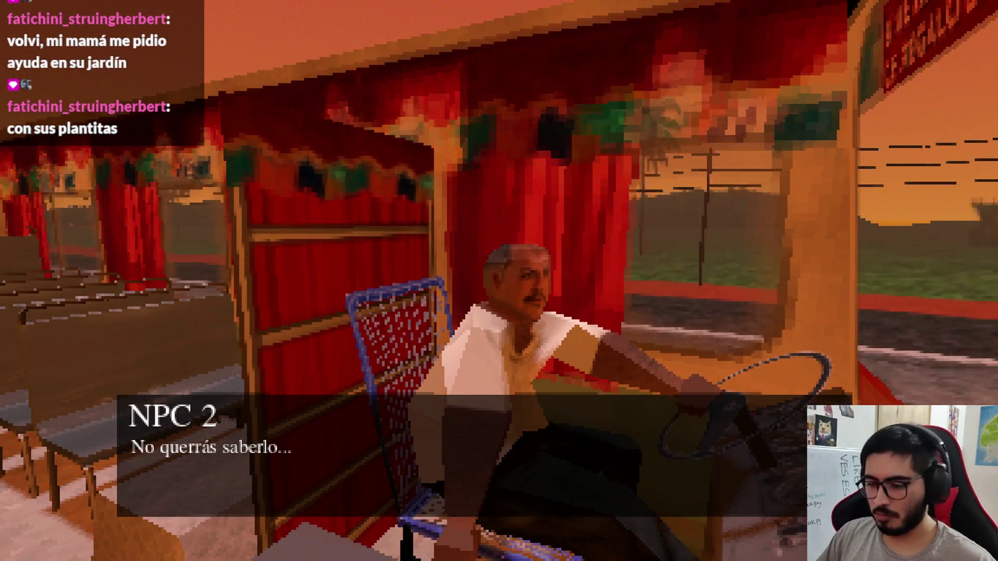
{"action": "key", "text": "F8"}
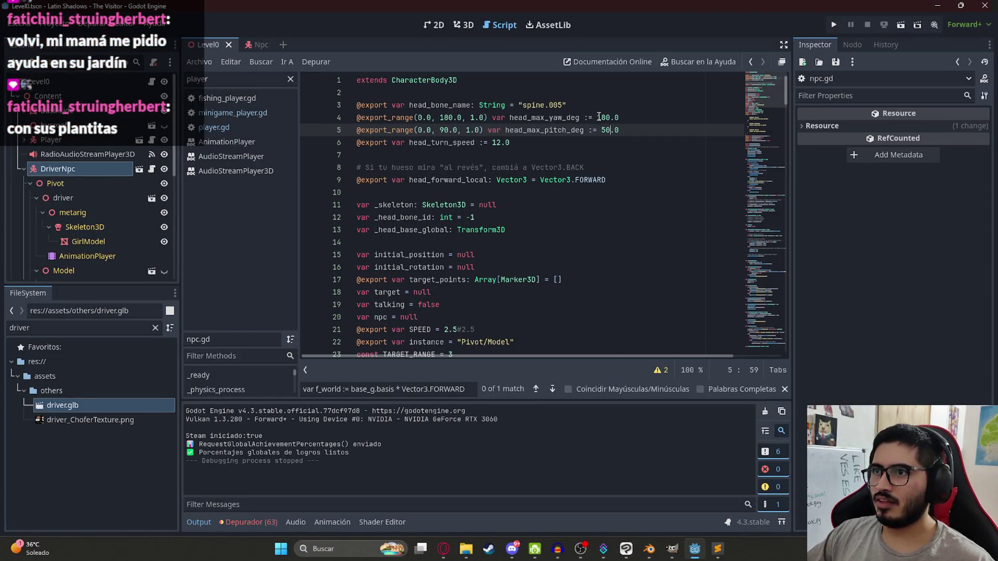
Change head_max_yaw_deg from 180 to 20 and play-test Level0 again.
{"action": "double_click", "coordinate": [601, 118]}
{"action": "left_click", "coordinate": [603, 117]}
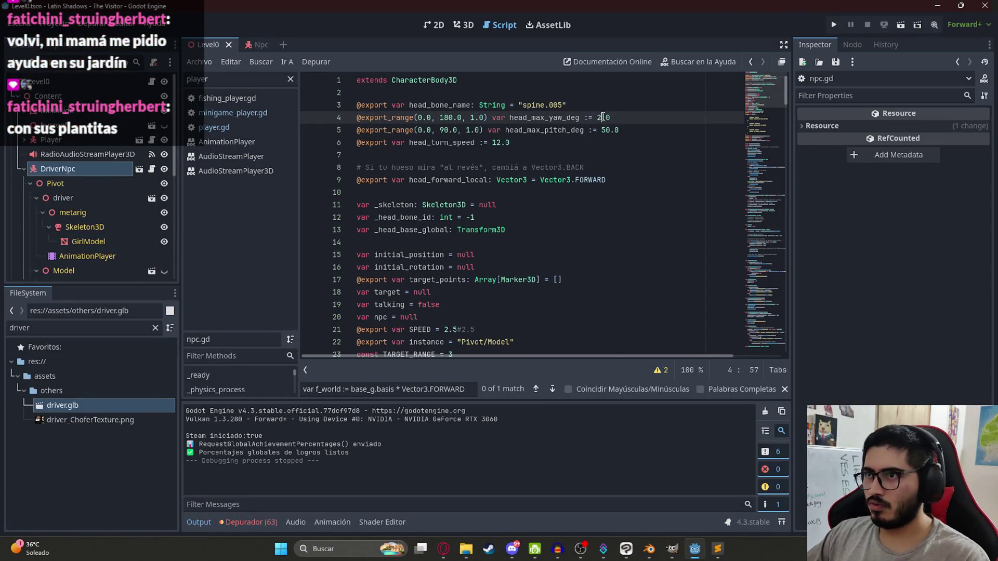
{"action": "right_click", "coordinate": [201, 46]}
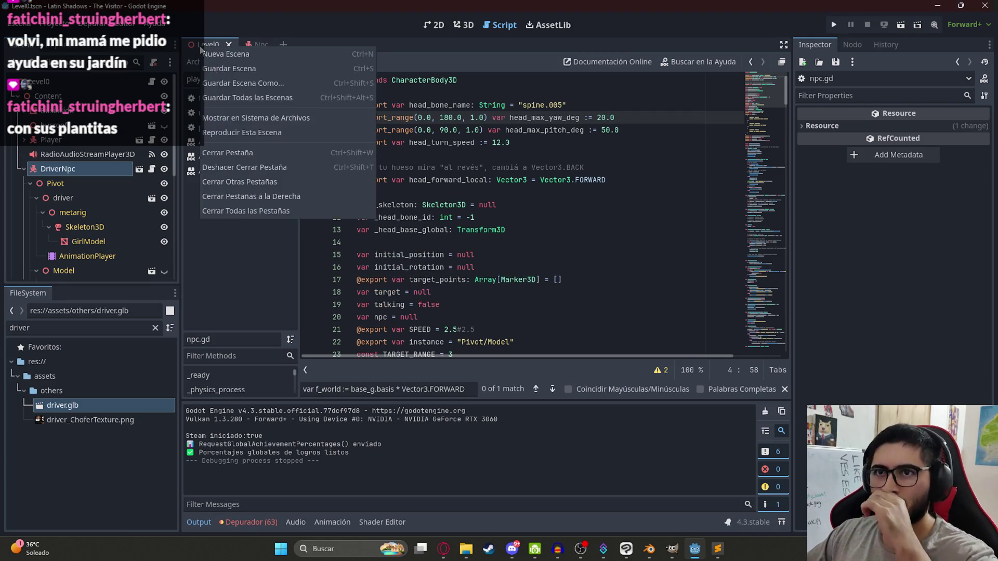
{"action": "left_click", "coordinate": [268, 132]}
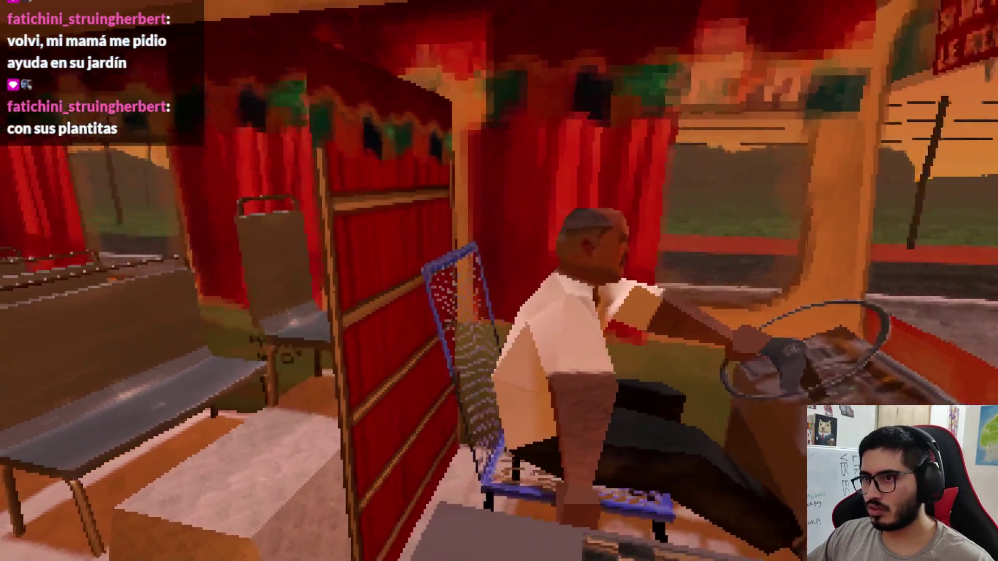
{"action": "key", "text": "F8"}
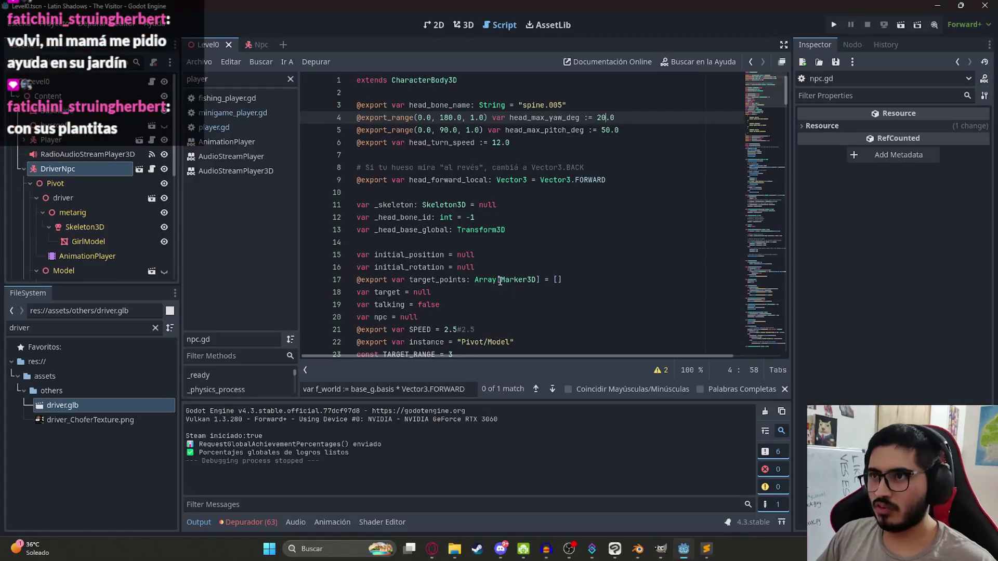
Search npc.gd for head_max_yaw_deg, stepping from its clamp use back to the declaration.
{"action": "double_click", "coordinate": [559, 119]}
{"action": "key", "text": "ctrl+f"}
{"action": "key", "text": "Return"}
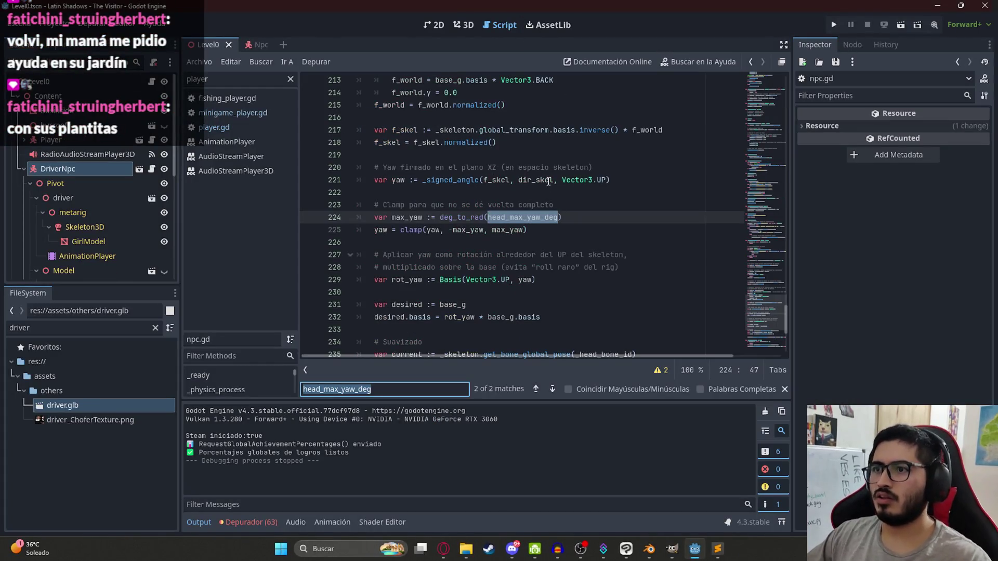
{"action": "key", "text": "Return"}
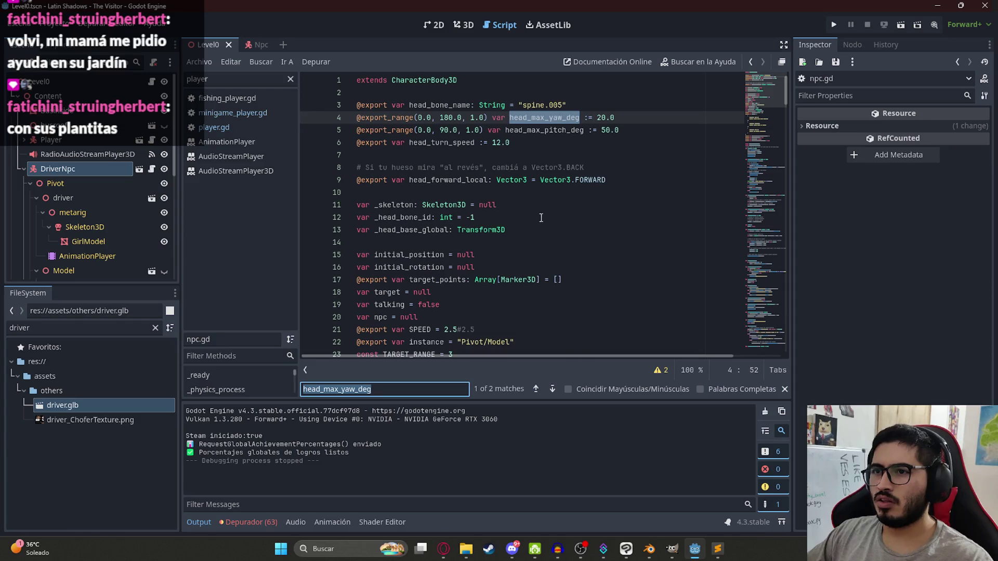
{"action": "left_click", "coordinate": [599, 119]}
Relaunch Level0 to watch the driver's head, then bring up the pause menu.
{"action": "left_click", "coordinate": [606, 131]}
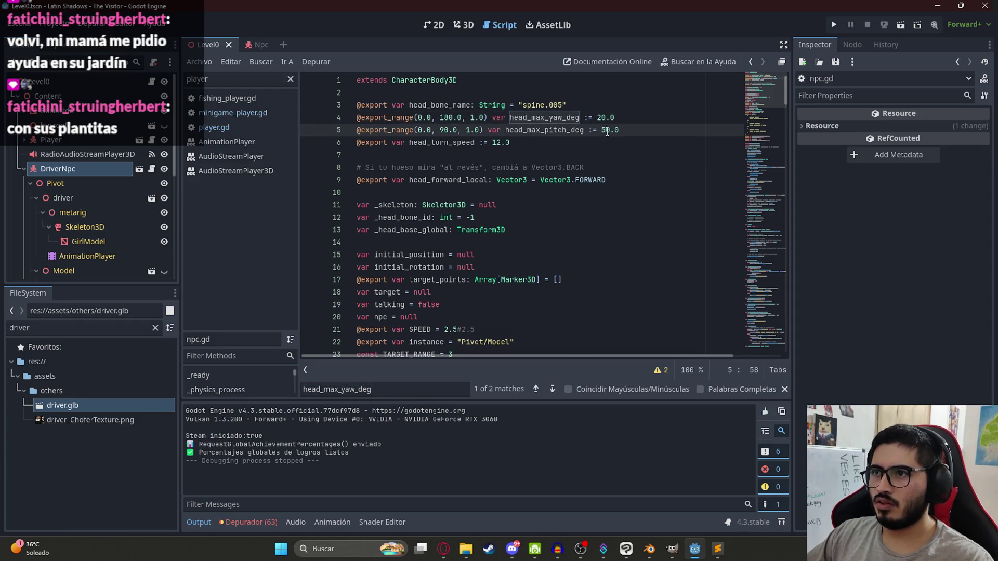
{"action": "type", "text": "9"}
{"action": "right_click", "coordinate": [209, 44]}
{"action": "left_click", "coordinate": [493, 140]}
{"action": "key", "text": "F5"}
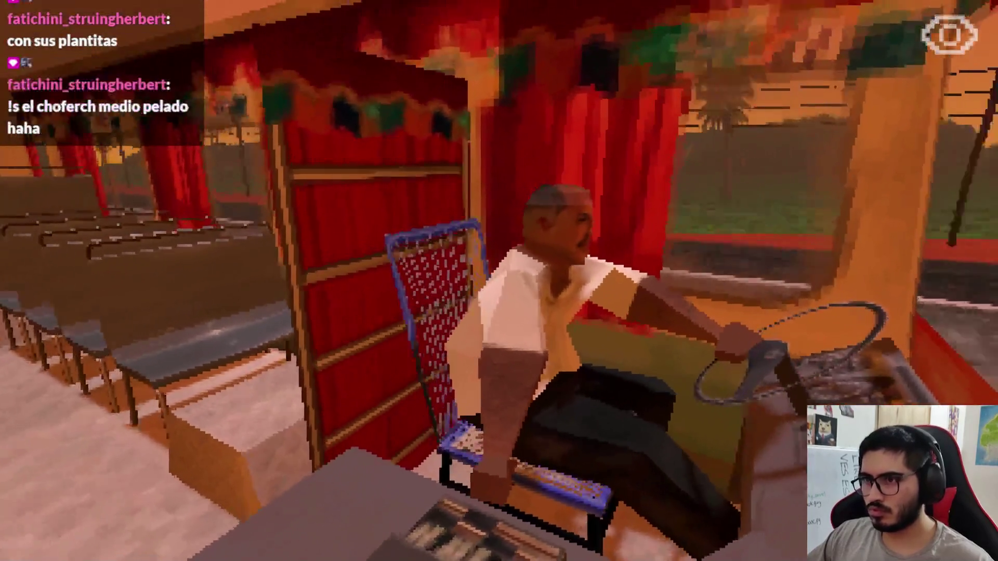
{"action": "key", "text": "Escape"}
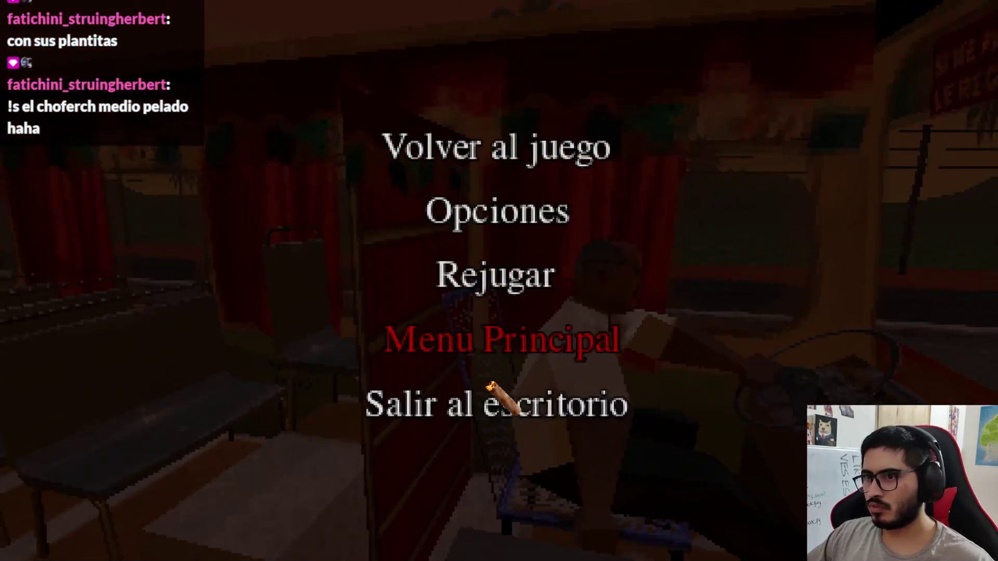
Raise the pitch range maximum on line 5 to 180, save, play-test it, and quit the game.
{"action": "left_click", "coordinate": [495, 402]}
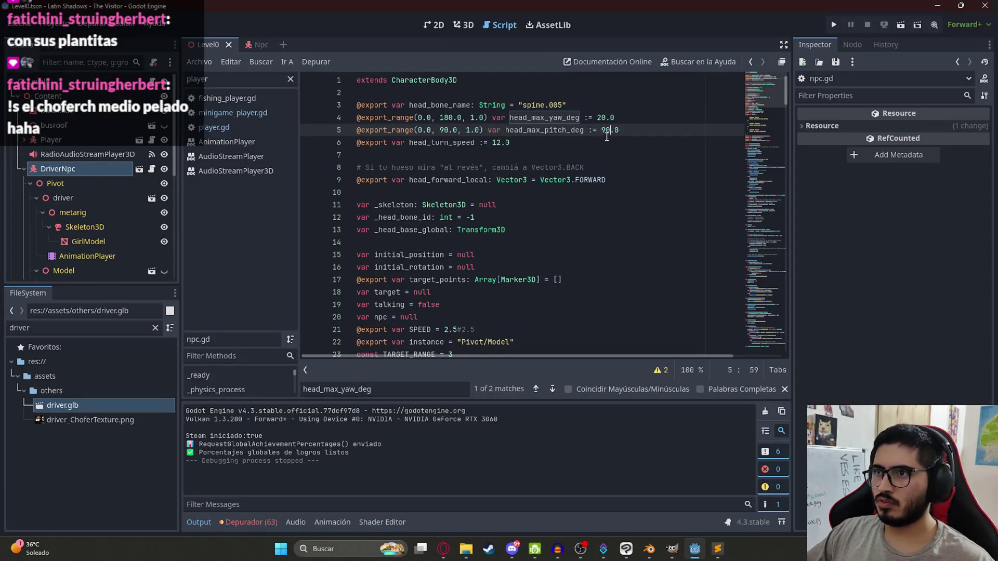
{"action": "double_click", "coordinate": [444, 130]}
{"action": "type", "text": "180"}
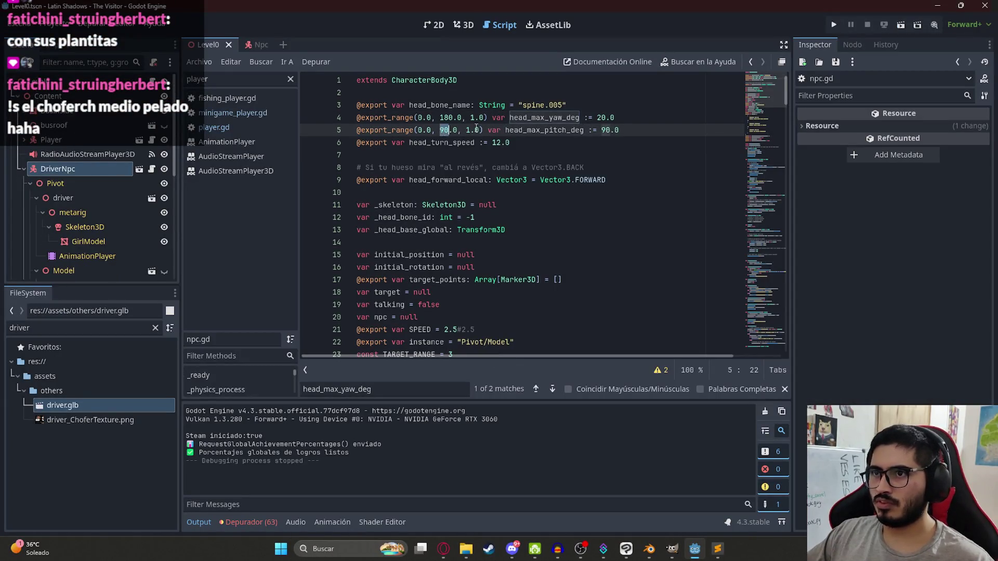
{"action": "type", "text": "180"}
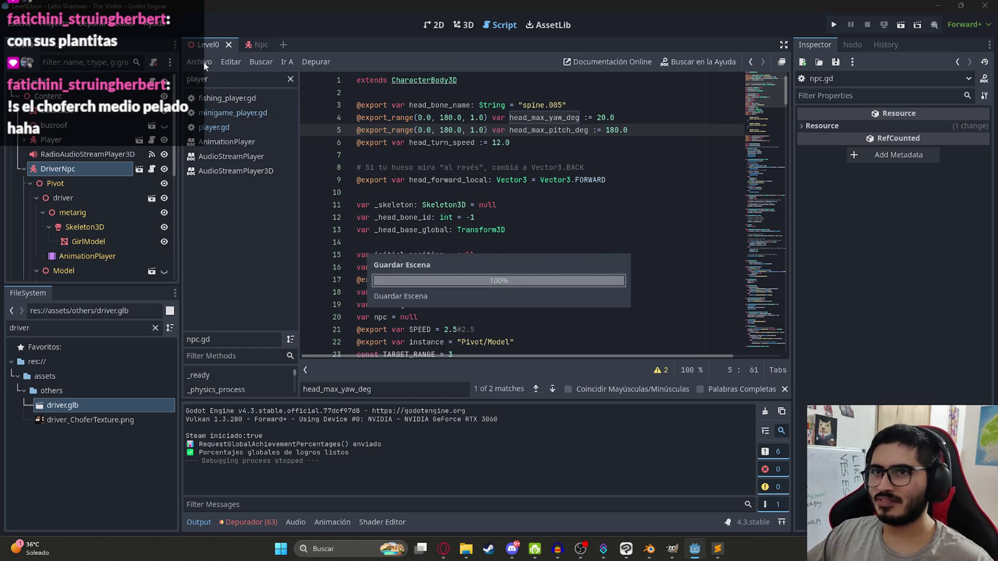
{"action": "left_click", "coordinate": [204, 62]}
{"action": "left_click", "coordinate": [276, 133]}
{"action": "key", "text": "F5"}
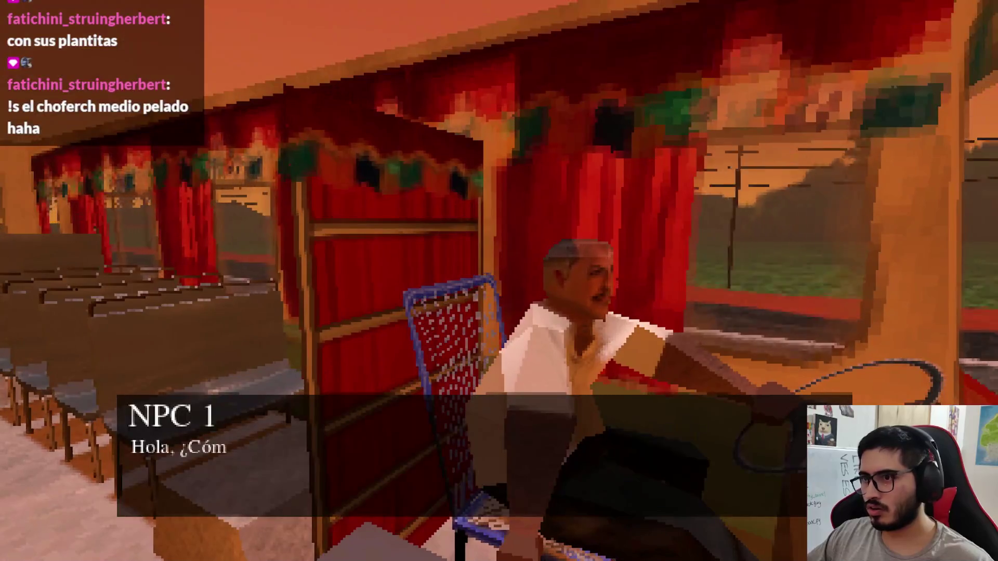
{"action": "key", "text": "Escape"}
{"action": "left_click", "coordinate": [499, 386]}
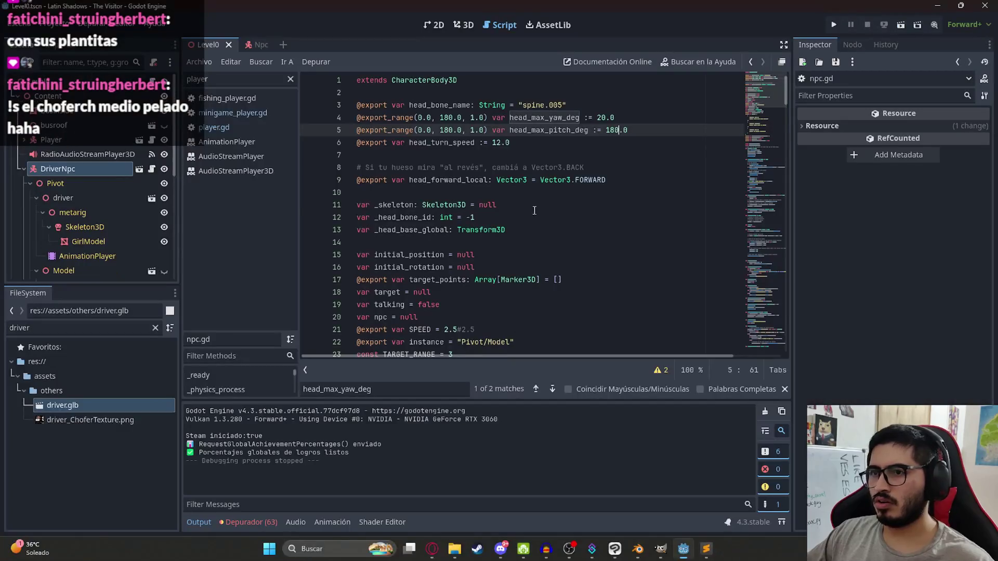
Undo the edits back to 65.0 yaw and 25.0 pitch, then play-test again.
{"action": "key", "text": "alt+Left"}
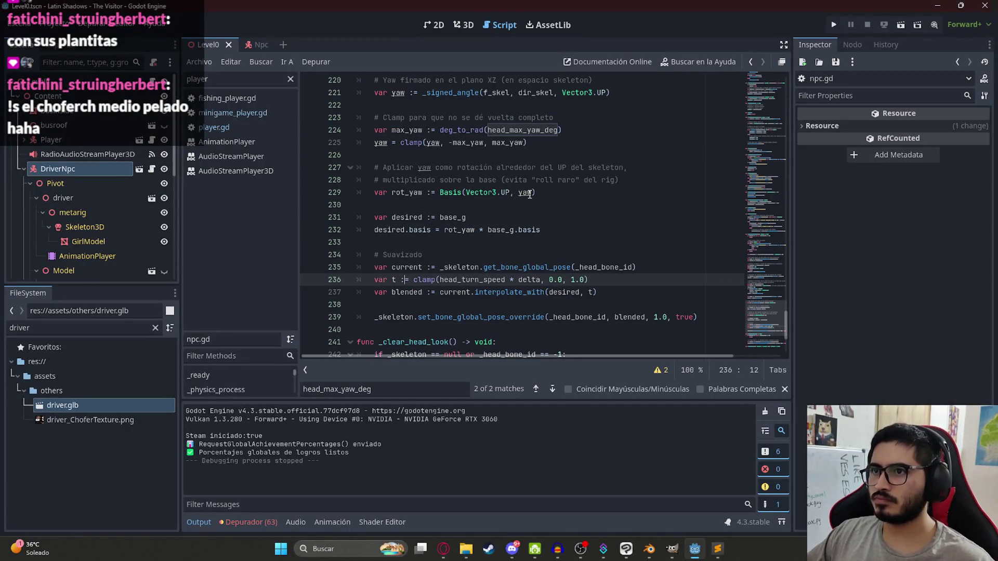
{"action": "key", "text": "ctrl+z"}
{"action": "key", "text": "ctrl+z"}
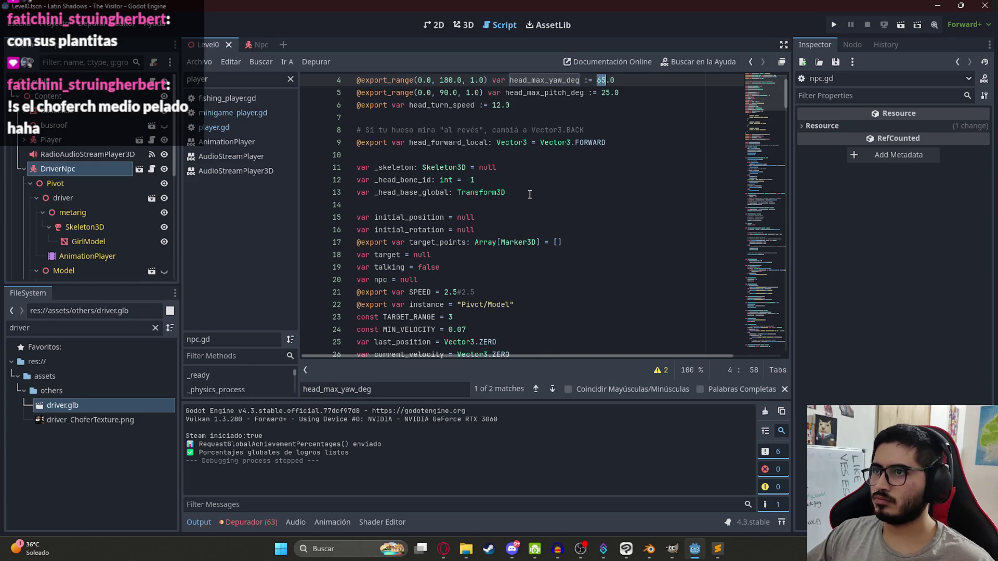
{"action": "key", "text": "ctrl+z"}
{"action": "key", "text": "ctrl+z"}
{"action": "key", "text": "ctrl+z"}
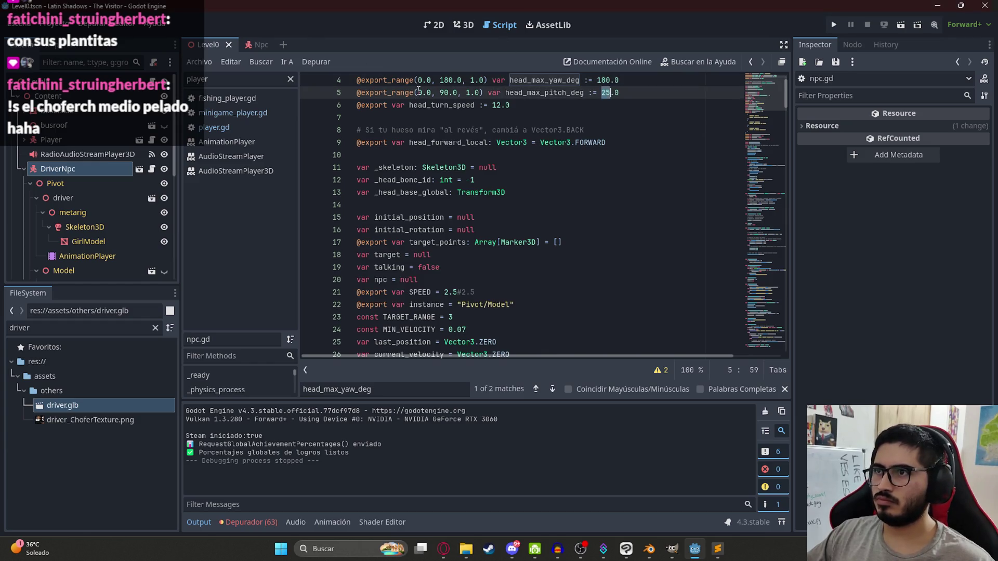
{"action": "key", "text": "ctrl+y"}
{"action": "key", "text": "ctrl+y"}
{"action": "key", "text": "ctrl+z"}
{"action": "key", "text": "F5"}
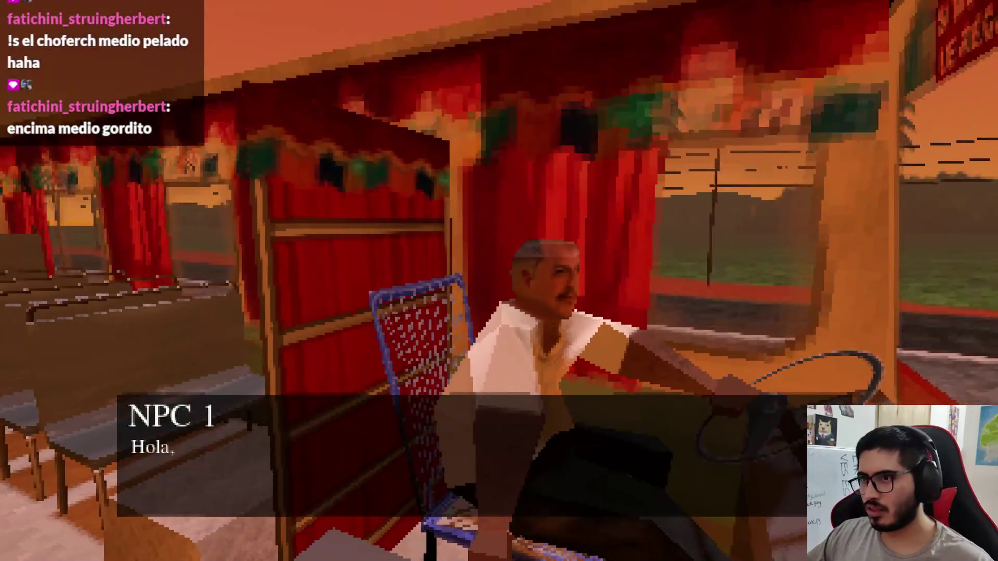
Advance the driver's dialogue, stop the game, and return to the ChatGPT conversation.
{"action": "key", "text": "Escape"}
{"action": "key", "text": "F8"}
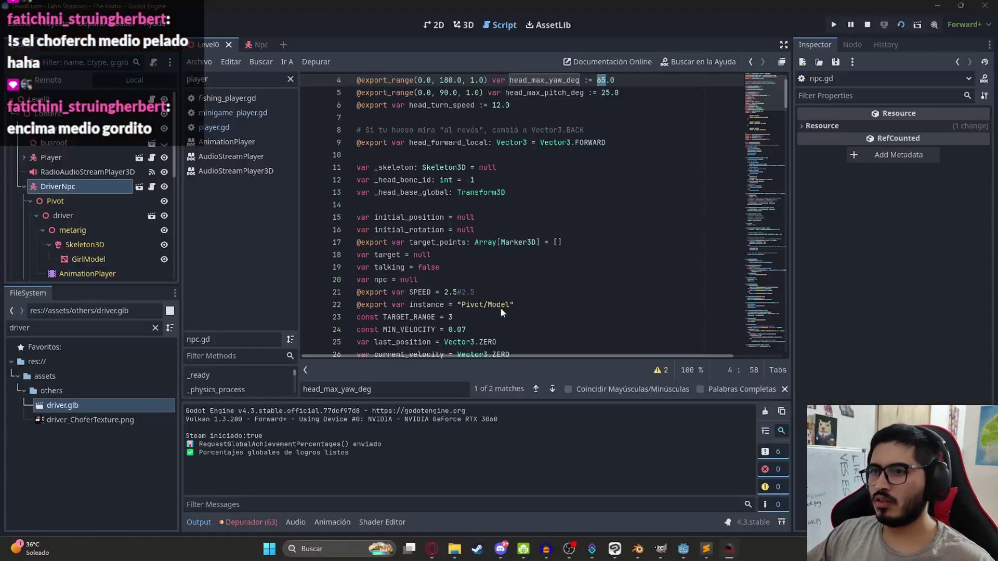
{"action": "left_click", "coordinate": [586, 93]}
{"action": "scroll", "coordinate": [589, 146], "scroll_direction": "up", "scroll_amount": 1}
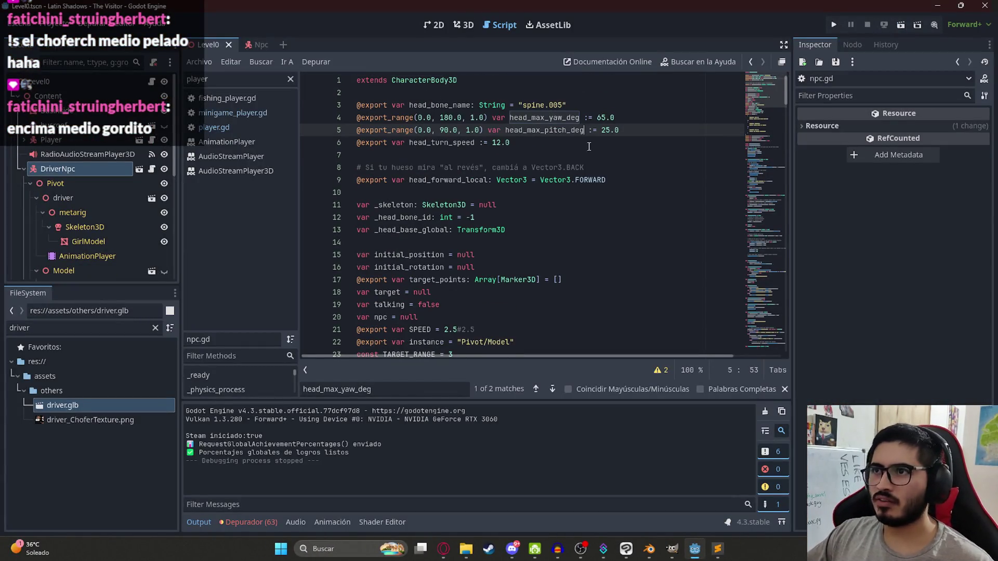
{"action": "double_click", "coordinate": [530, 119]}
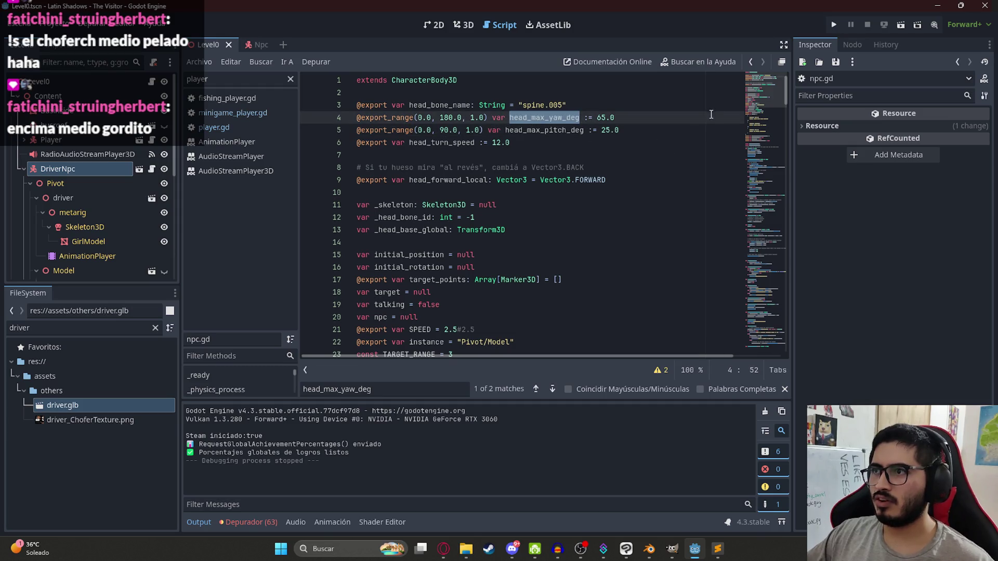
{"action": "left_click", "coordinate": [453, 550]}
Ask ChatGPT why the driver's head turns so little and review its suggested rotation fix.
{"action": "type", "text": "fun"}
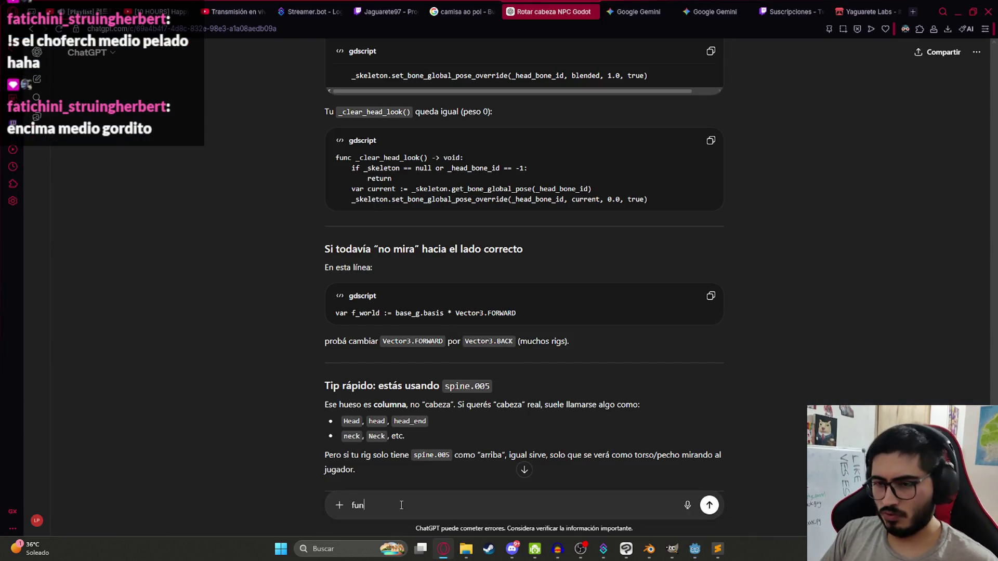
{"action": "type", "text": "ciona excelente,"}
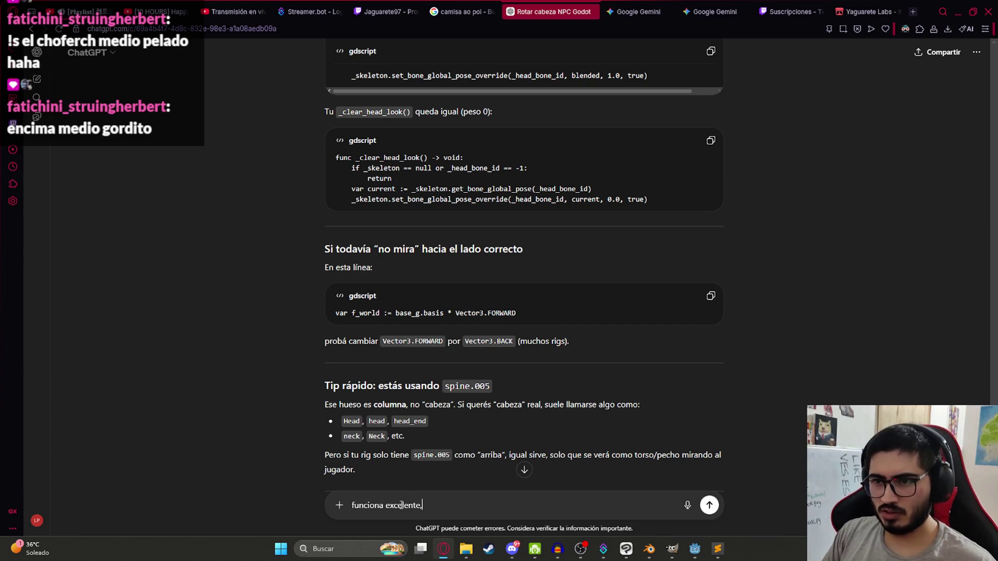
{"action": "type", "text": "a muy"}
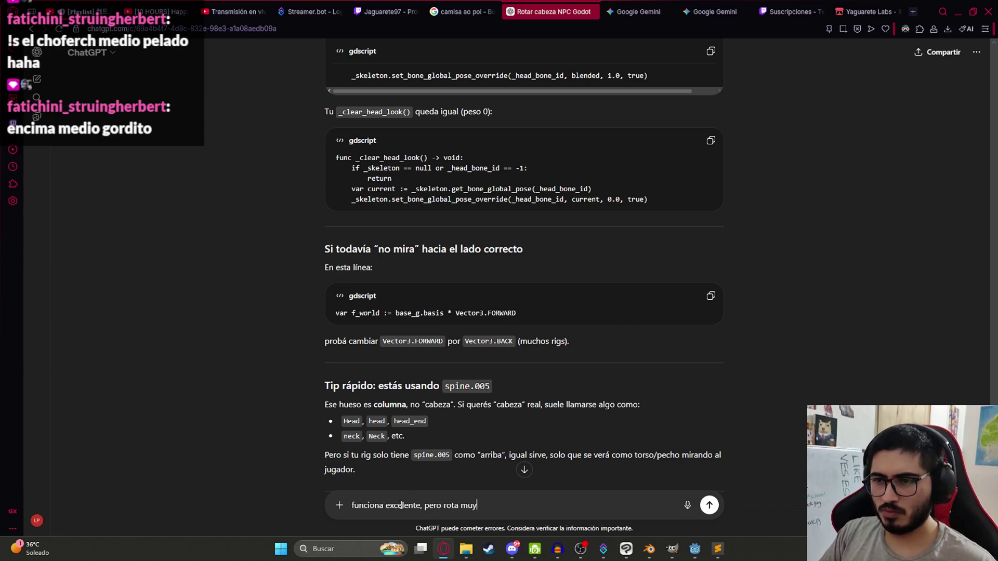
{"action": "type", "text": " limitado, que "}
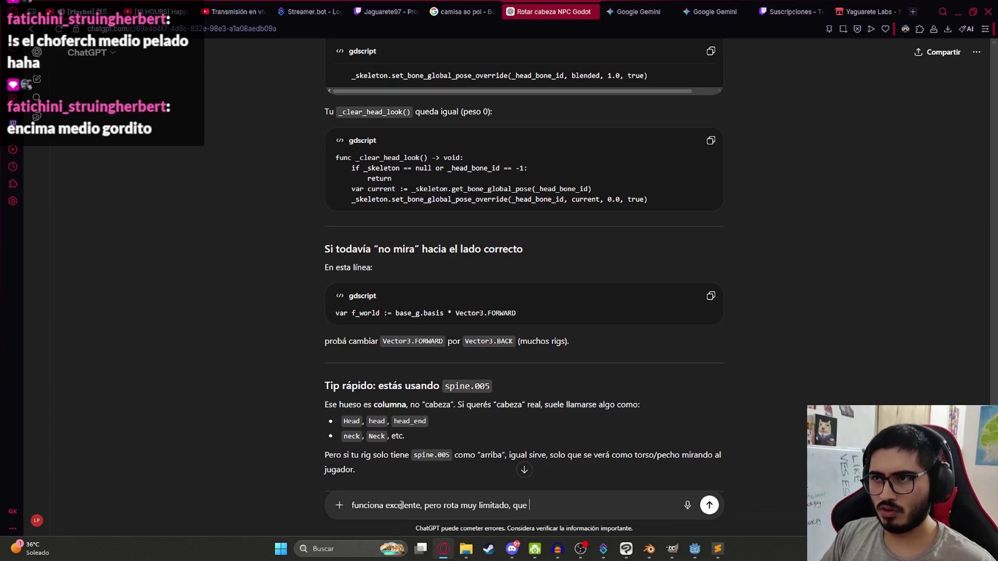
{"action": "type", "text": "debo modificar "}
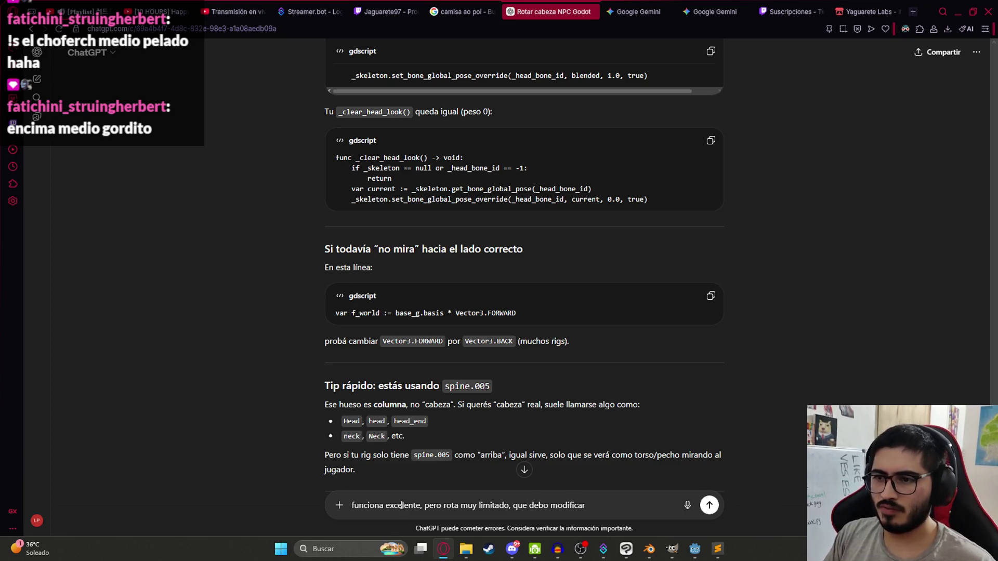
{"action": "type", "text": ">?"}
{"action": "key", "text": "Return"}
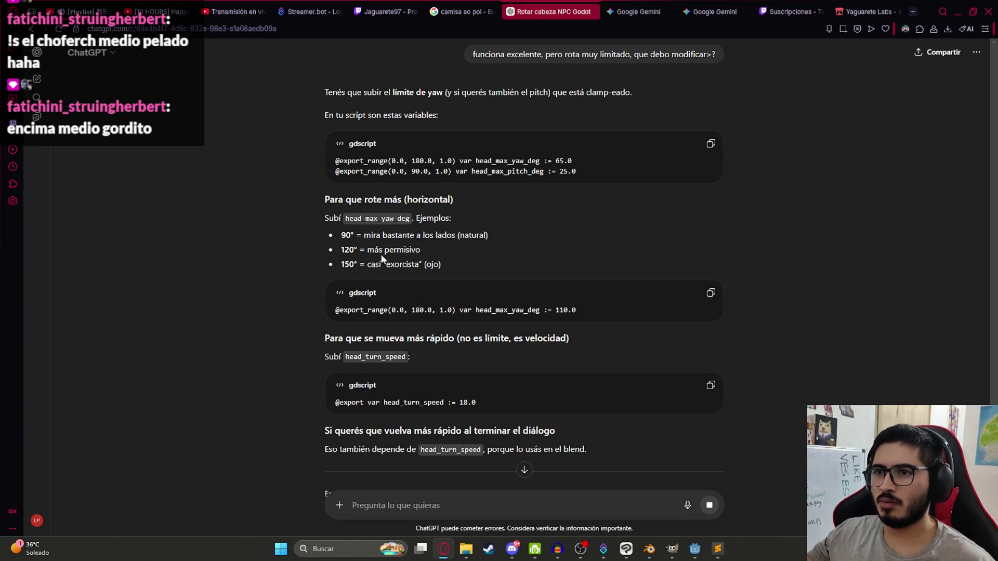
{"action": "left_click_drag", "start_coordinate": [366, 264], "coordinate": [466, 264]}
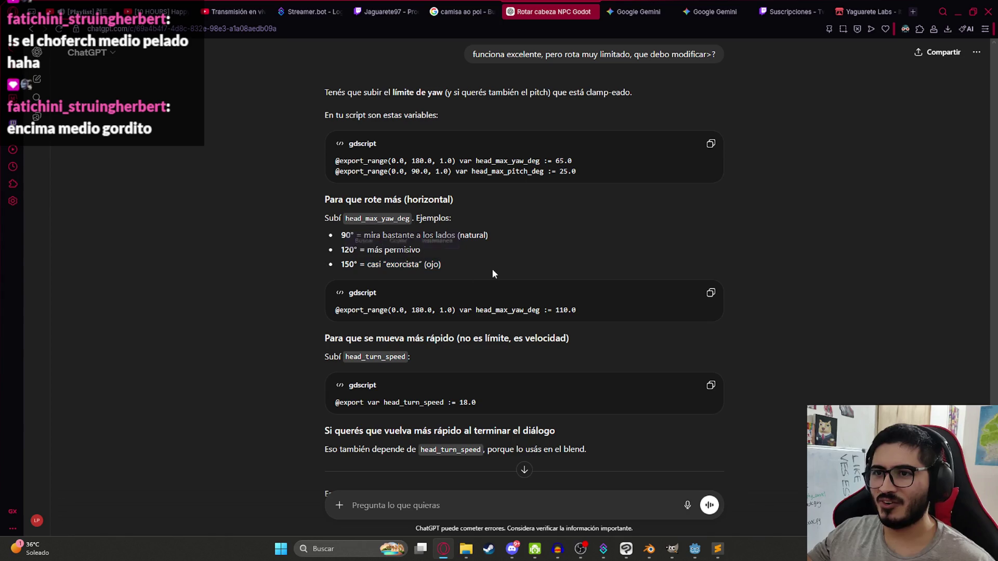
{"action": "left_click", "coordinate": [491, 268]}
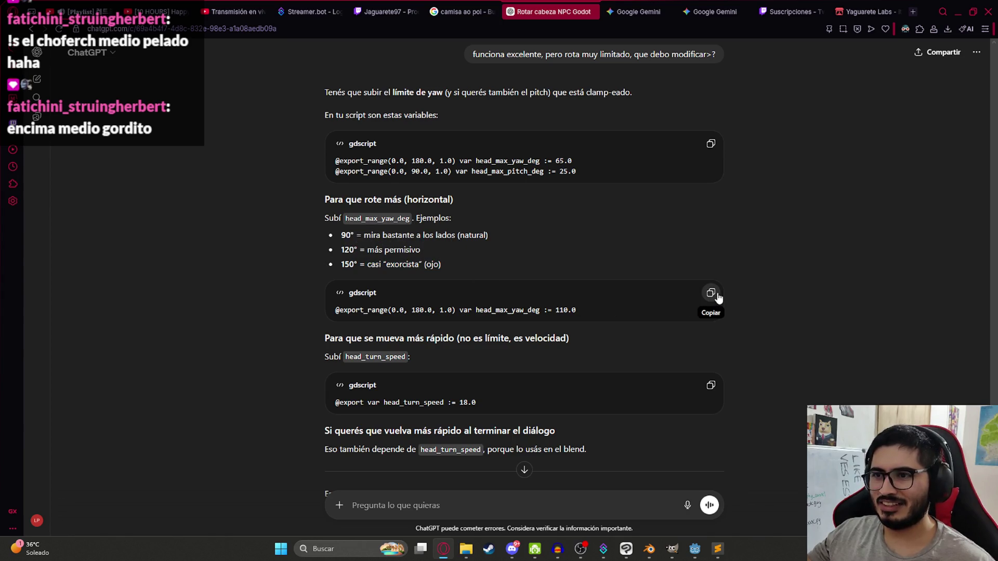
Copy the suggested head_max_yaw_deg line and clear the yaw value on line 4 in Godot.
{"action": "left_click", "coordinate": [710, 293]}
{"action": "key", "text": "alt+Tab"}
{"action": "left_click", "coordinate": [639, 119]}
{"action": "key", "text": "BackSpace"}
{"action": "key", "text": "BackSpace"}
{"action": "key", "text": "BackSpace"}
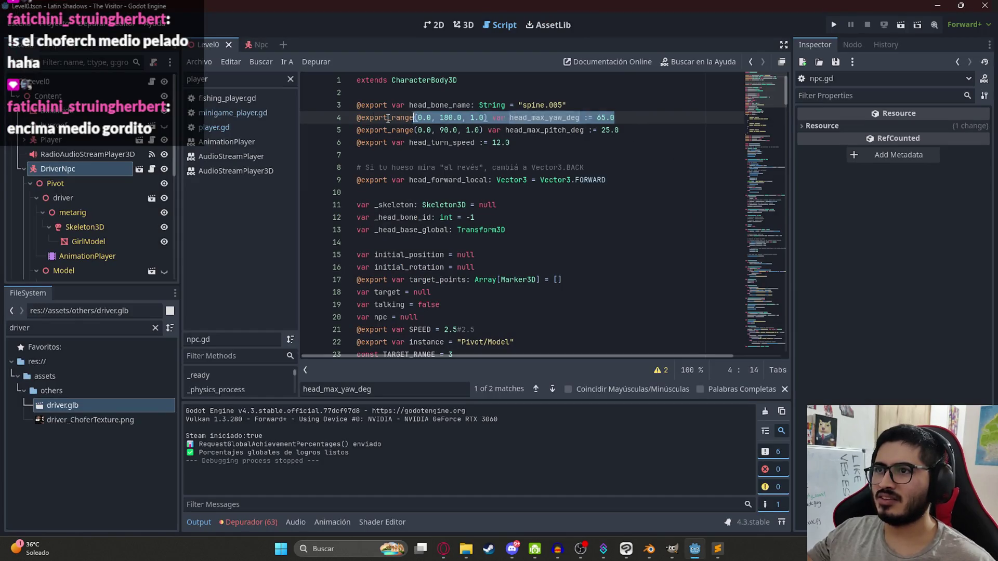
Set head_max_yaw_deg to 110.0, save npc.gd, and run the Level0 scene.
{"action": "type", "text": "110.0"}
{"action": "key", "text": "ctrl+s"}
{"action": "right_click", "coordinate": [211, 45]}
{"action": "left_click", "coordinate": [285, 133]}
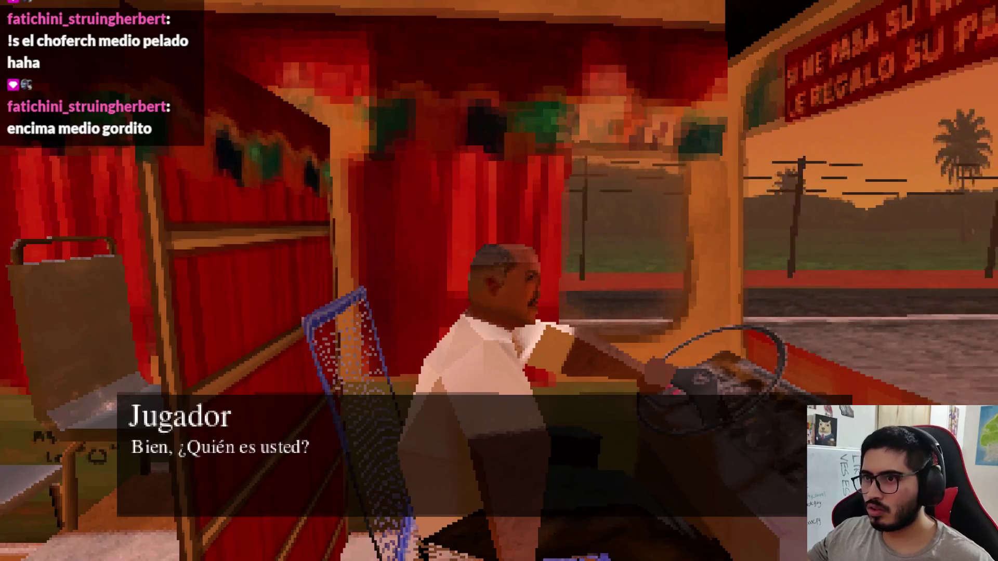
Advance the driver's dialogue, stop the game, and switch back to ChatGPT.
{"action": "key", "text": "Escape"}
{"action": "key", "text": "F8"}
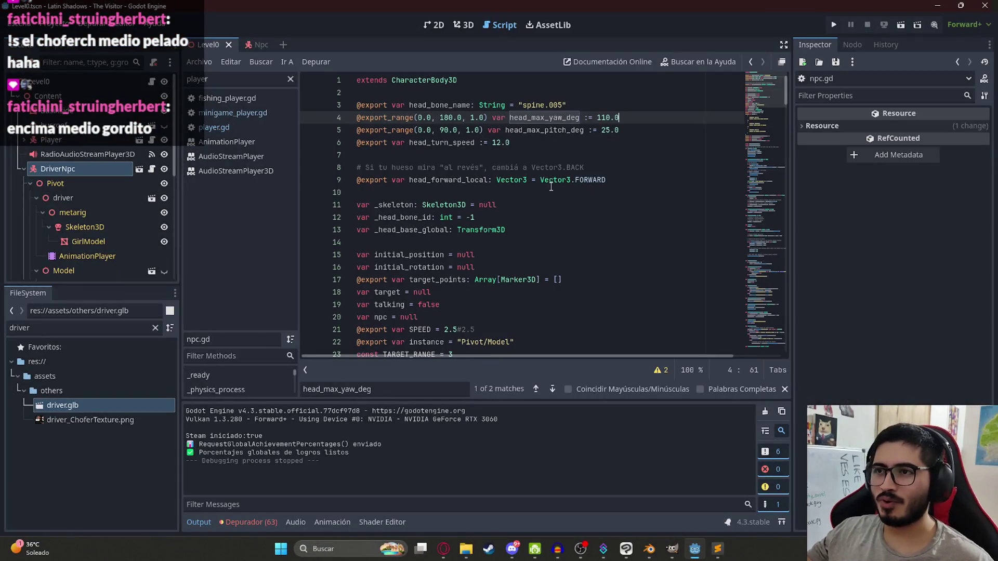
{"action": "double_click", "coordinate": [543, 131]}
{"action": "key", "text": "alt+Tab"}
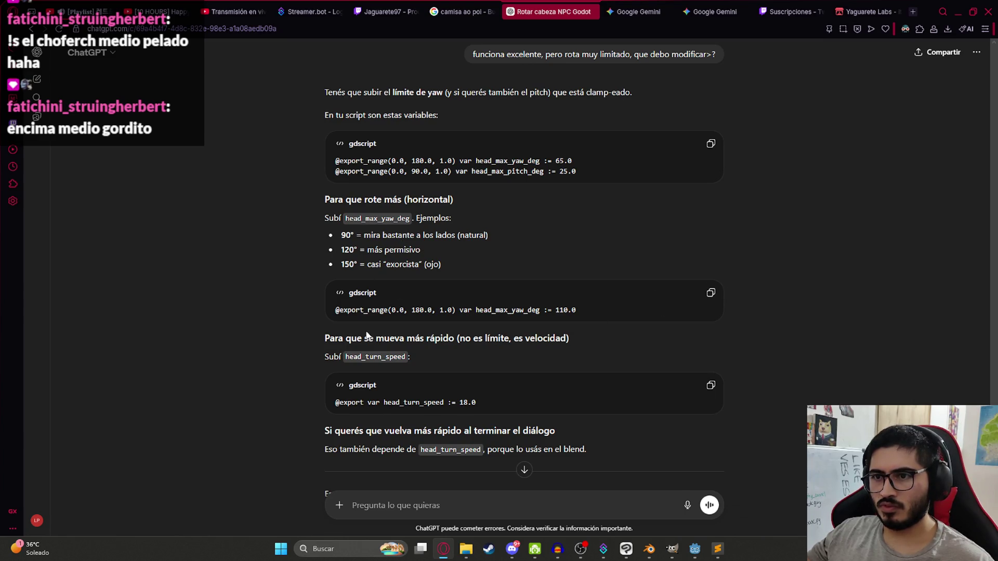
Read ChatGPT's head_turn_speed advice, then select the 110 yaw value in npc.gd.
{"action": "scroll", "coordinate": [415, 351], "scroll_direction": "down", "scroll_amount": 3}
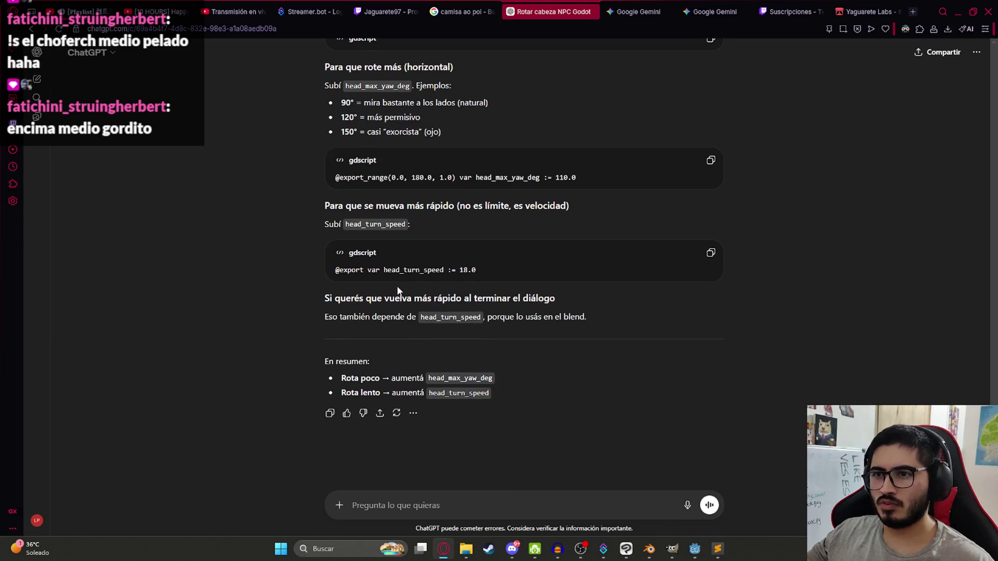
{"action": "double_click", "coordinate": [420, 270]}
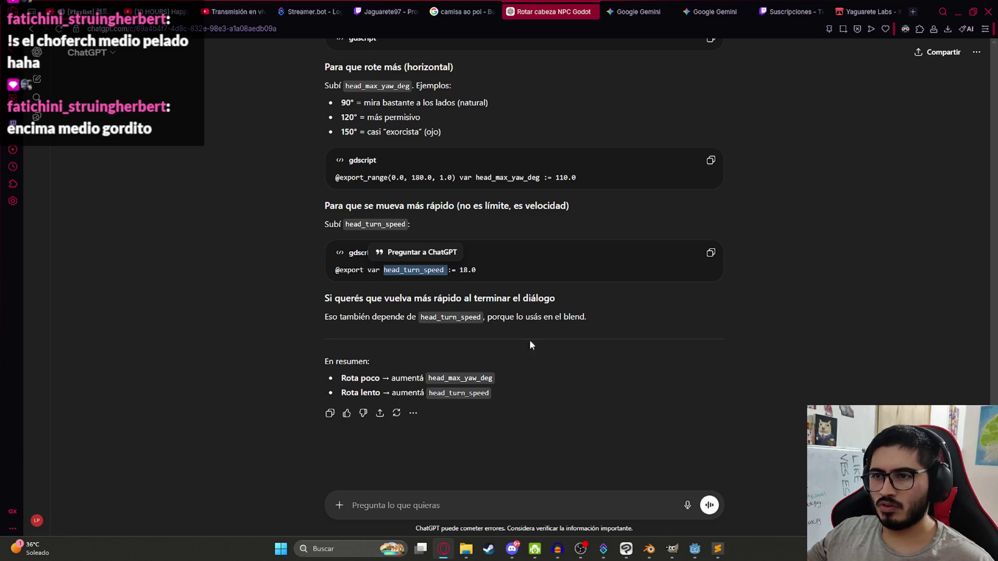
{"action": "key", "text": "alt+Tab"}
{"action": "left_click", "coordinate": [615, 131]}
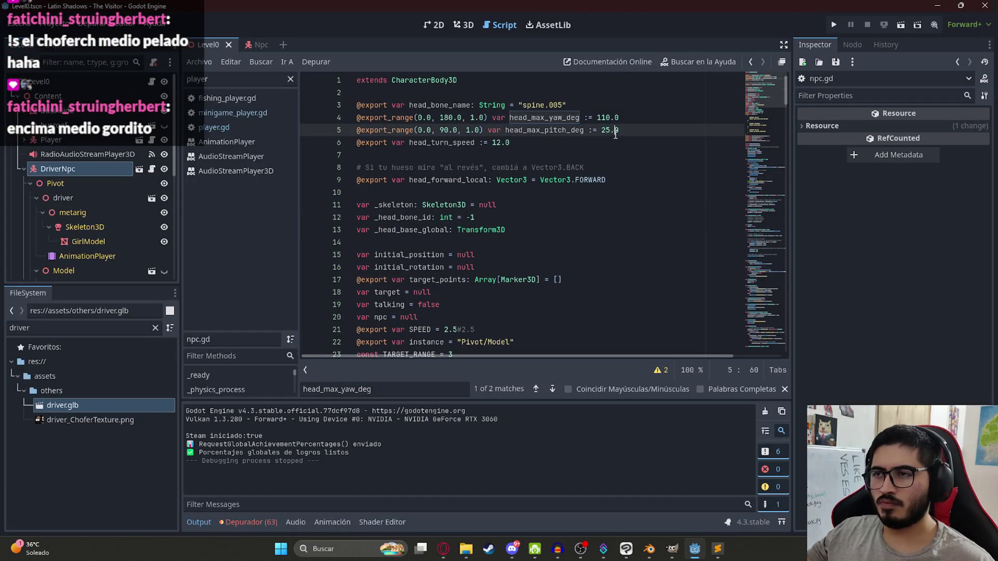
{"action": "double_click", "coordinate": [606, 118]}
Set head_max_yaw_deg to 180, run the Level0 scene, and quit from the pause menu.
{"action": "type", "text": "180"}
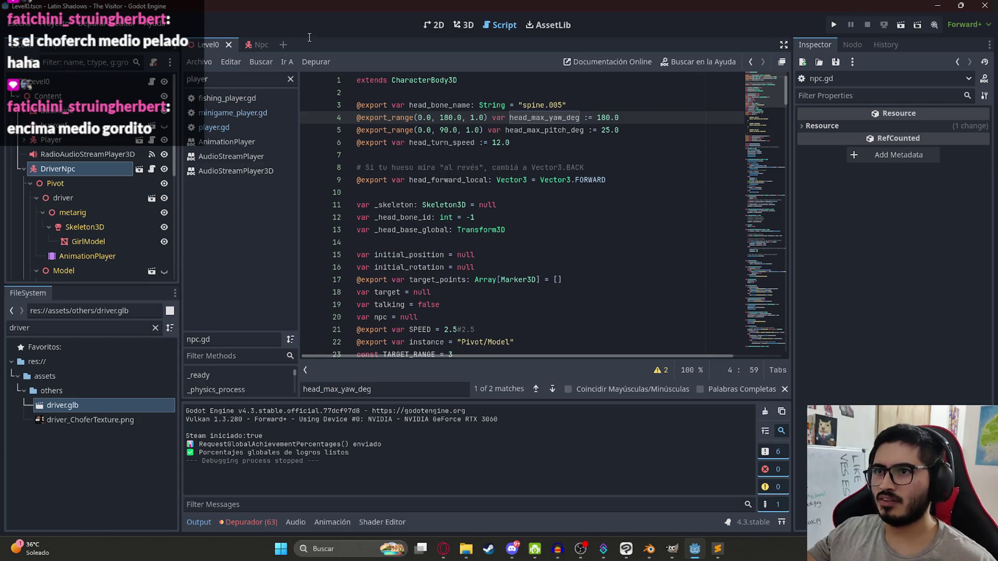
{"action": "right_click", "coordinate": [224, 44]}
{"action": "left_click", "coordinate": [287, 127]}
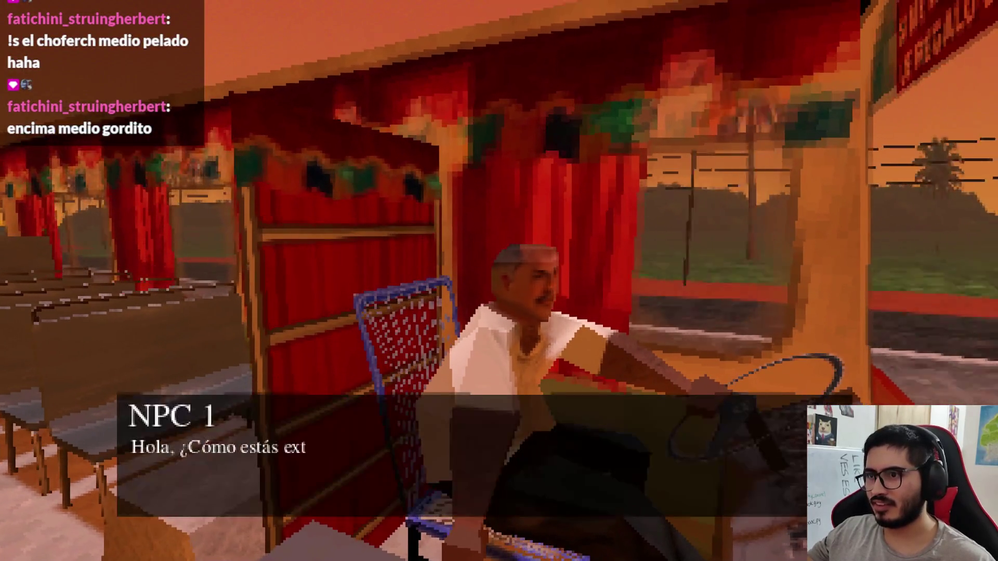
{"action": "key", "text": "Escape"}
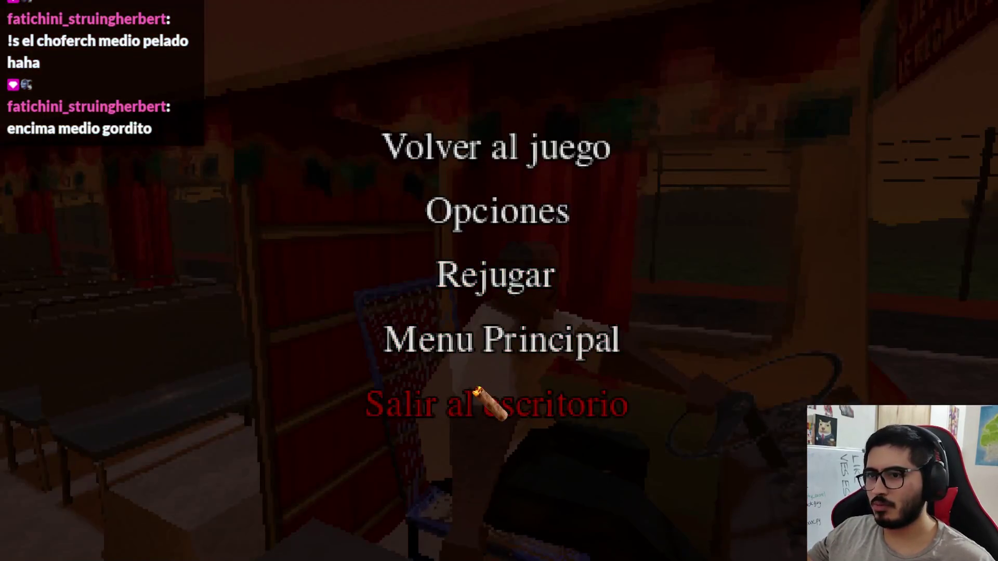
{"action": "left_click", "coordinate": [494, 403]}
Change the yaw limit to 150 and save npc.gd.
{"action": "triple_click", "coordinate": [548, 119]}
{"action": "key", "text": "End"}
{"action": "key", "text": "ctrl+shift+Left"}
{"action": "type", "text": "150"}
{"action": "key", "text": "ctrl+s"}
{"action": "double_click", "coordinate": [551, 120]}
{"action": "key", "text": "ctrl+f"}
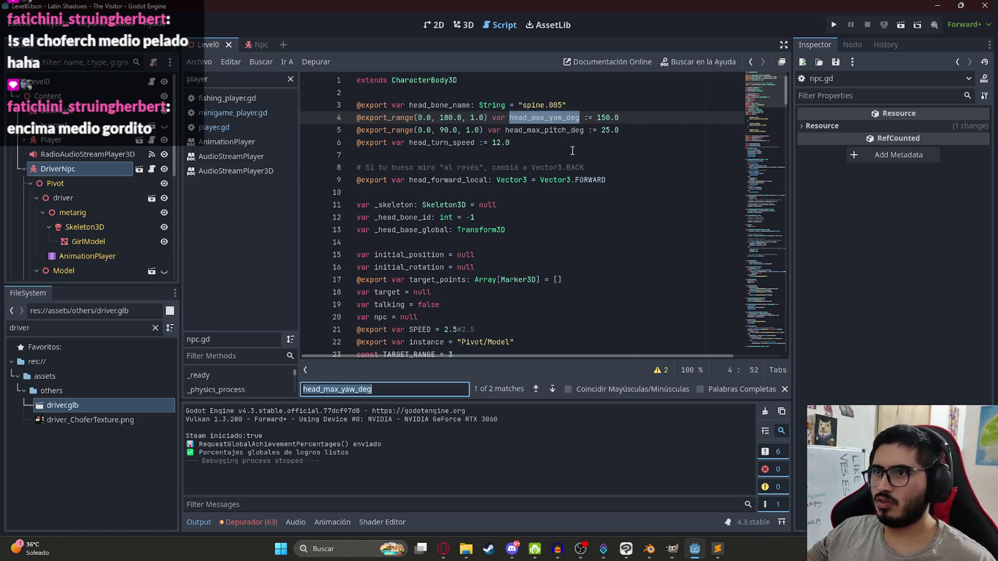
Jump to where head_max_yaw_deg is used and inspect the max_yaw clamp.
{"action": "key", "text": "Return"}
{"action": "double_click", "coordinate": [407, 218]}
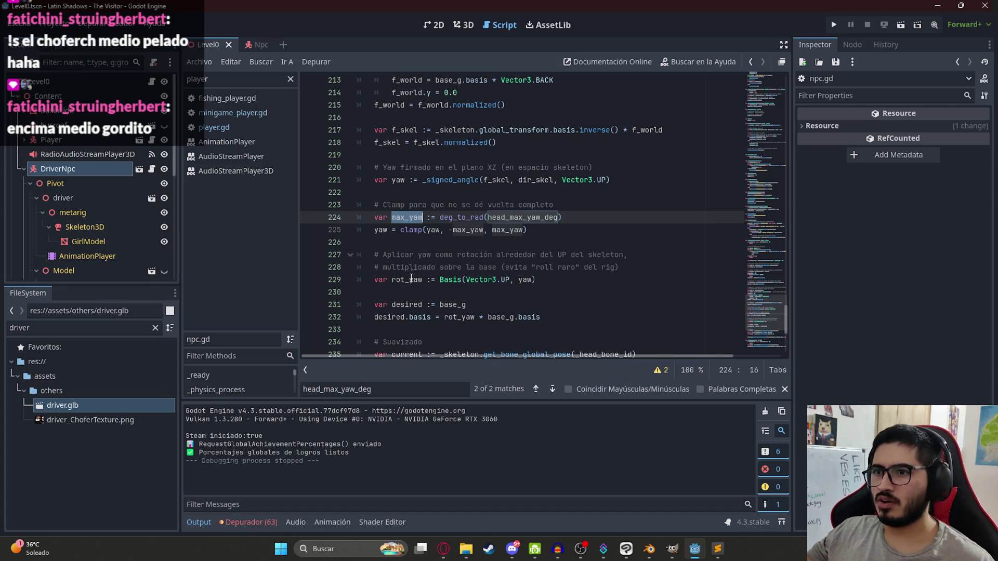
{"action": "scroll", "coordinate": [481, 230], "scroll_direction": "down", "scroll_amount": 2}
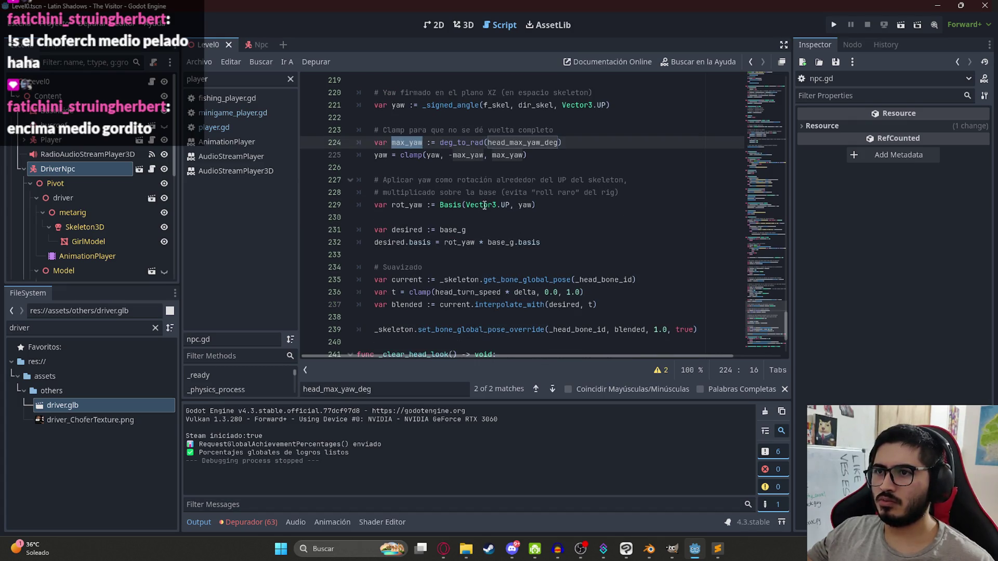
{"action": "scroll", "coordinate": [425, 243], "scroll_direction": "down", "scroll_amount": 2}
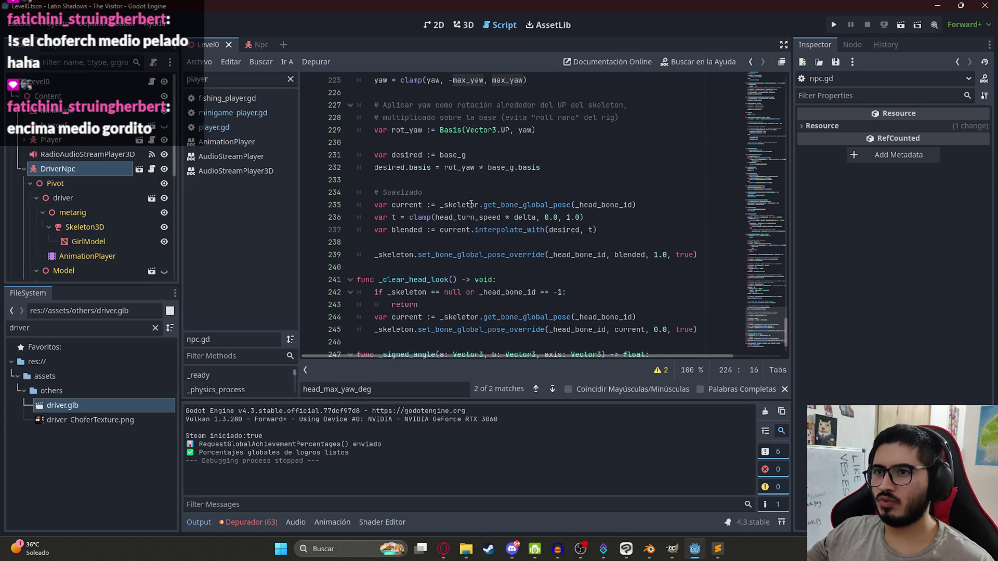
{"action": "scroll", "coordinate": [635, 247], "scroll_direction": "up", "scroll_amount": 12}
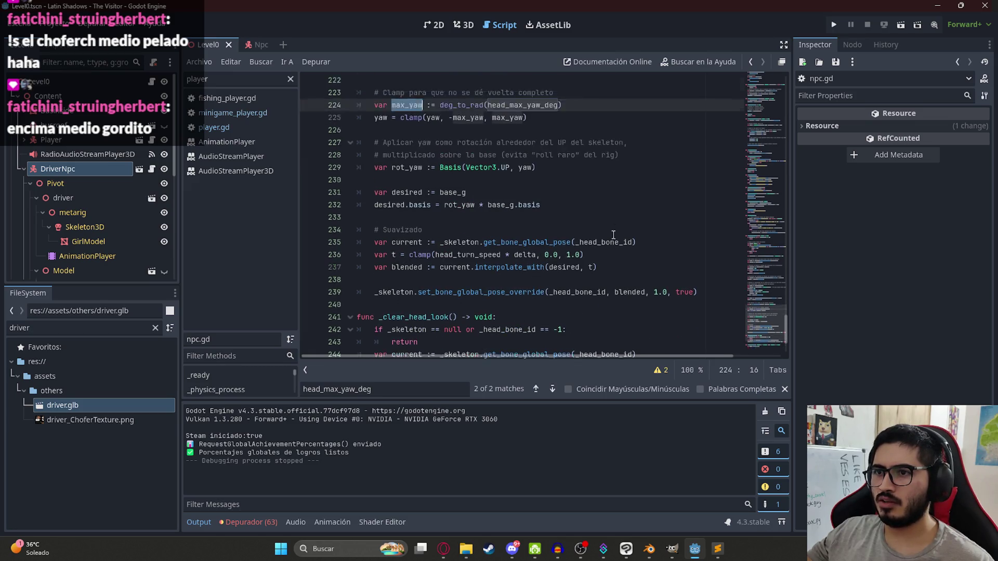
{"action": "scroll", "coordinate": [531, 232], "scroll_direction": "up", "scroll_amount": 3}
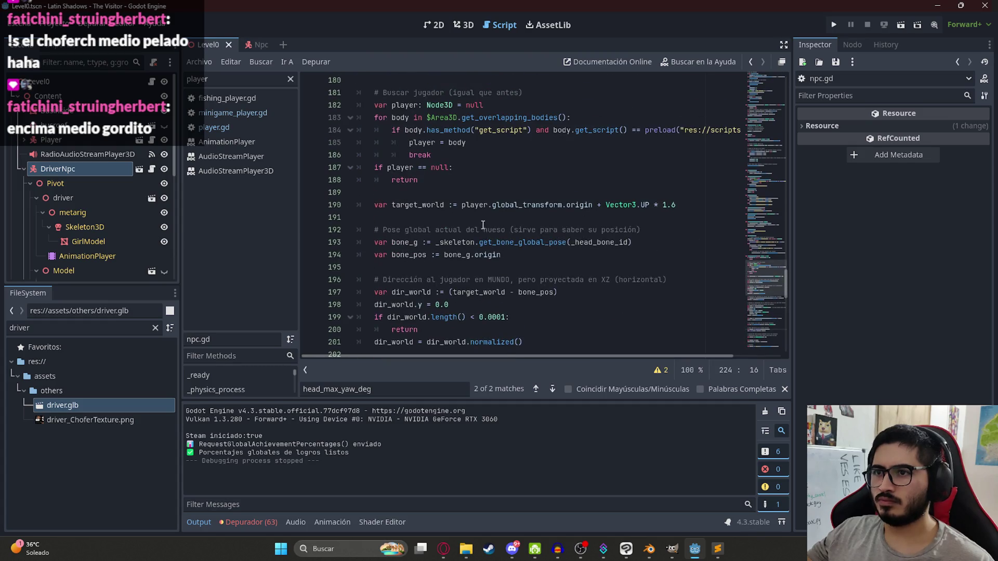
{"action": "scroll", "coordinate": [452, 230], "scroll_direction": "up", "scroll_amount": 3}
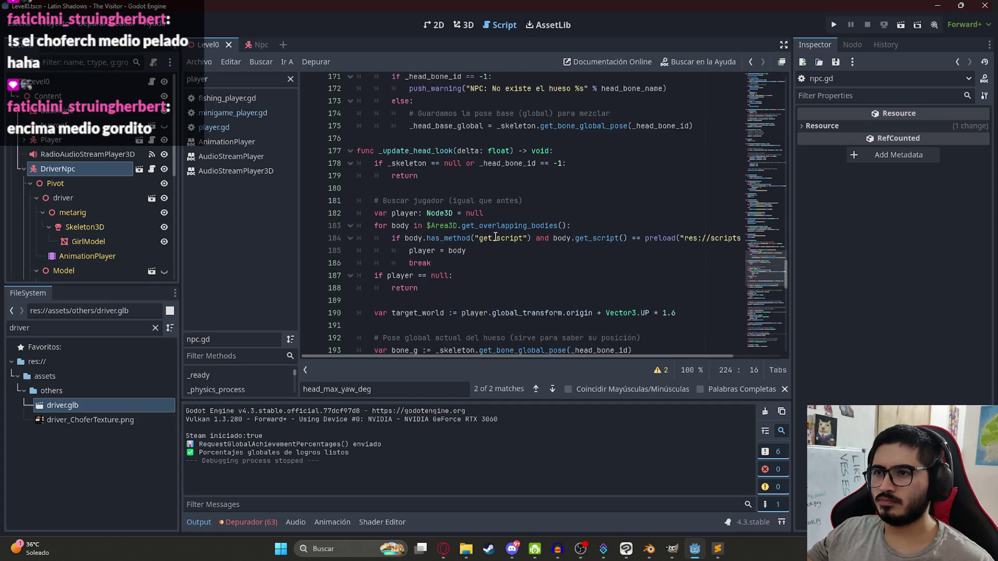
Review the Area3D reference, player variable, preload, and player-direction code around line 183.
{"action": "double_click", "coordinate": [452, 229]}
{"action": "mouse_move", "coordinate": [565, 356]}
{"action": "left_mouse_down"}
{"action": "mouse_move", "coordinate": [613, 356]}
{"action": "mouse_move", "coordinate": [499, 359]}
{"action": "mouse_move", "coordinate": [650, 359]}
{"action": "mouse_move", "coordinate": [432, 303]}
{"action": "left_mouse_up"}
{"action": "double_click", "coordinate": [422, 254]}
{"action": "scroll", "coordinate": [456, 279], "scroll_direction": "down", "scroll_amount": 3}
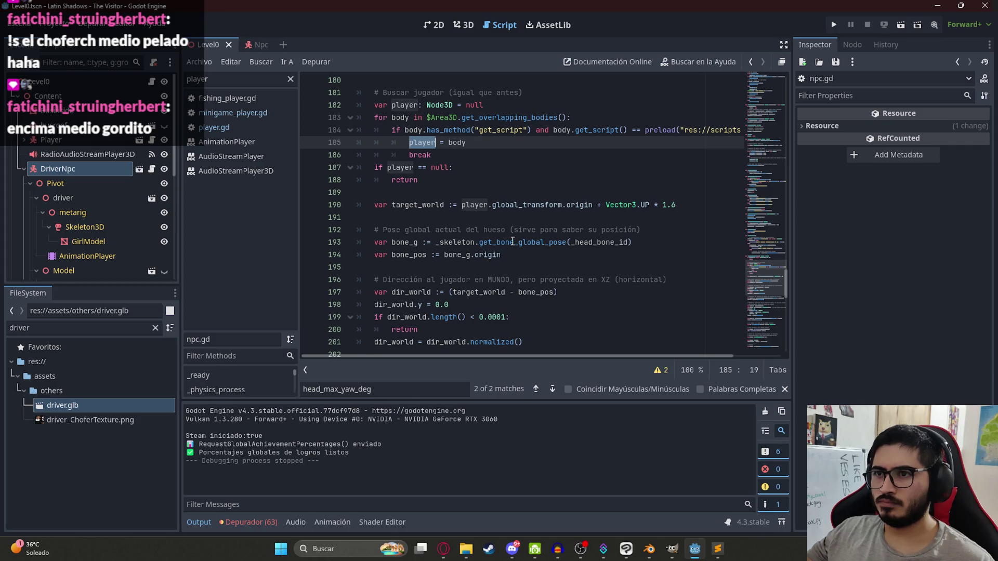
{"action": "left_click", "coordinate": [684, 130]}
{"action": "scroll", "coordinate": [415, 267], "scroll_direction": "down", "scroll_amount": 2}
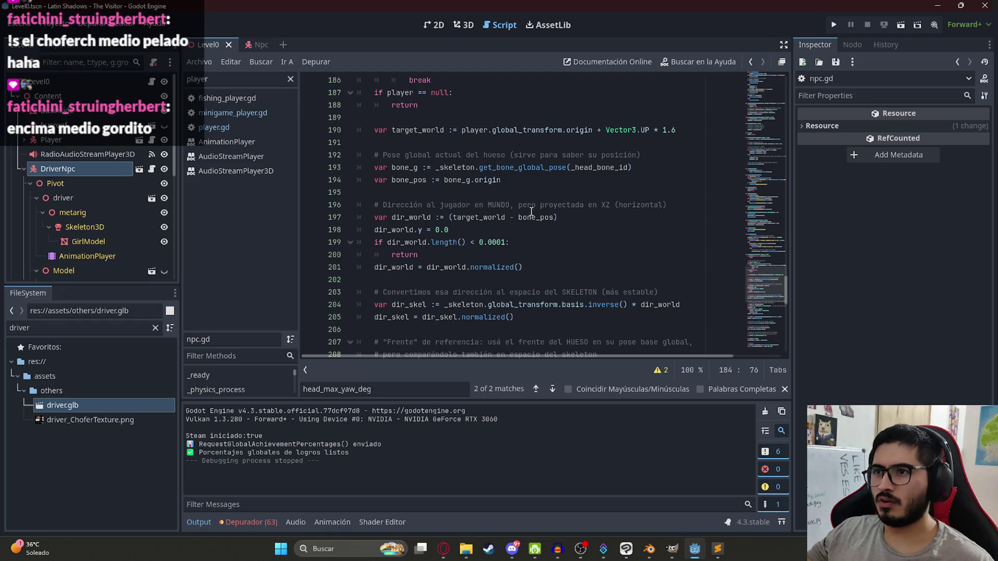
{"action": "left_click", "coordinate": [588, 212]}
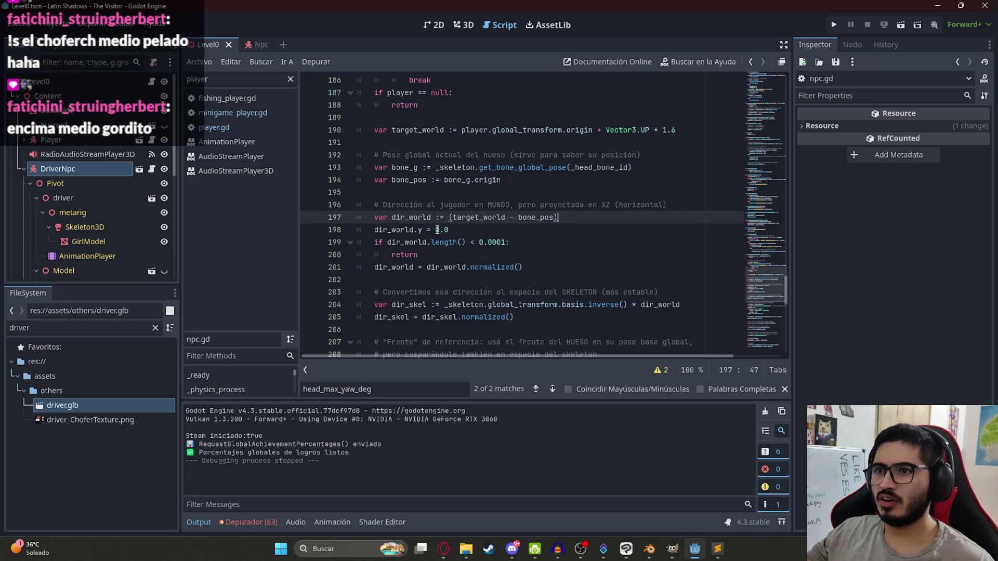
{"action": "left_click", "coordinate": [498, 243]}
{"action": "scroll", "coordinate": [397, 235], "scroll_direction": "down", "scroll_amount": 3}
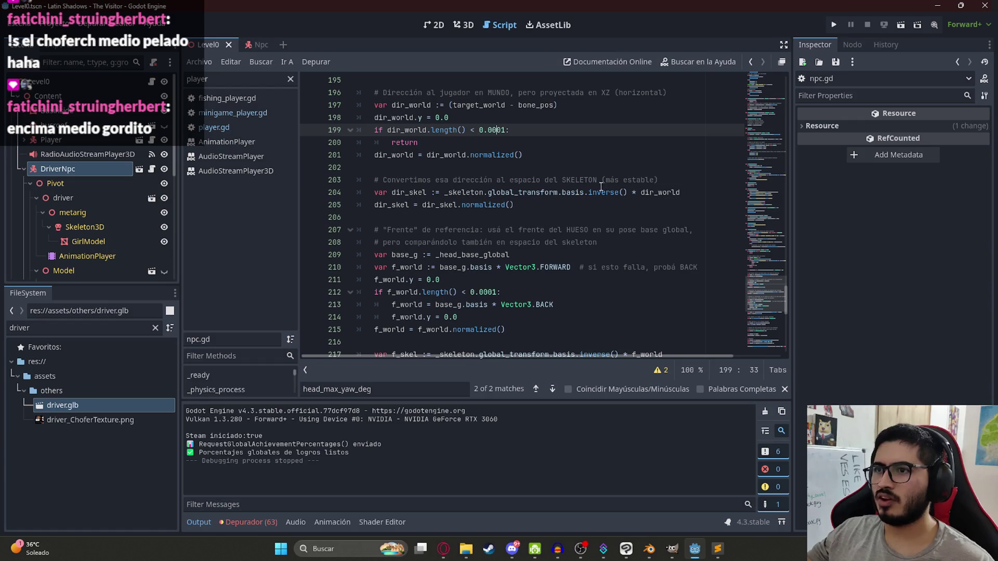
{"action": "scroll", "coordinate": [420, 239], "scroll_direction": "down", "scroll_amount": 2}
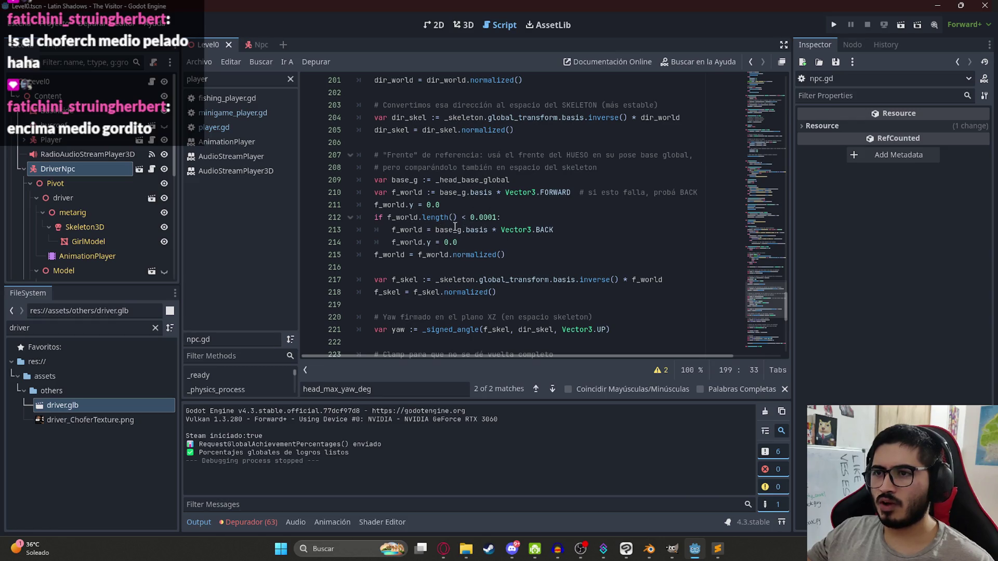
{"action": "scroll", "coordinate": [442, 230], "scroll_direction": "down", "scroll_amount": 2}
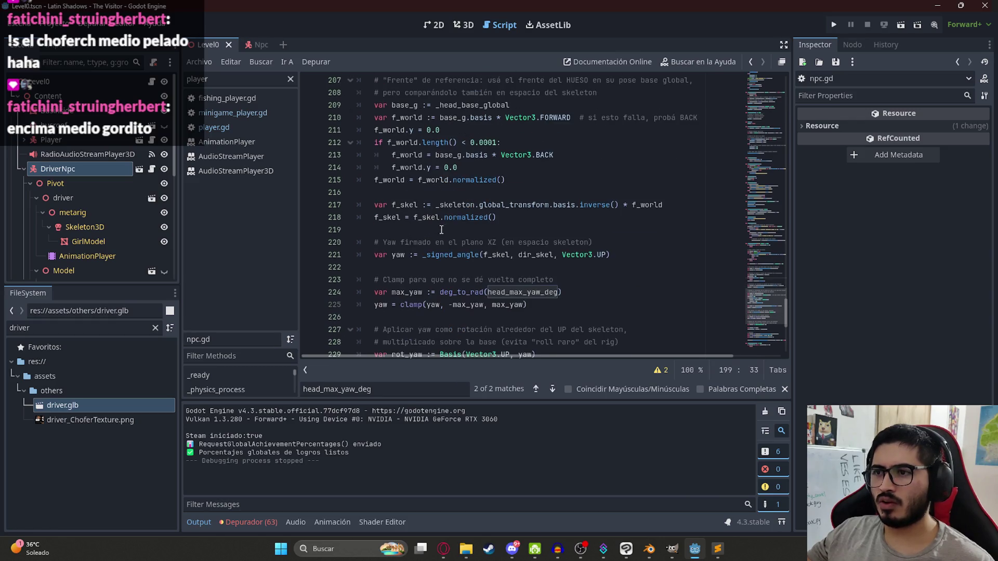
Trace _signed_angle from its call to its definition and its other use on line 221.
{"action": "double_click", "coordinate": [470, 254]}
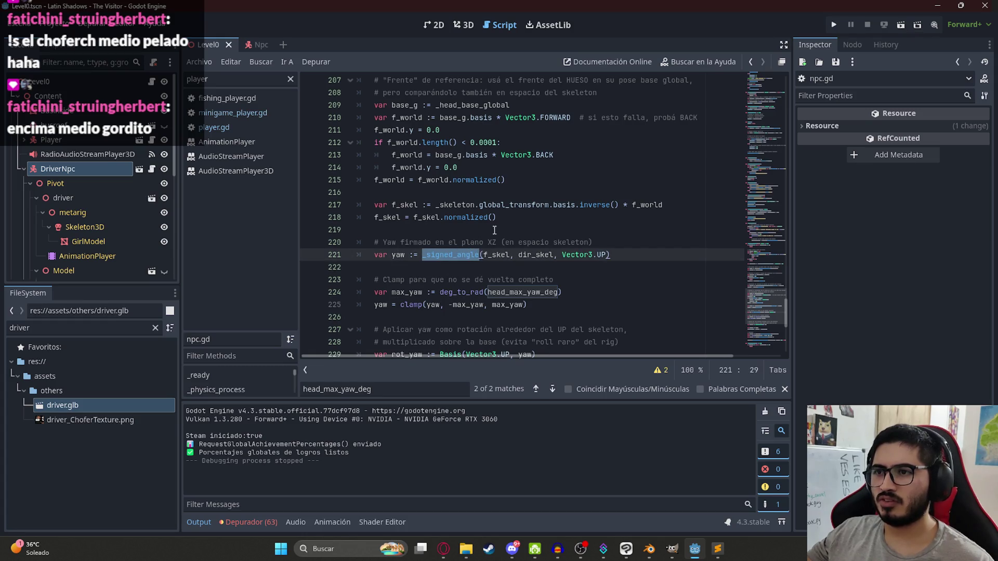
{"action": "scroll", "coordinate": [485, 242], "scroll_direction": "down", "scroll_amount": 2}
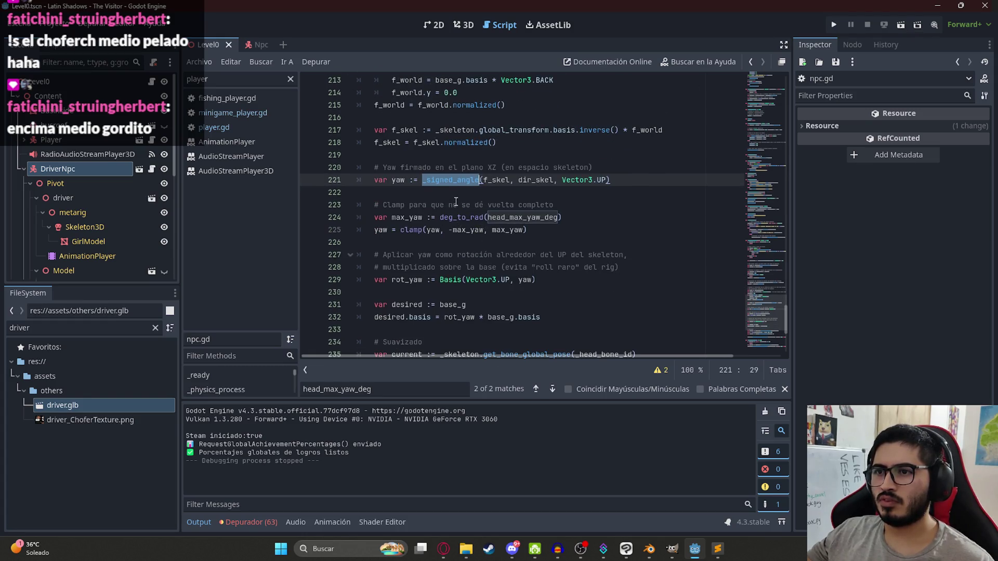
{"action": "left_click", "coordinate": [456, 180], "text": "ctrl"}
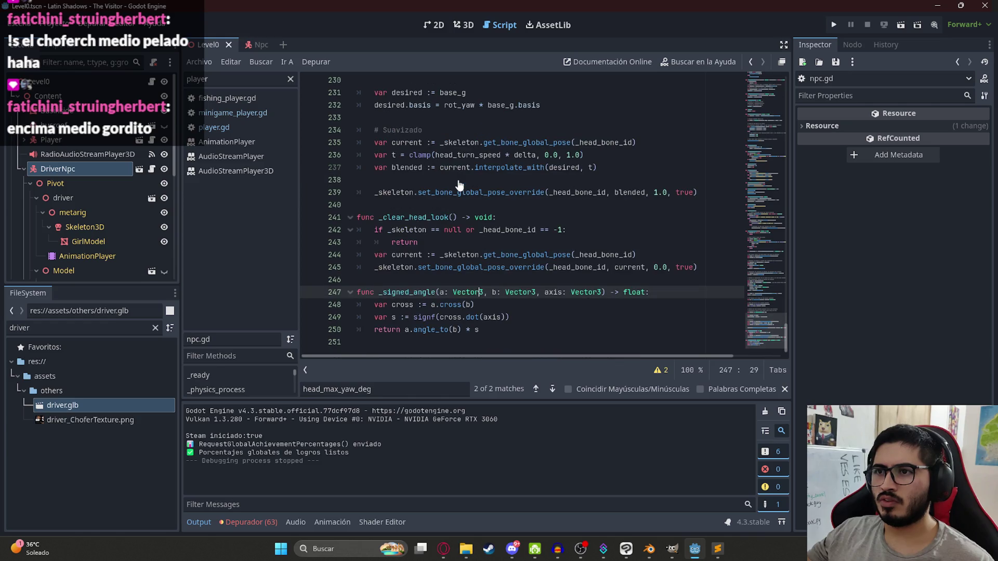
{"action": "double_click", "coordinate": [413, 292]}
{"action": "key", "text": "ctrl+f"}
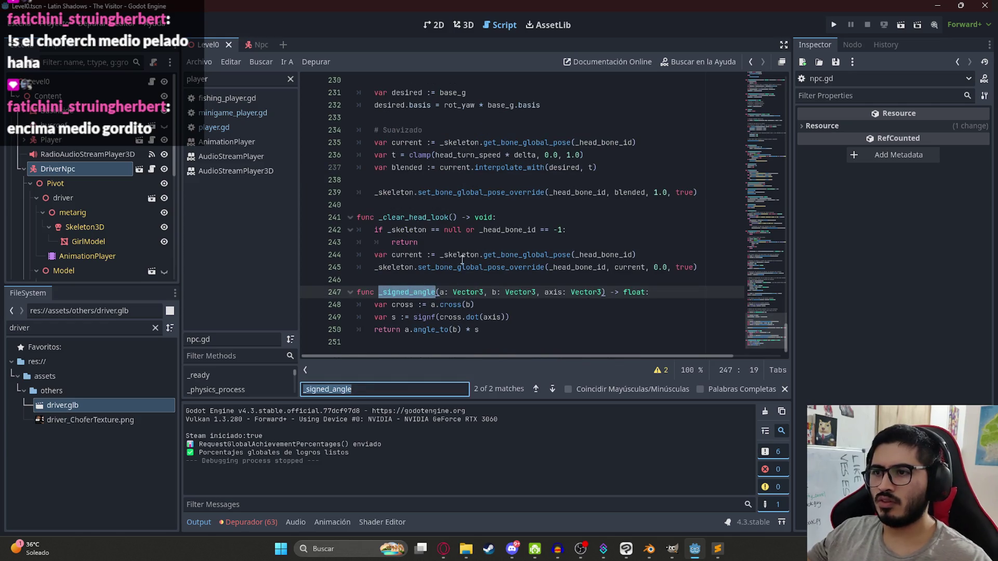
{"action": "key", "text": "Return"}
{"action": "scroll", "coordinate": [421, 234], "scroll_direction": "down", "scroll_amount": 2}
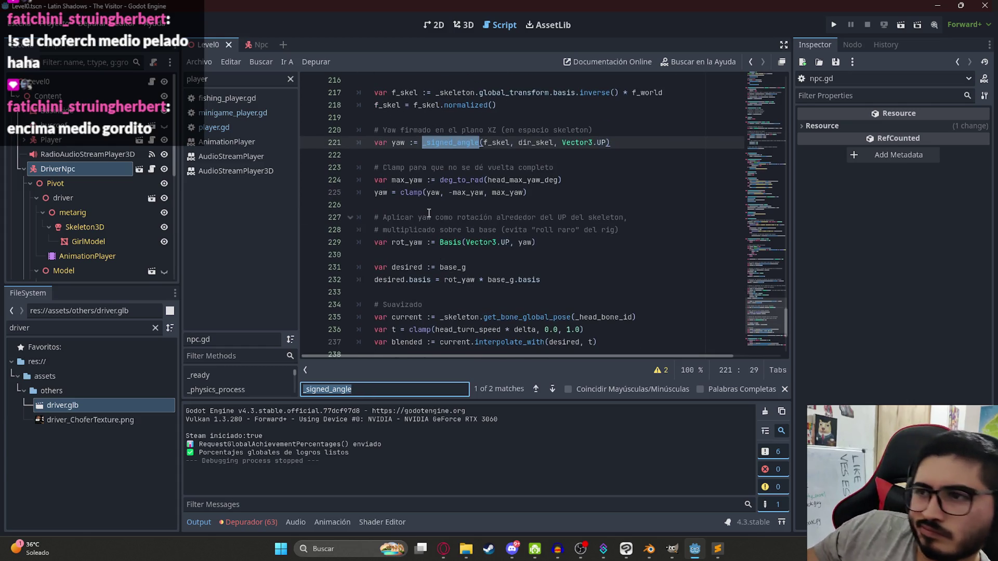
Inspect max_yaw in the clamp line, select all the code, and bring ChatGPT back.
{"action": "double_click", "coordinate": [457, 193]}
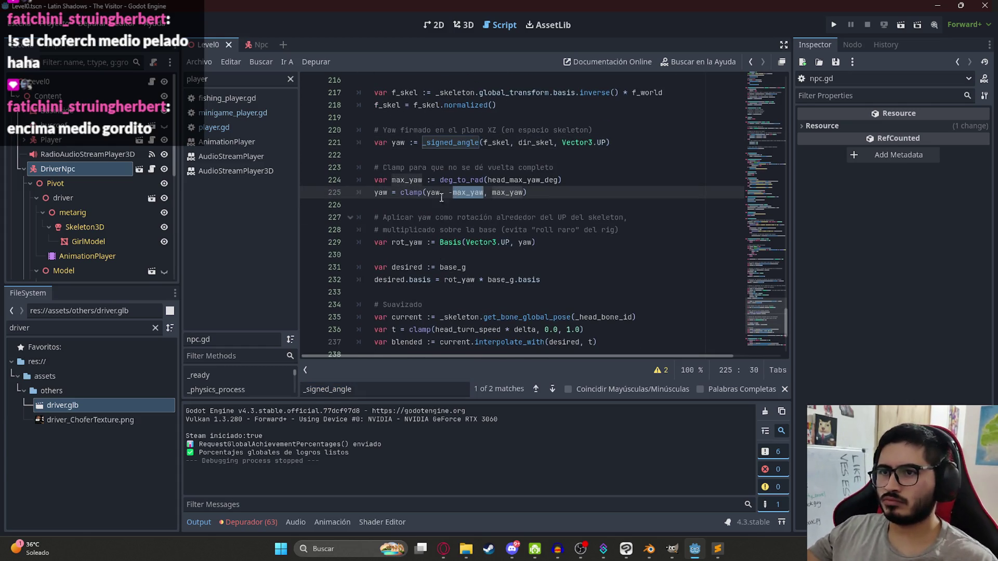
{"action": "left_click", "coordinate": [455, 208]}
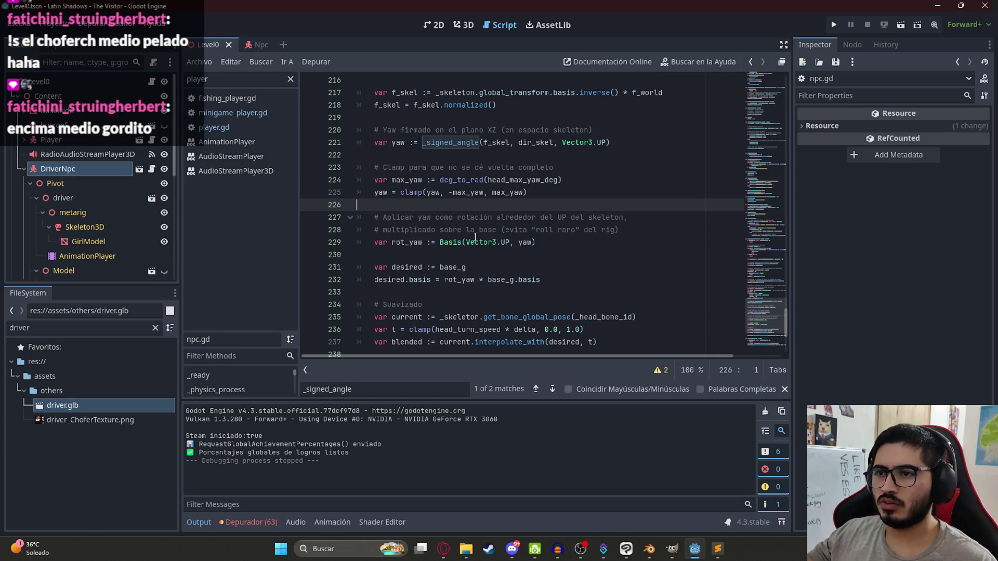
{"action": "left_click", "coordinate": [496, 227]}
{"action": "key", "text": "ctrl+a"}
{"action": "left_click", "coordinate": [443, 549]}
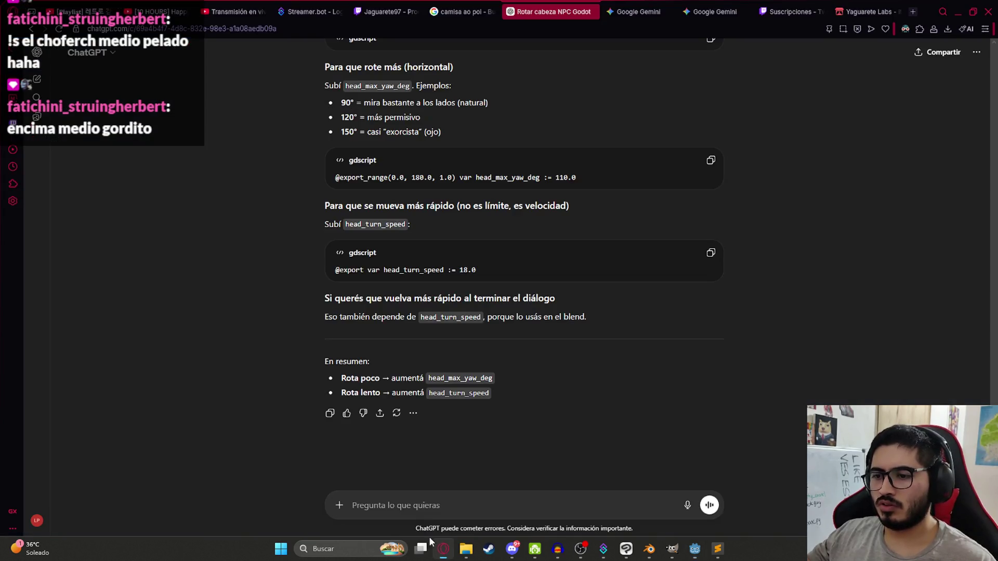
Start the reply 'Aumente e' and copy head_max_yaw_deg, searching for it in npc.gd.
{"action": "type", "text": "Aumente el head_"}
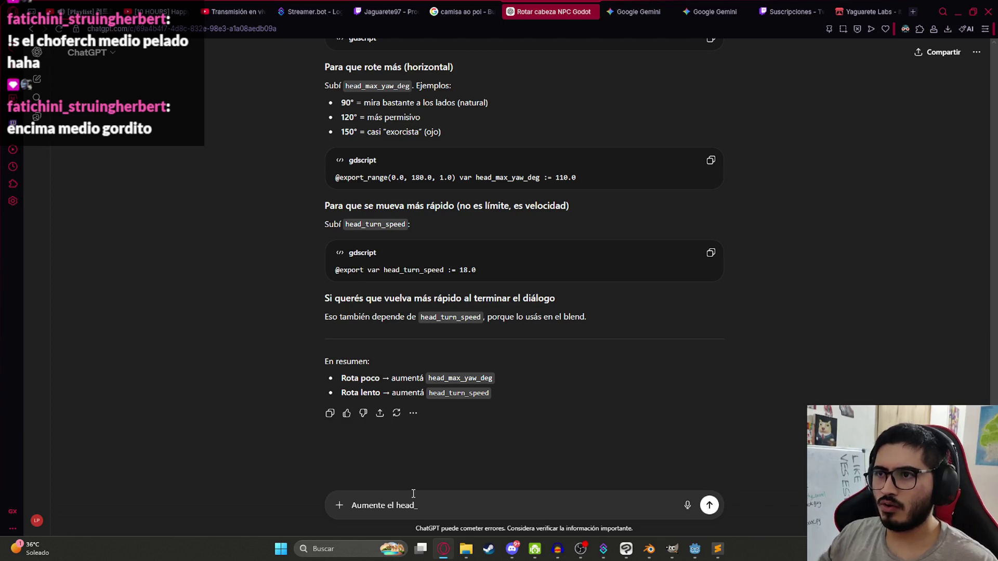
{"action": "double_click", "coordinate": [503, 176]}
{"action": "key", "text": "ctrl+c"}
{"action": "key", "text": "alt+Tab"}
{"action": "key", "text": "ctrl+f"}
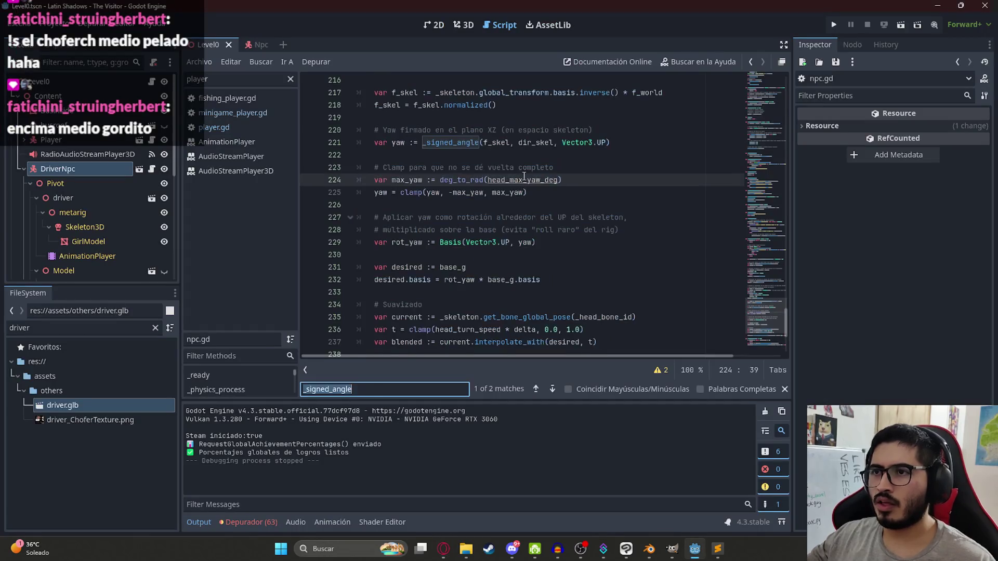
{"action": "key", "text": "ctrl+v"}
{"action": "key", "text": "alt+Tab"}
Send 'Aumente el head_max_yaw_deg pero sigue siendo muy limitado' to ChatGPT.
{"action": "left_click", "coordinate": [462, 504]}
{"action": "double_click", "coordinate": [408, 505]}
{"action": "key", "text": "ctrl+v"}
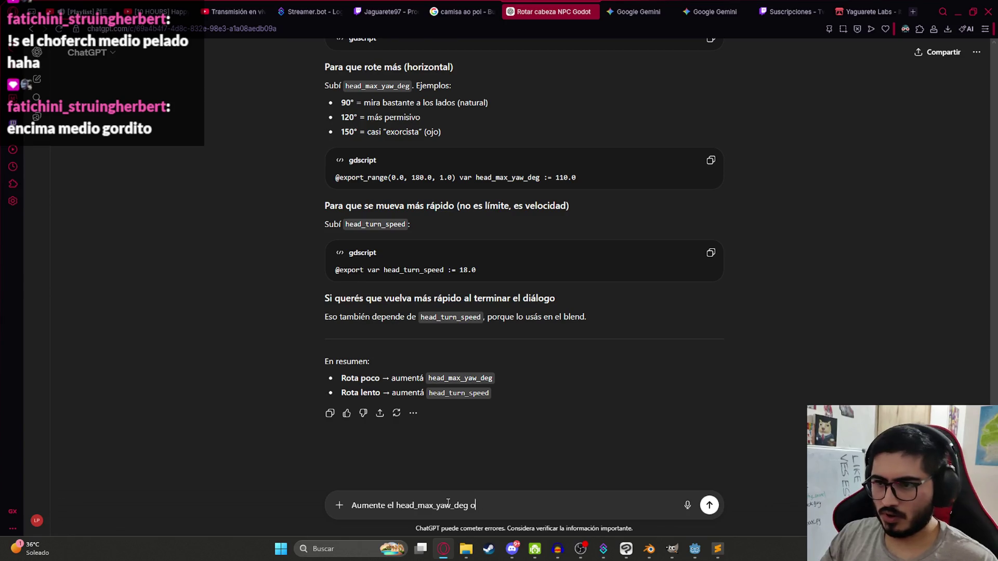
{"action": "type", "text": "pero sigue siendo m"}
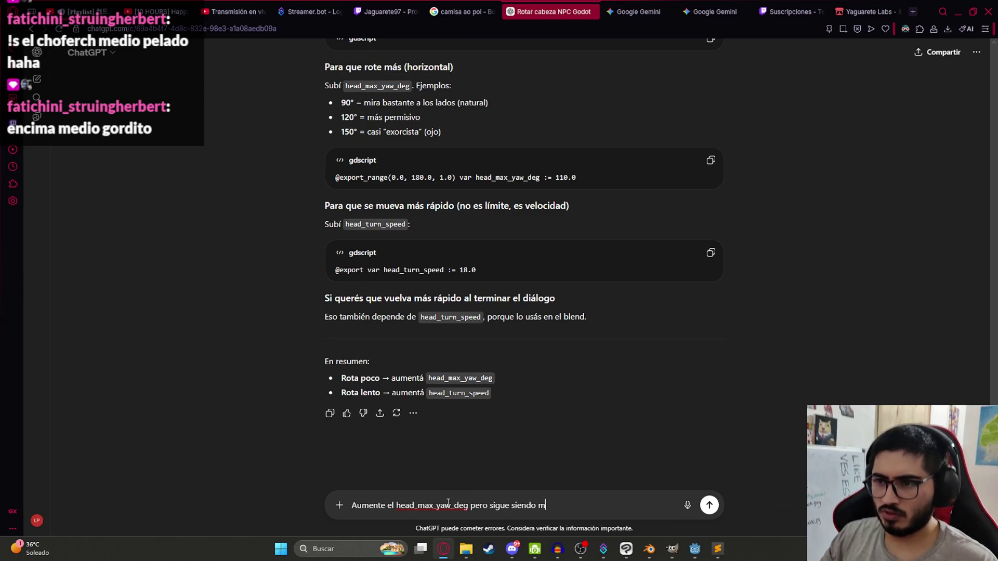
{"action": "type", "text": "uyu l limitado"}
{"action": "key", "text": "Return"}
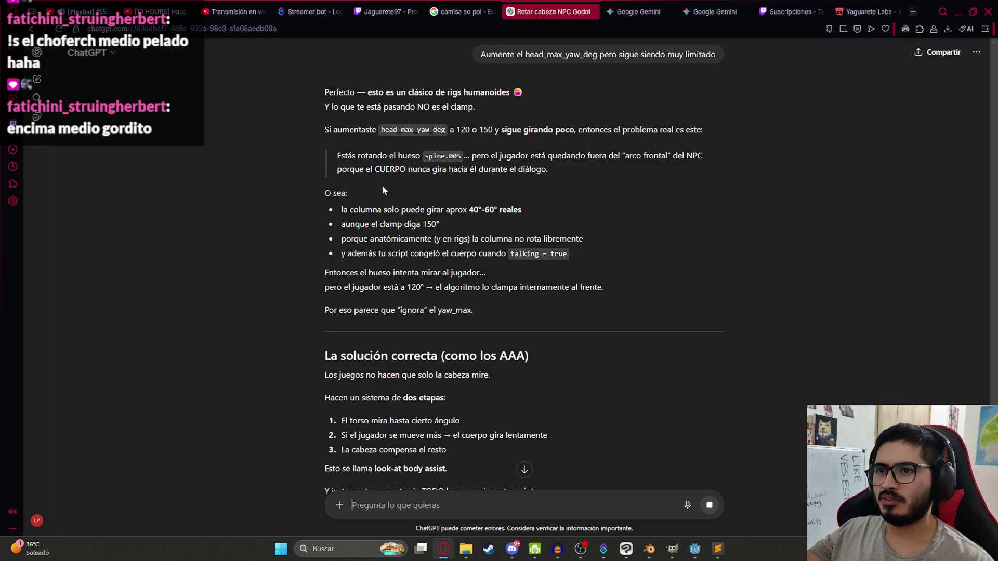
Read the _assist_body_rotation body-turn reply and return to npc.gd in Godot.
{"action": "scroll", "coordinate": [416, 250], "scroll_direction": "down", "scroll_amount": 5}
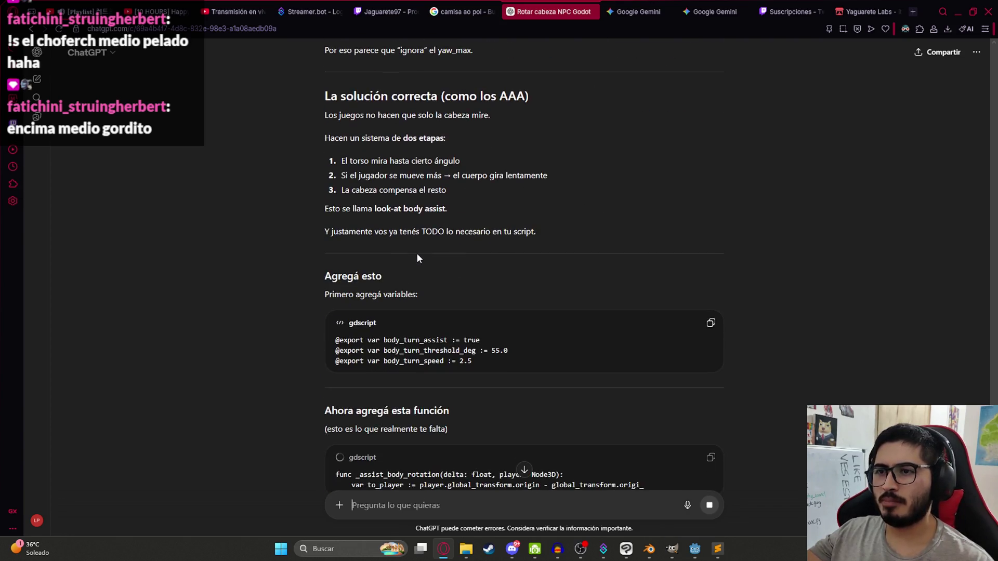
{"action": "left_click", "coordinate": [585, 123]}
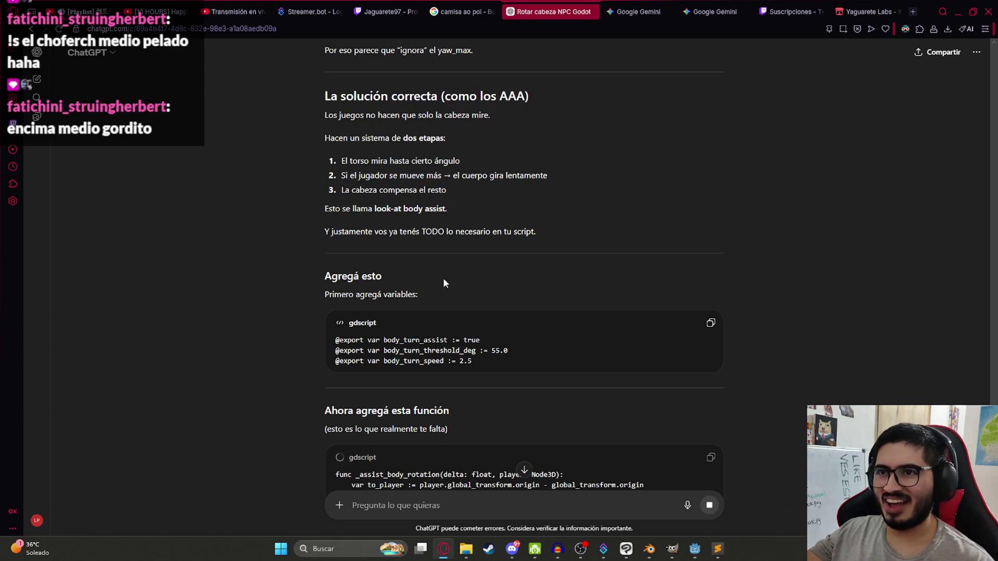
{"action": "scroll", "coordinate": [374, 297], "scroll_direction": "down", "scroll_amount": 2}
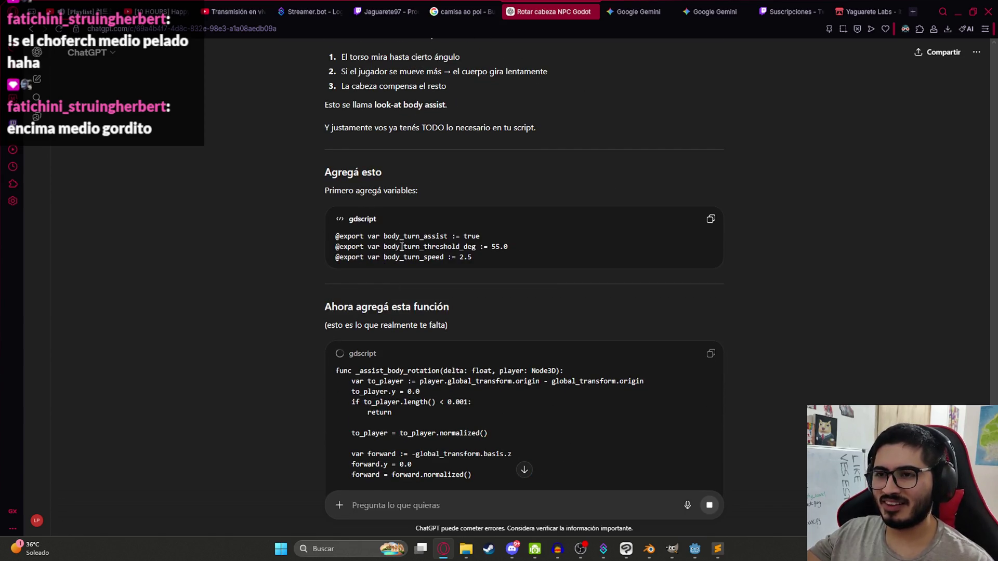
{"action": "scroll", "coordinate": [424, 251], "scroll_direction": "down", "scroll_amount": 3}
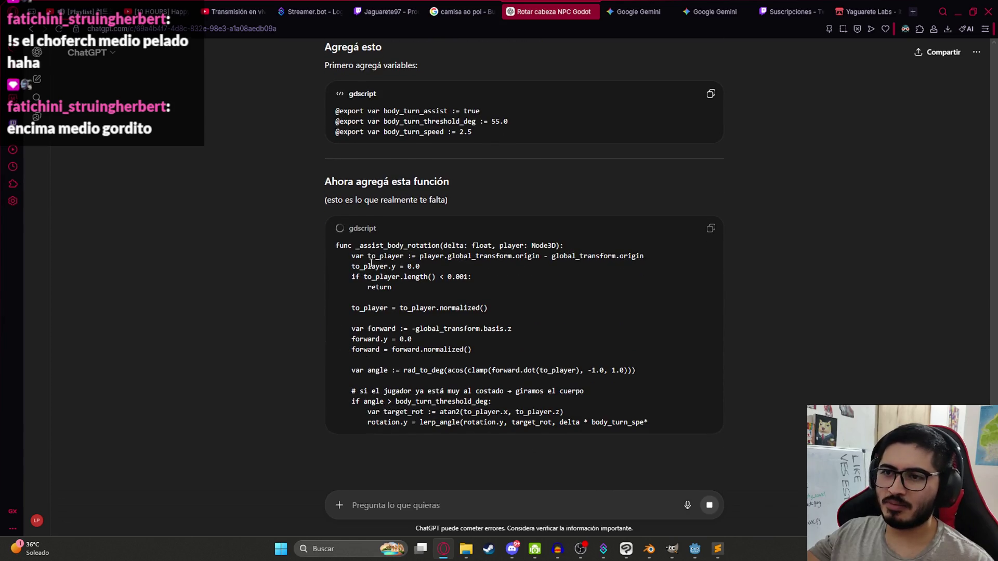
{"action": "key", "text": "alt+Tab"}
{"action": "left_click", "coordinate": [516, 119]}
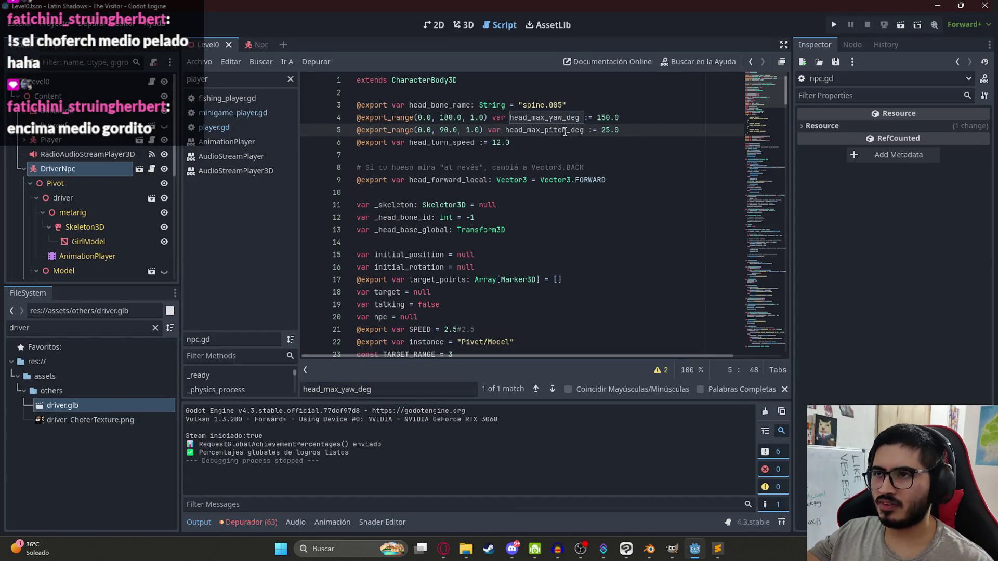
Play-test the driver's head turn at yaw 150, then view Level0 from the top in 3D.
{"action": "left_click", "coordinate": [234, 63]}
{"action": "left_click", "coordinate": [287, 135]}
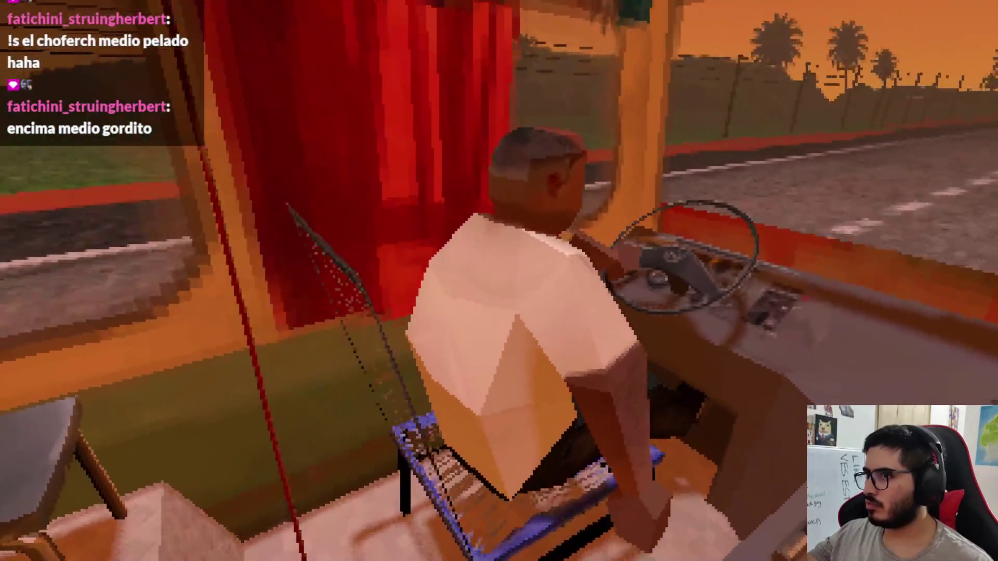
{"action": "key", "text": "Escape"}
{"action": "left_click", "coordinate": [499, 406]}
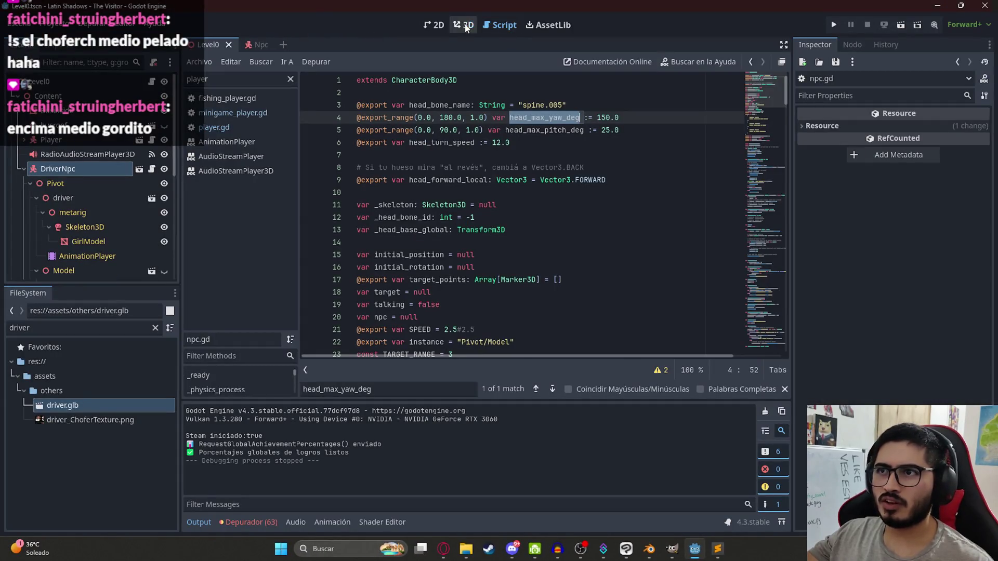
{"action": "left_click", "coordinate": [467, 25]}
{"action": "key", "text": "KP_7"}
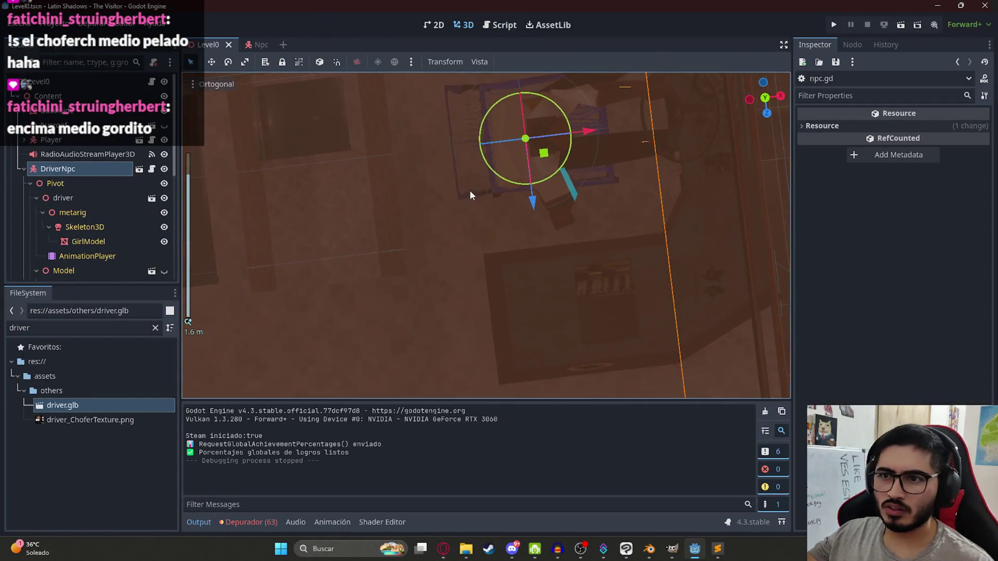
Stretch CollisionShape3D11's box to about 38.6 units along X and play the Level0 scene.
{"action": "left_click", "coordinate": [389, 247]}
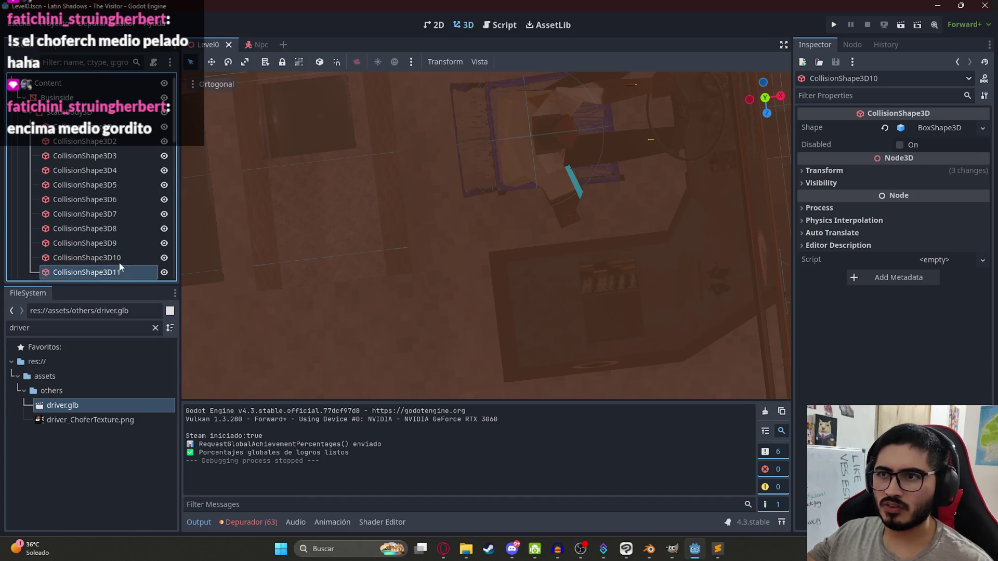
{"action": "double_click", "coordinate": [104, 271]}
{"action": "scroll", "coordinate": [494, 200], "scroll_direction": "up", "scroll_amount": 3}
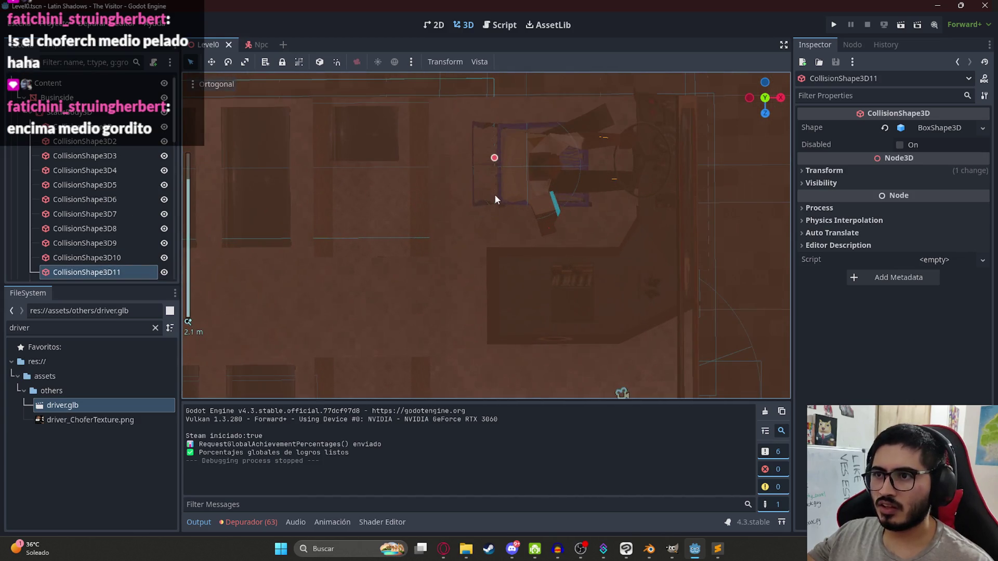
{"action": "key", "text": "KP_2"}
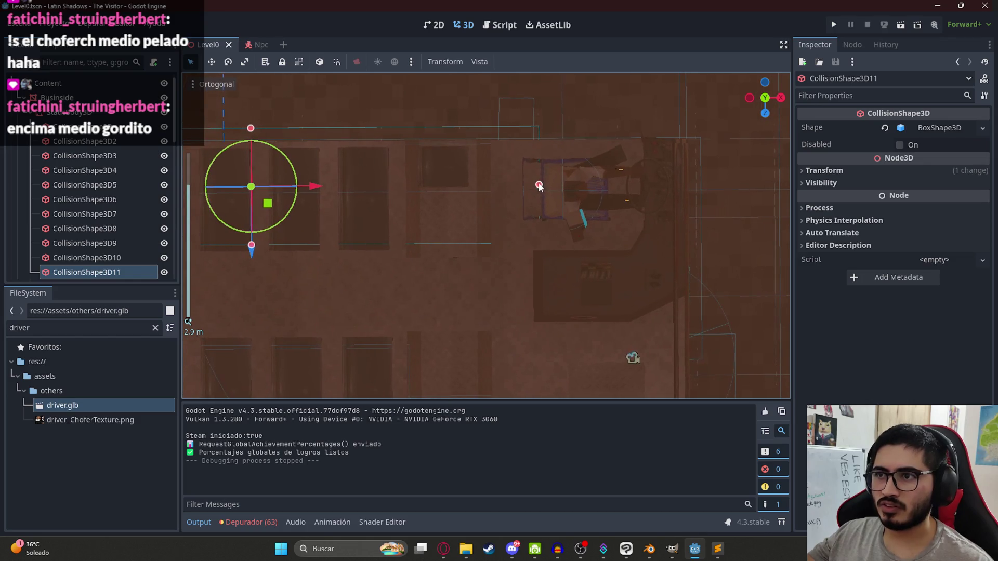
{"action": "left_click_drag", "start_coordinate": [538, 188], "coordinate": [479, 198]}
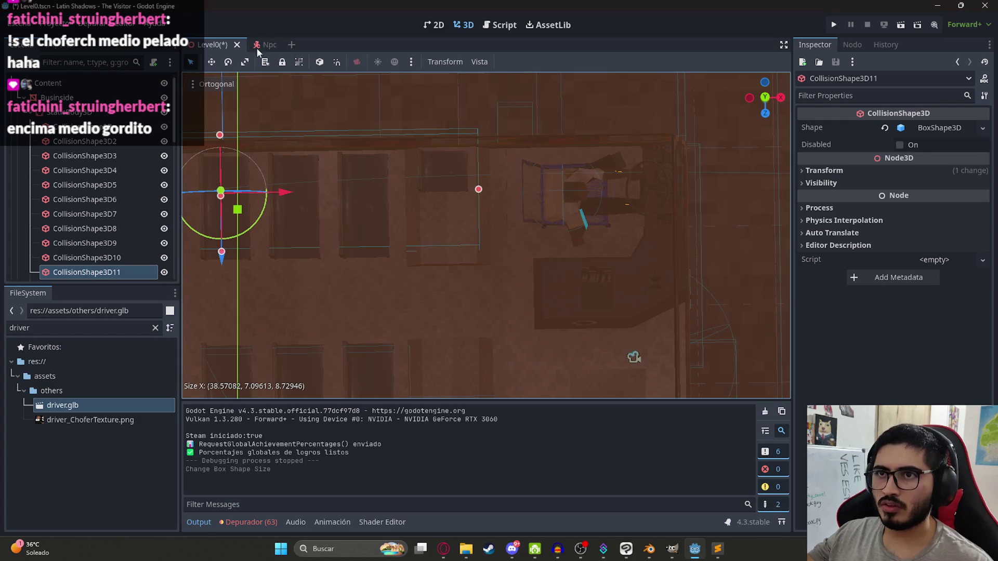
{"action": "right_click", "coordinate": [212, 46]}
{"action": "left_click", "coordinate": [263, 134]}
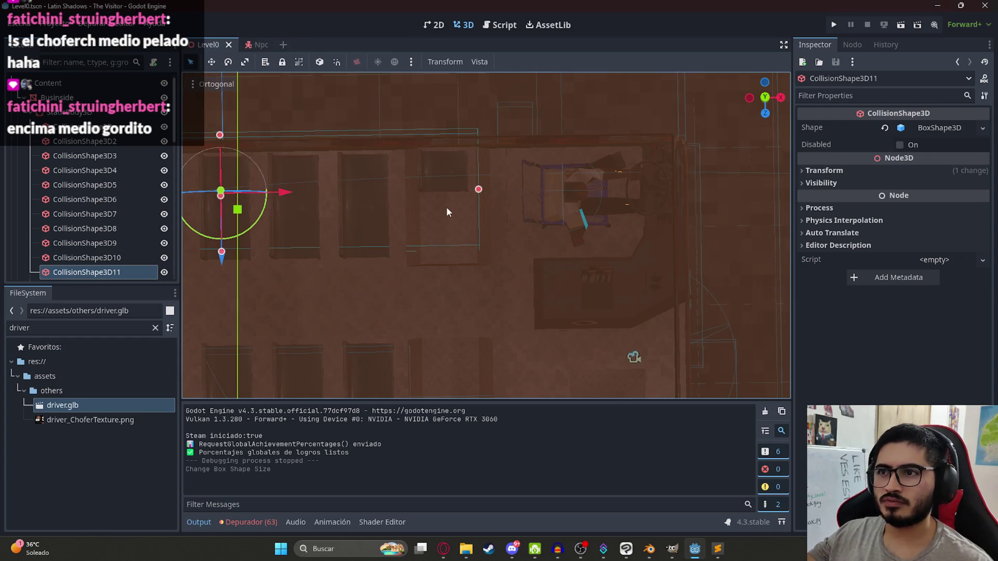
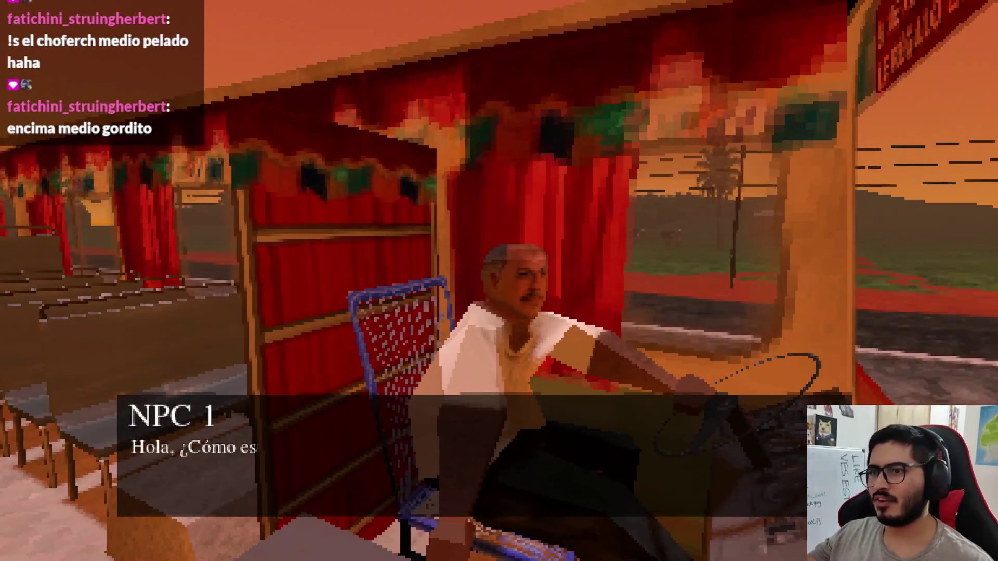
Quit the running game test back to the editor and cancel the Create Node dialog.
{"action": "key", "text": "Escape"}
{"action": "left_click", "coordinate": [525, 416]}
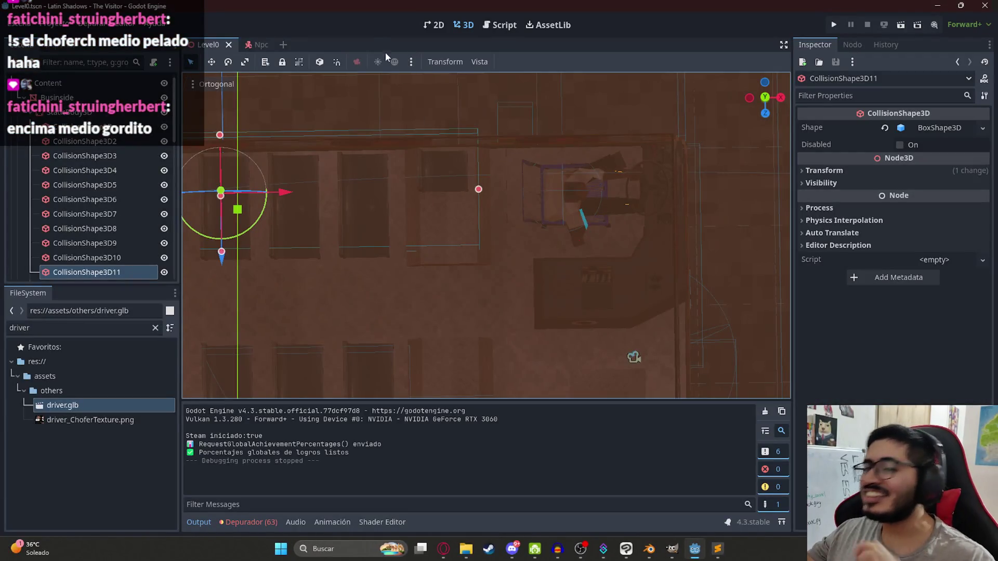
{"action": "key", "text": "ctrl+a"}
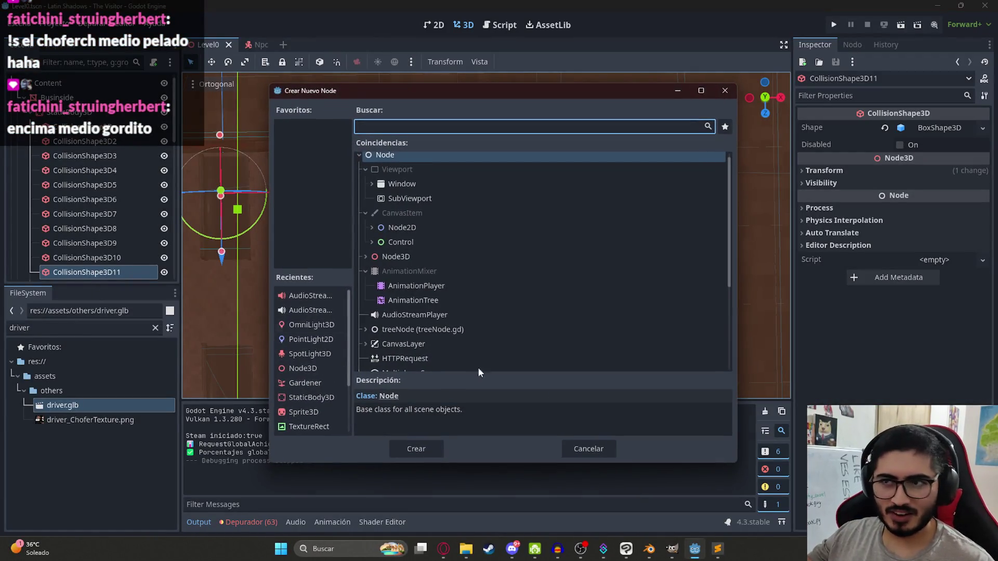
{"action": "left_click", "coordinate": [583, 442]}
Filter FileSystem for 'level2' and open Level2.tscn, orbiting over the yard.
{"action": "left_click", "coordinate": [43, 333]}
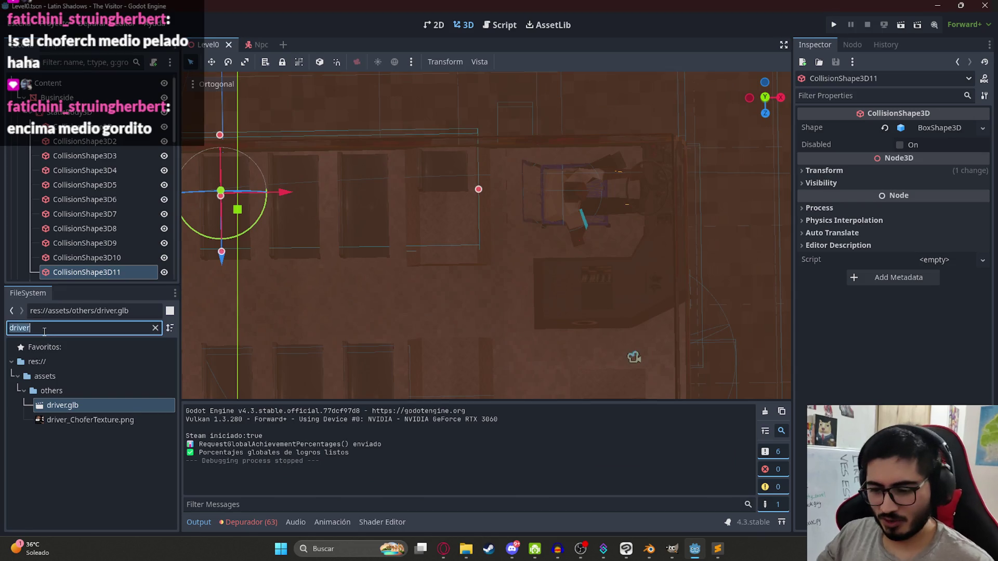
{"action": "type", "text": "level2"}
{"action": "double_click", "coordinate": [101, 406]}
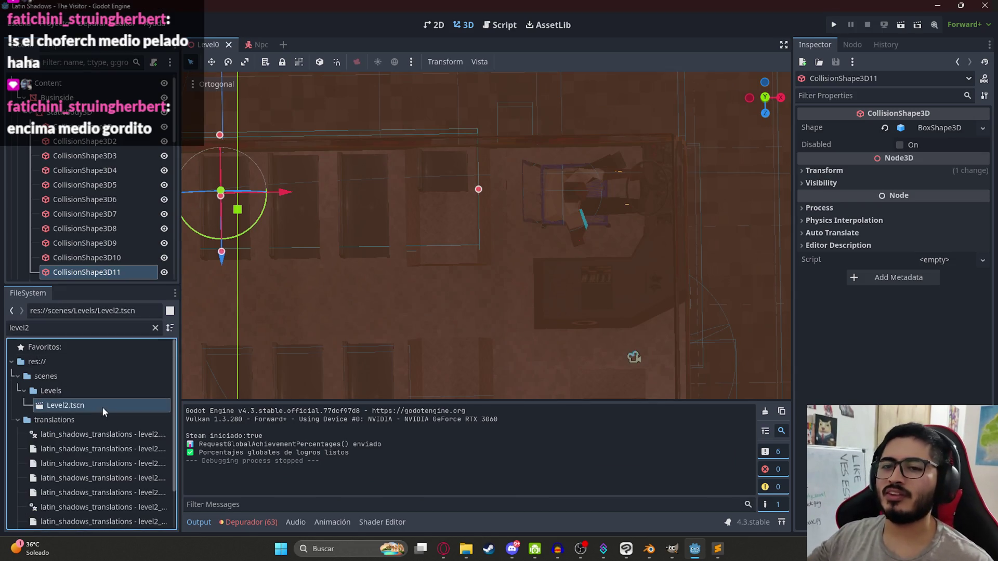
{"action": "mouse_move", "coordinate": [515, 212]}
{"action": "left_mouse_down"}
{"action": "mouse_move", "coordinate": [248, 200]}
{"action": "mouse_move", "coordinate": [319, 387]}
{"action": "mouse_move", "coordinate": [332, 138]}
{"action": "mouse_move", "coordinate": [264, 141]}
{"action": "mouse_move", "coordinate": [425, 384]}
{"action": "left_mouse_up"}
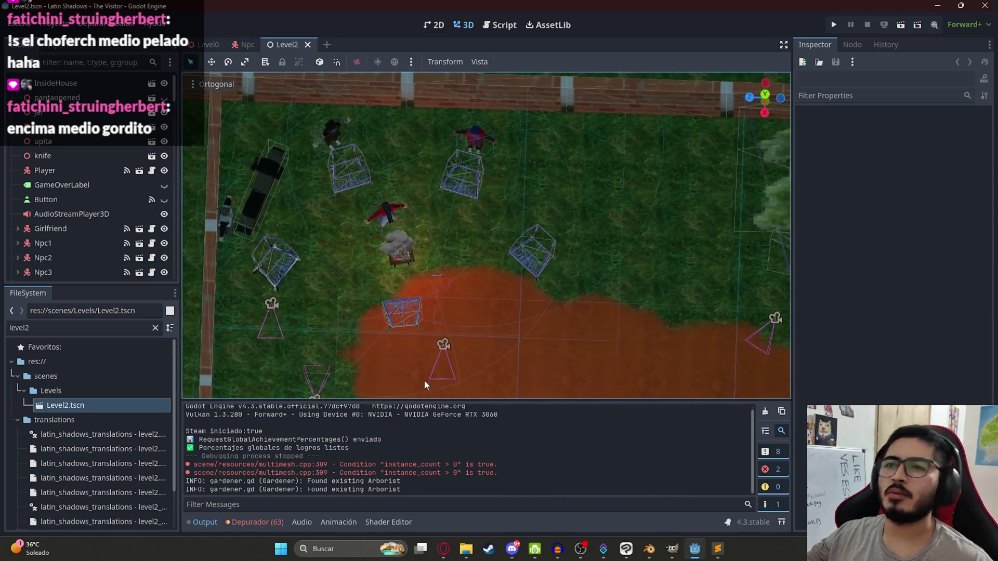
Select the Npc3 character in the Level2 scene tree.
{"action": "scroll", "coordinate": [332, 161], "scroll_direction": "up", "scroll_amount": 4}
{"action": "left_click", "coordinate": [604, 210]}
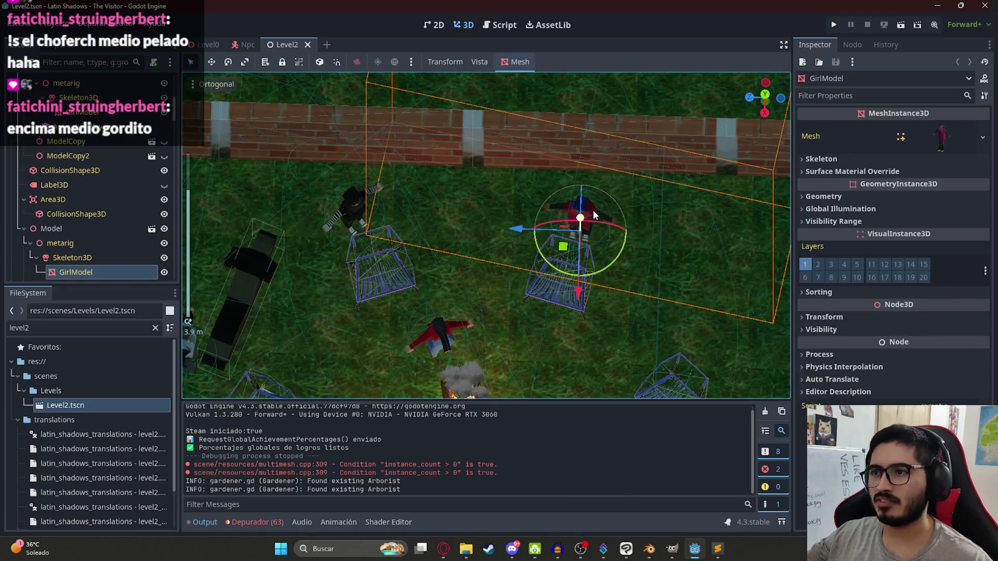
{"action": "left_click", "coordinate": [83, 230]}
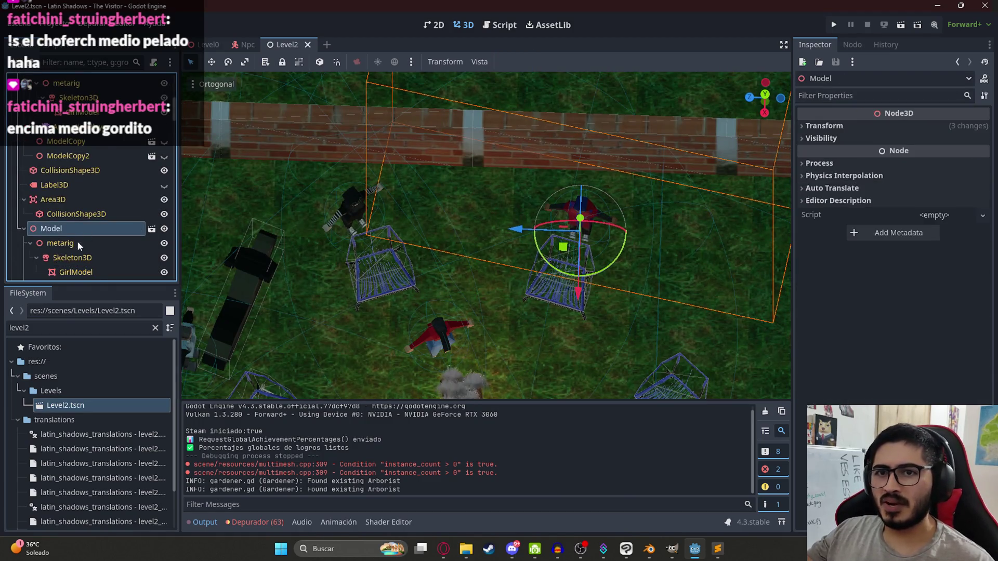
{"action": "scroll", "coordinate": [78, 245], "scroll_direction": "down", "scroll_amount": 6}
{"action": "scroll", "coordinate": [23, 151], "scroll_direction": "down", "scroll_amount": 5}
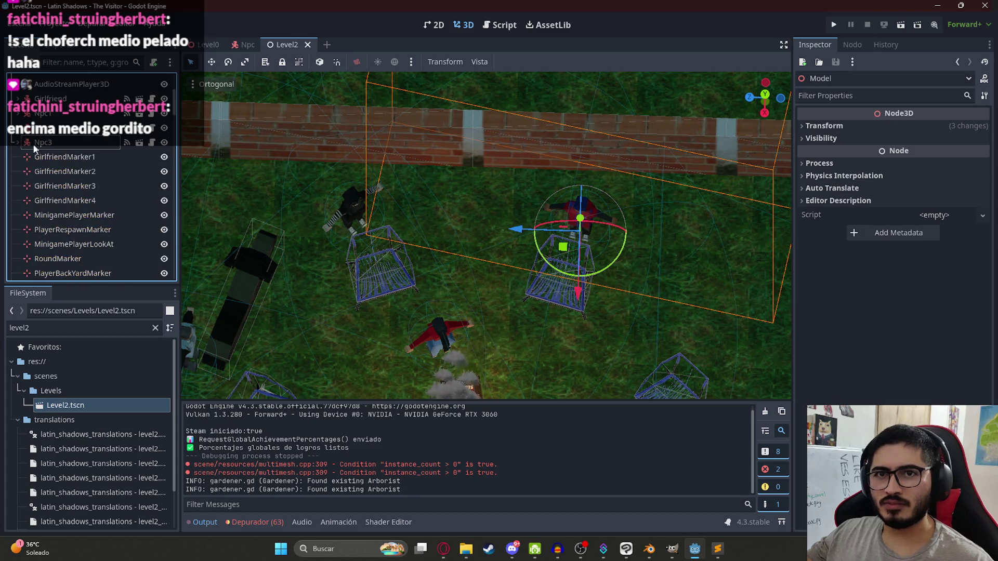
{"action": "left_click", "coordinate": [27, 147]}
{"action": "key", "text": "Up"}
{"action": "key", "text": "Up"}
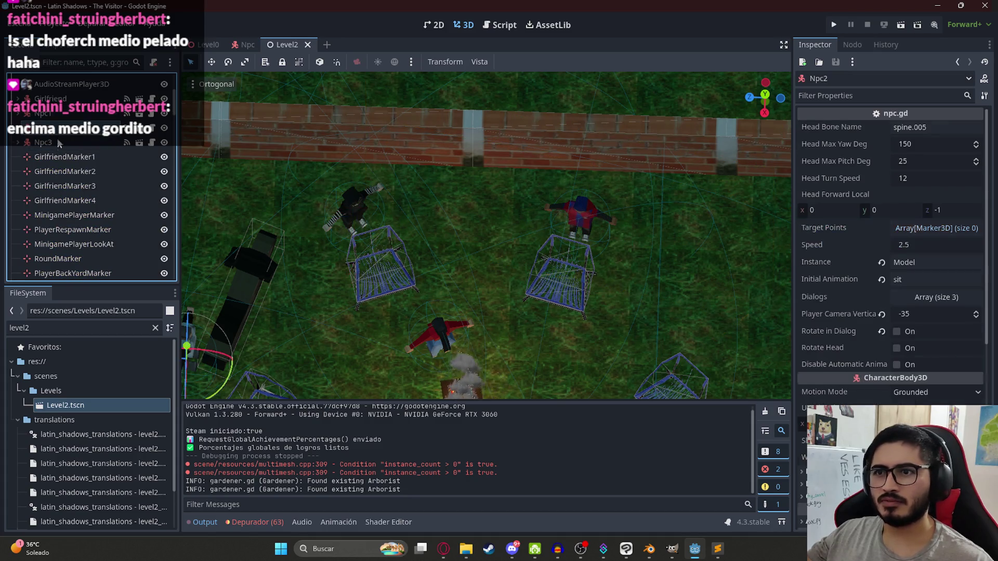
{"action": "left_click", "coordinate": [59, 144]}
{"action": "key", "text": "Up"}
{"action": "key", "text": "Up"}
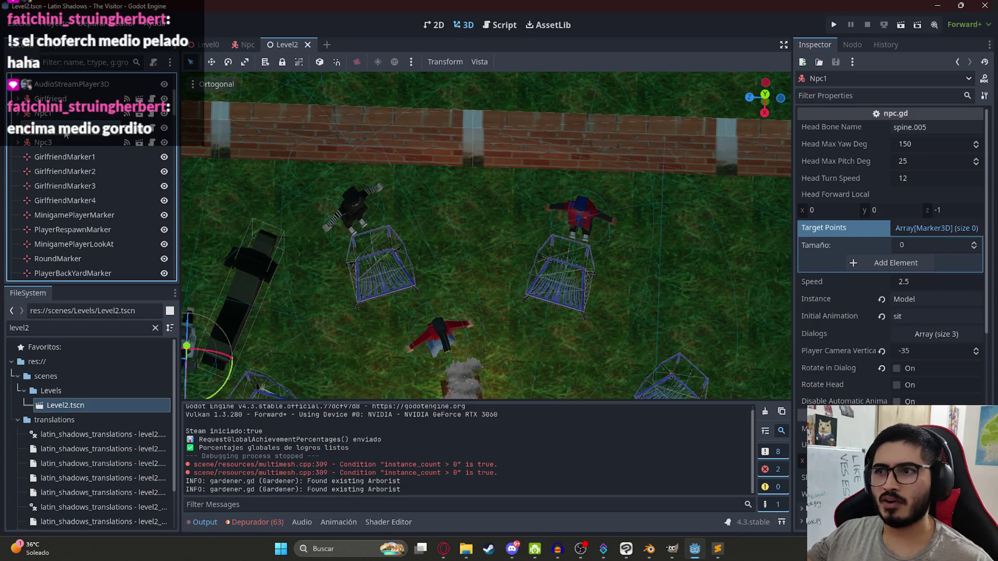
{"action": "key", "text": "Down"}
{"action": "left_click", "coordinate": [59, 147]}
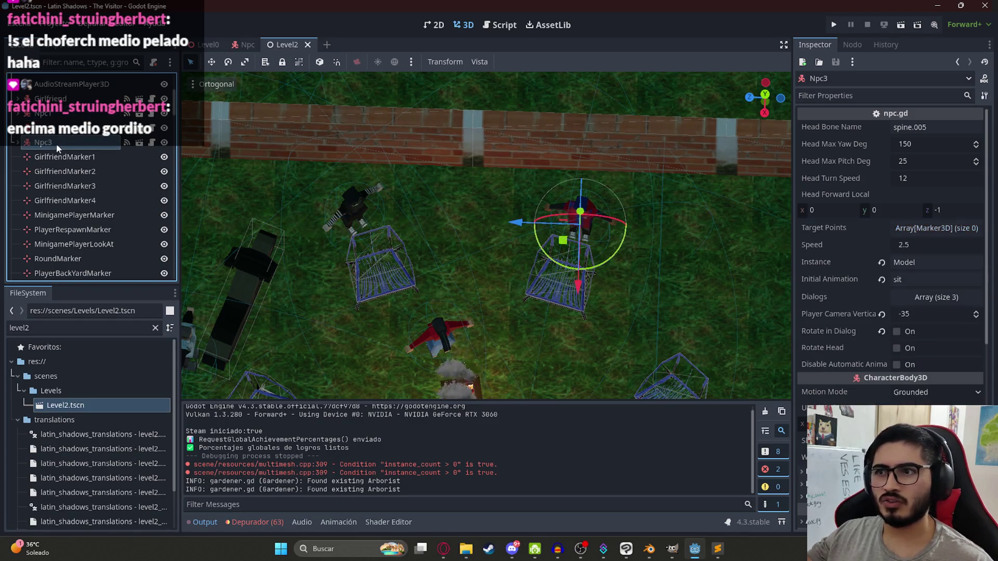
Enable Rotate Head on Npc3, save Level2, and play just that scene.
{"action": "left_click", "coordinate": [897, 347]}
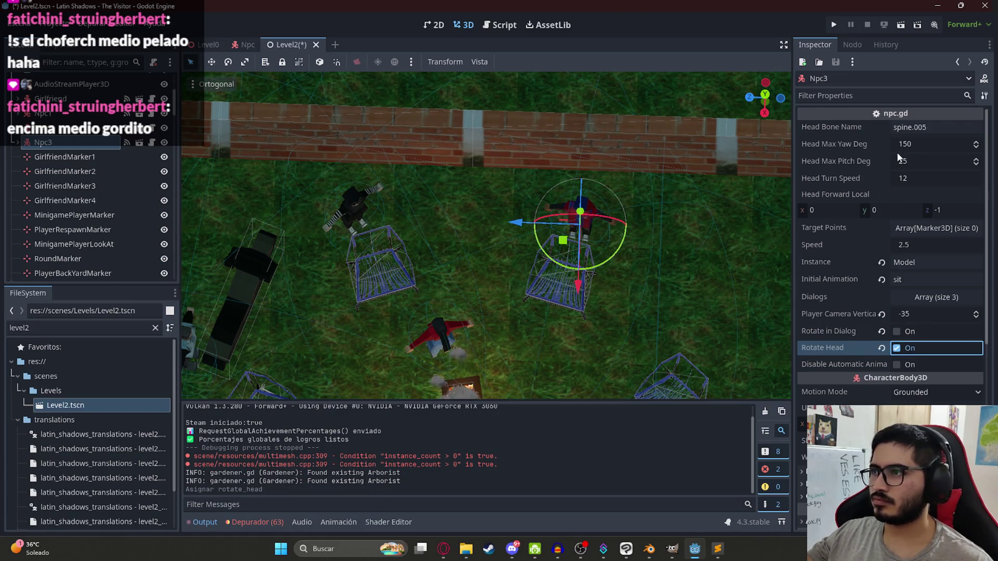
{"action": "left_click", "coordinate": [17, 145]}
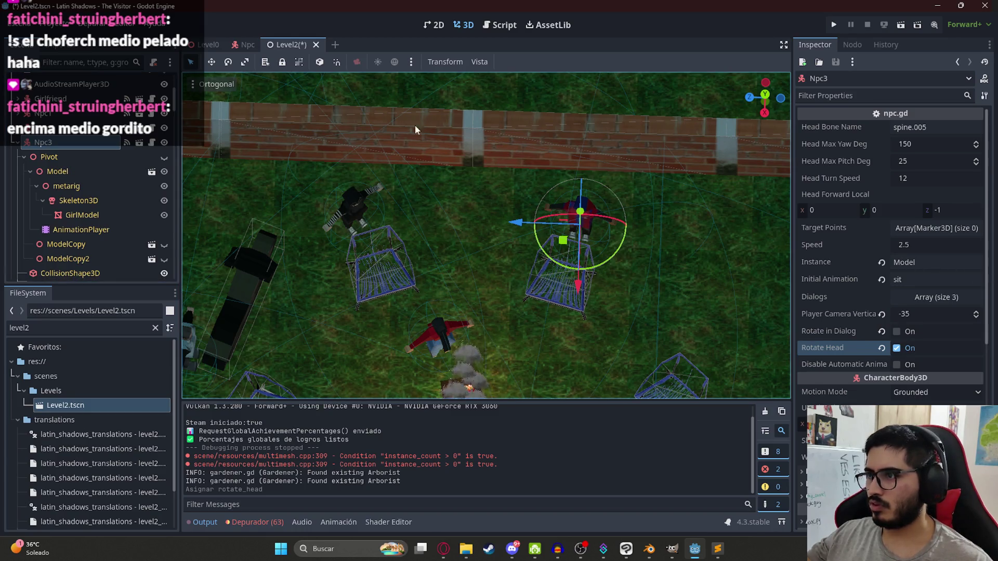
{"action": "key", "text": "ctrl+s"}
{"action": "right_click", "coordinate": [287, 46]}
{"action": "left_click", "coordinate": [340, 127]}
{"action": "key", "text": "F5"}
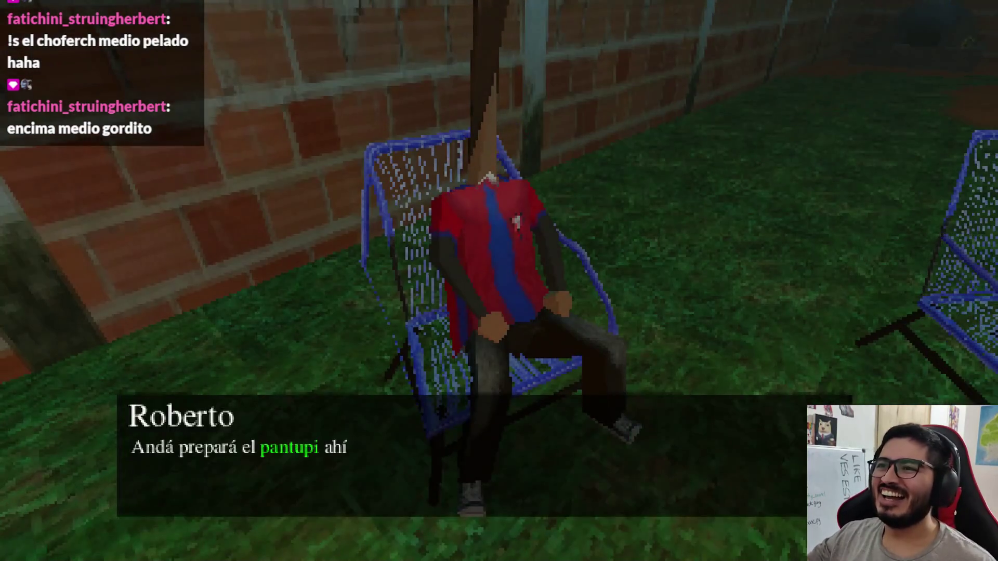
{"action": "key", "text": "Escape"}
{"action": "left_click", "coordinate": [467, 396]}
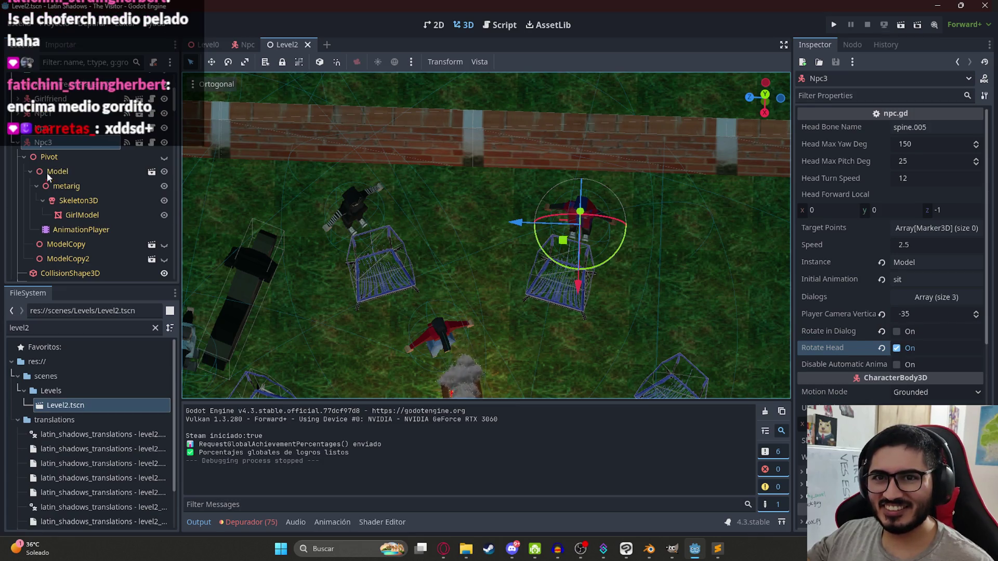
Collapse the Model node and try duplicating the Pivot and second Model nodes.
{"action": "left_click", "coordinate": [23, 157]}
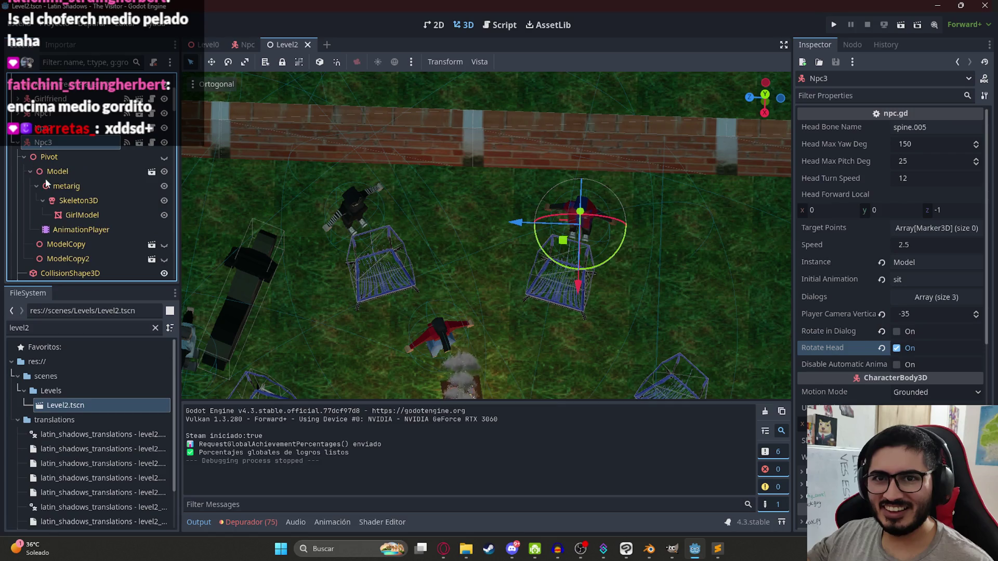
{"action": "left_click", "coordinate": [30, 171]}
{"action": "left_click", "coordinate": [49, 158]}
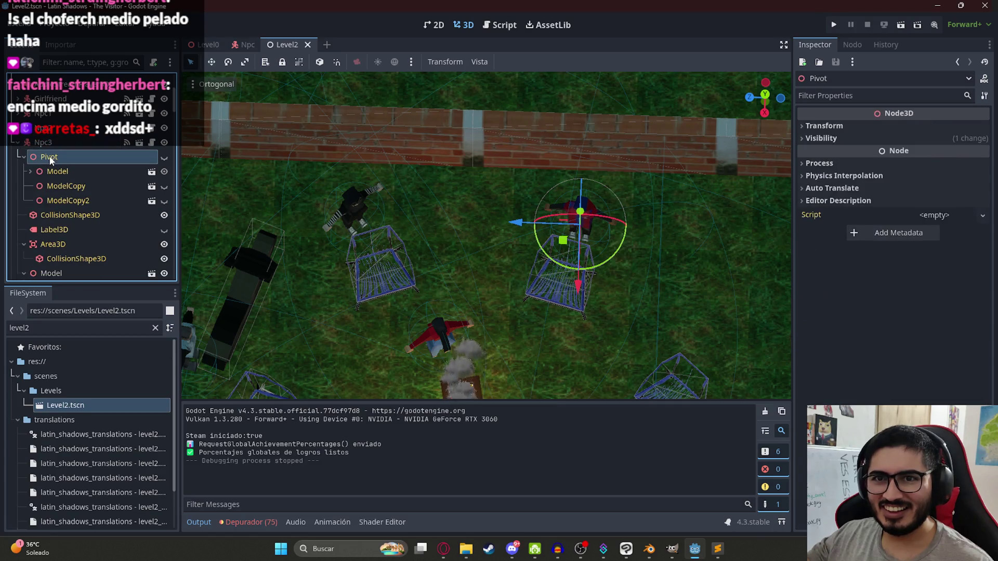
{"action": "key", "text": "ctrl+d"}
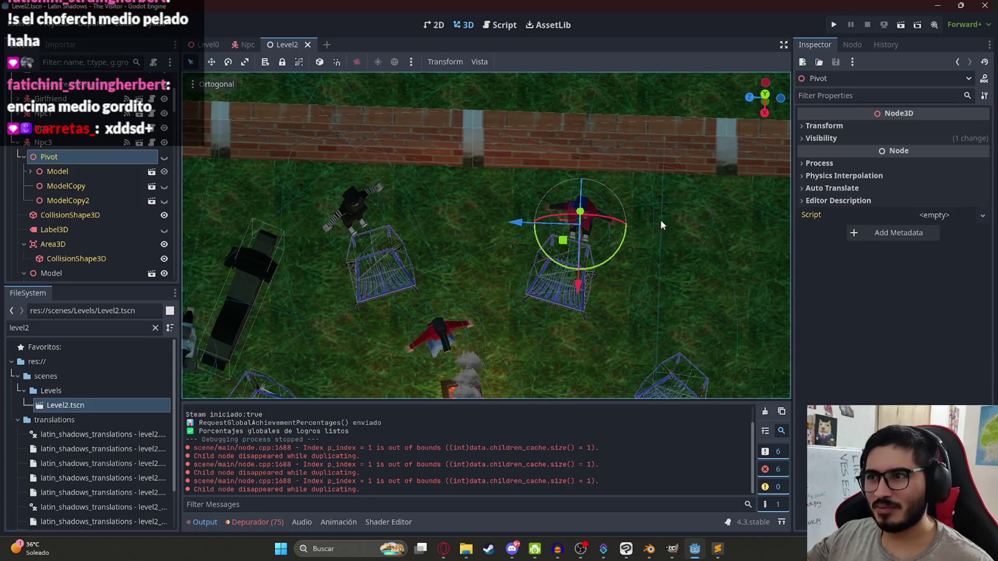
{"action": "scroll", "coordinate": [593, 211], "scroll_direction": "up", "scroll_amount": 10}
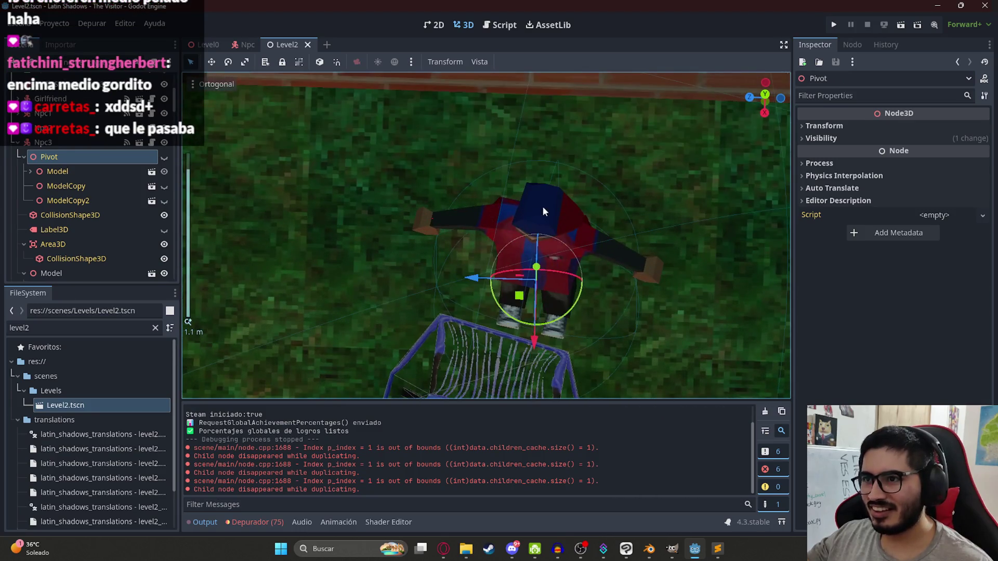
{"action": "left_click", "coordinate": [542, 207]}
{"action": "scroll", "coordinate": [82, 241], "scroll_direction": "down", "scroll_amount": 3}
{"action": "scroll", "coordinate": [75, 207], "scroll_direction": "up", "scroll_amount": 3}
{"action": "left_click", "coordinate": [61, 231]}
{"action": "key", "text": "ctrl+d"}
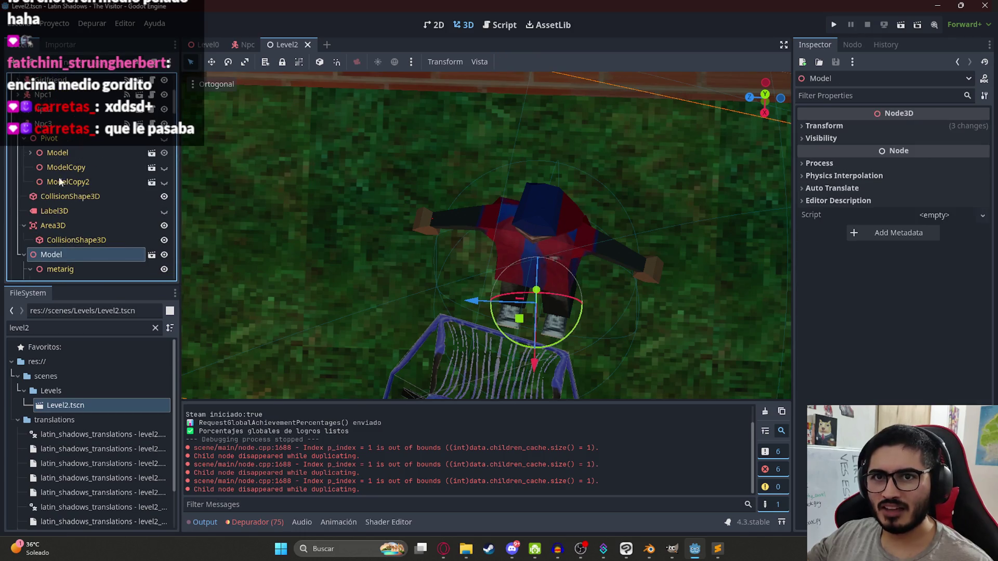
Move the lower Model node into Pivot, showing Pivot and hiding Model.
{"action": "double_click", "coordinate": [61, 257]}
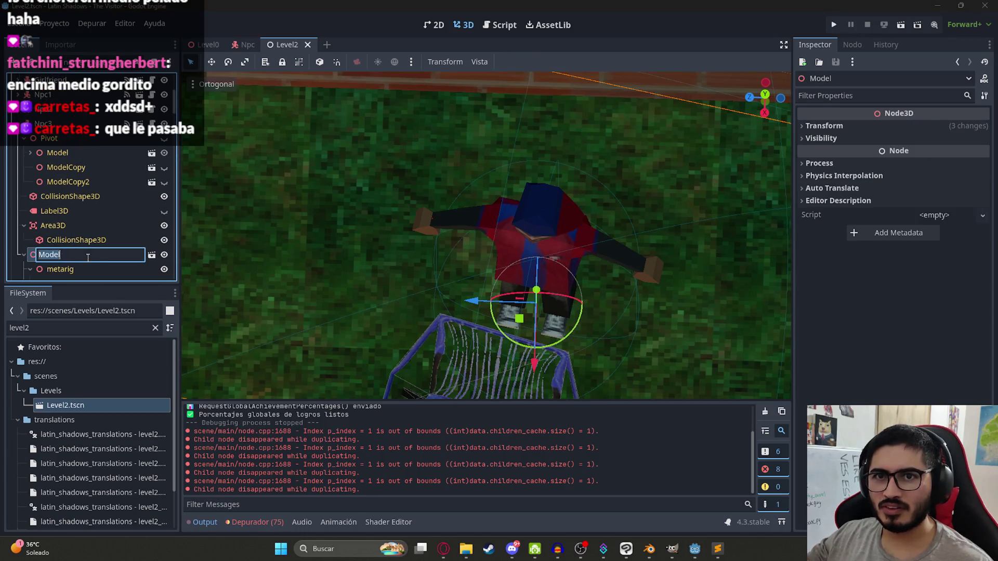
{"action": "key", "text": "Escape"}
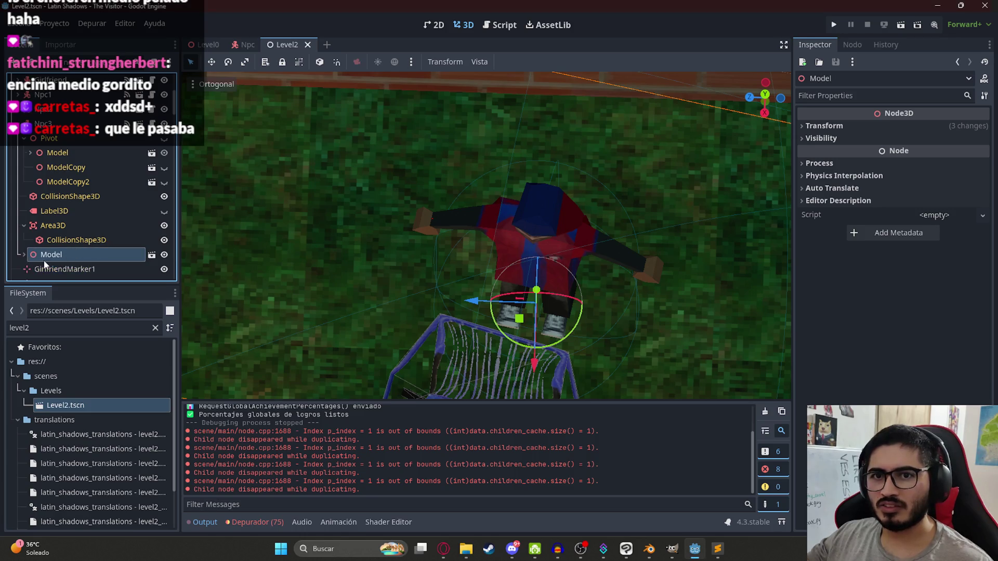
{"action": "left_click_drag", "start_coordinate": [51, 260], "coordinate": [59, 152]}
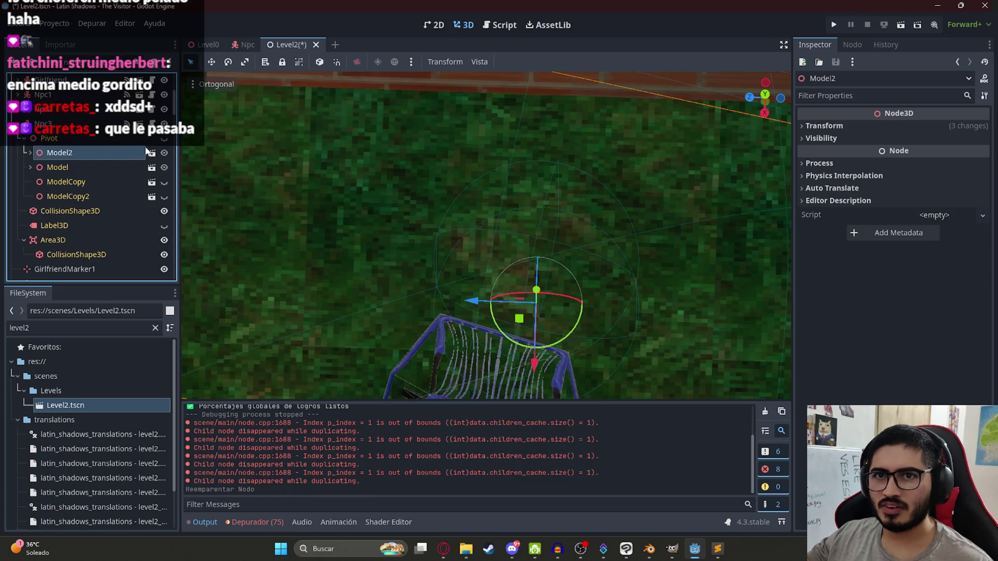
{"action": "left_click", "coordinate": [162, 140]}
{"action": "left_click", "coordinate": [165, 168]}
{"action": "scroll", "coordinate": [363, 201], "scroll_direction": "down", "scroll_amount": 6}
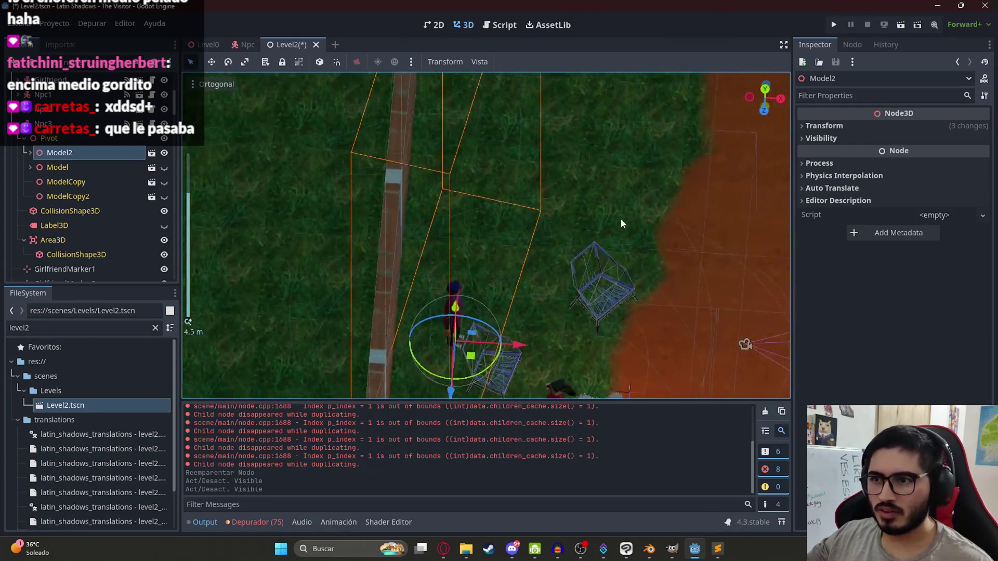
{"action": "left_click", "coordinate": [72, 167]}
Set Npc3's Instance path to Pivot/Model2 and save the Level2 scene.
{"action": "double_click", "coordinate": [76, 152]}
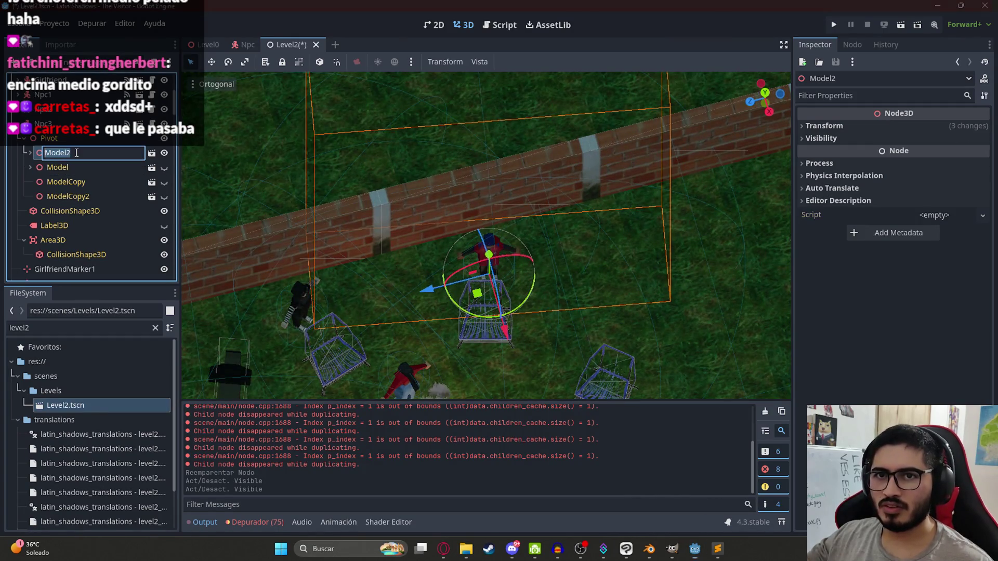
{"action": "left_click", "coordinate": [56, 128]}
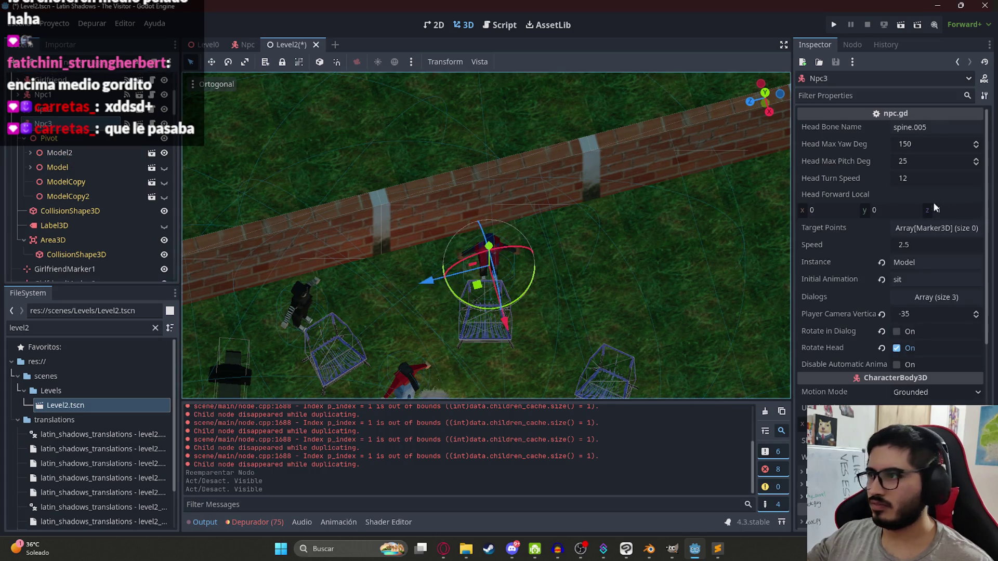
{"action": "left_click", "coordinate": [924, 262]}
{"action": "type", "text": "Pivot"}
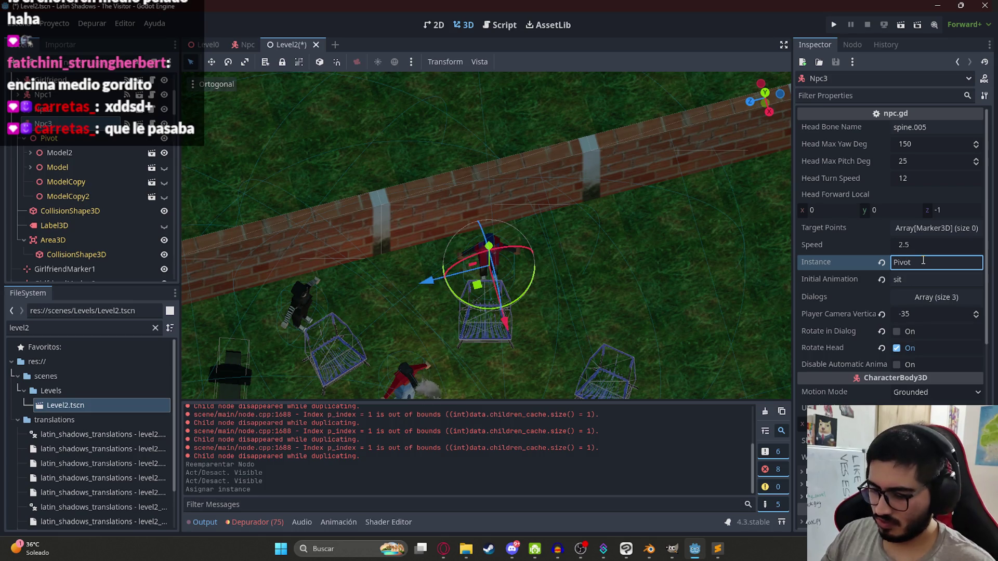
{"action": "type", "text": "/Model2"}
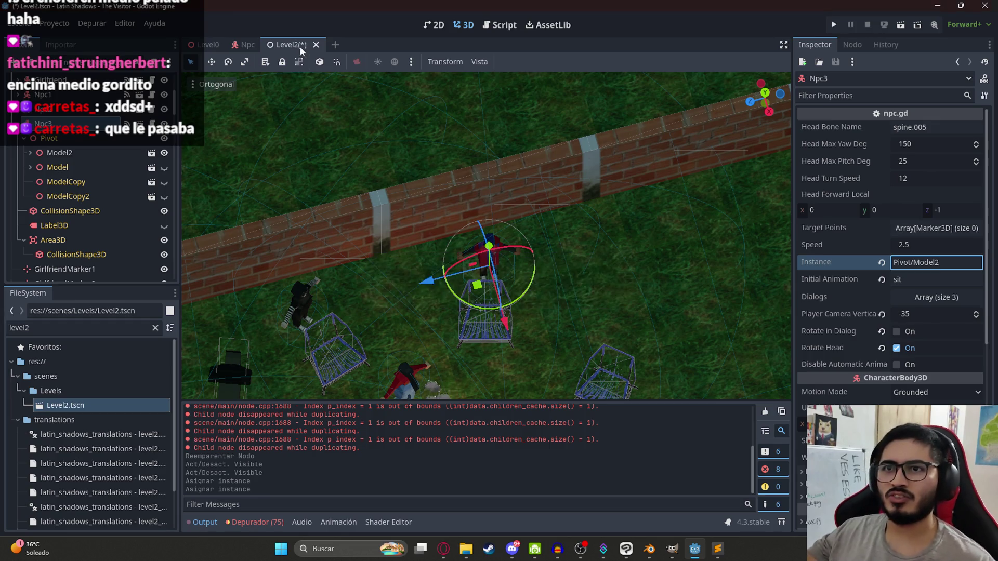
{"action": "right_click", "coordinate": [300, 46]}
{"action": "left_click", "coordinate": [360, 126]}
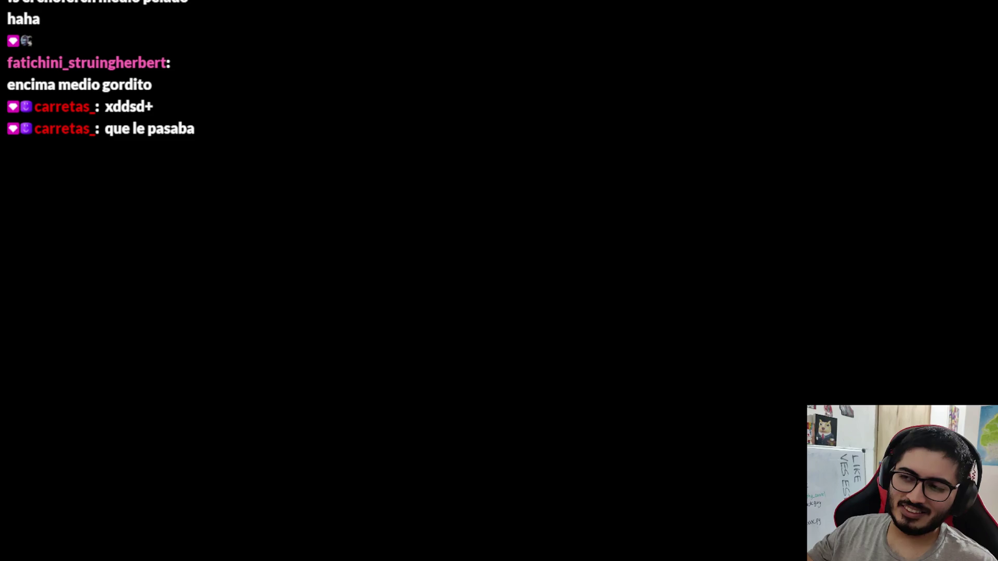
Walk to the seated NPC and talk through Roberto's, Lucia's and Juan's dialogue lines.
{"action": "key", "text": "w"}
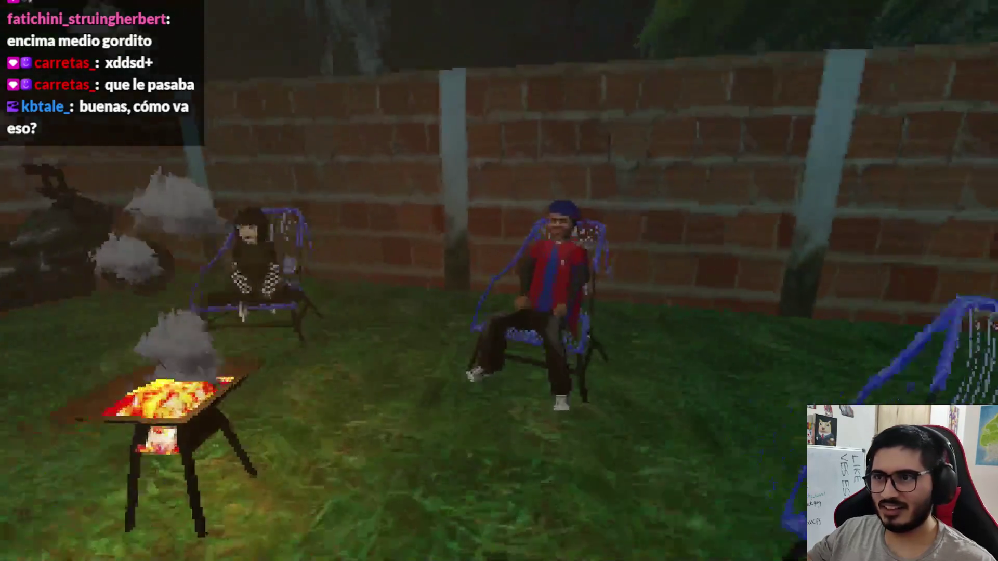
{"action": "key", "text": "e"}
{"action": "key", "text": "e"}
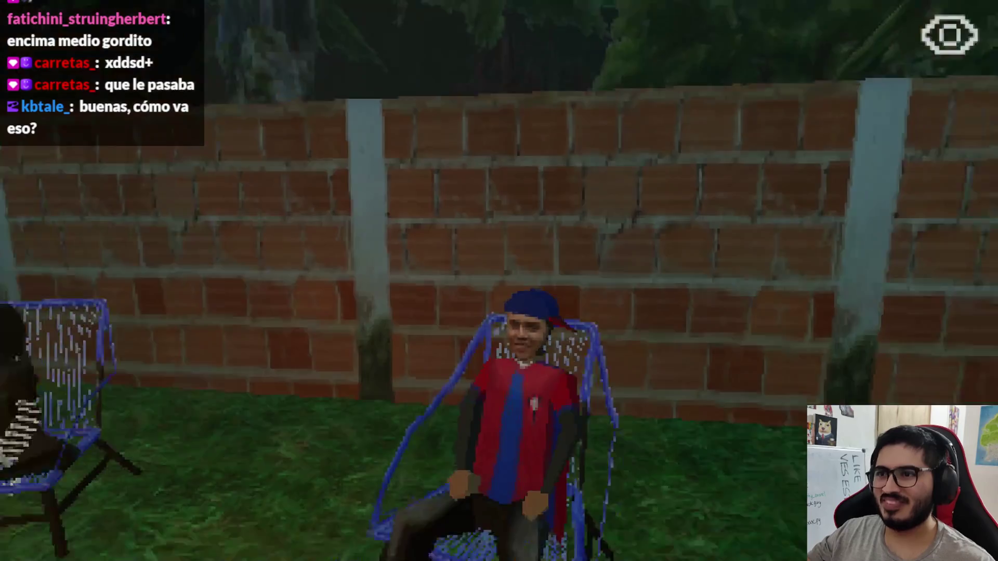
{"action": "key", "text": "e"}
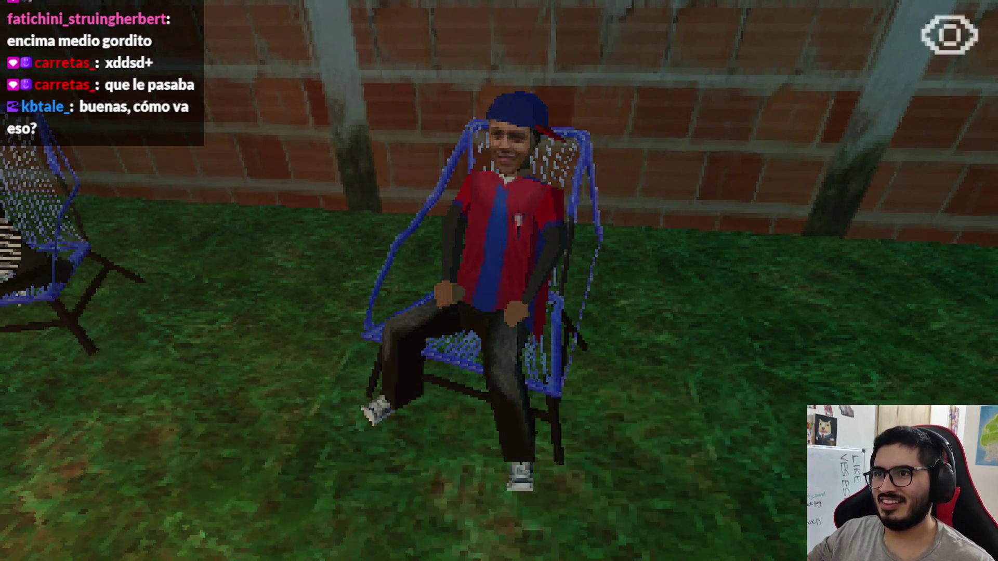
{"action": "key", "text": "e"}
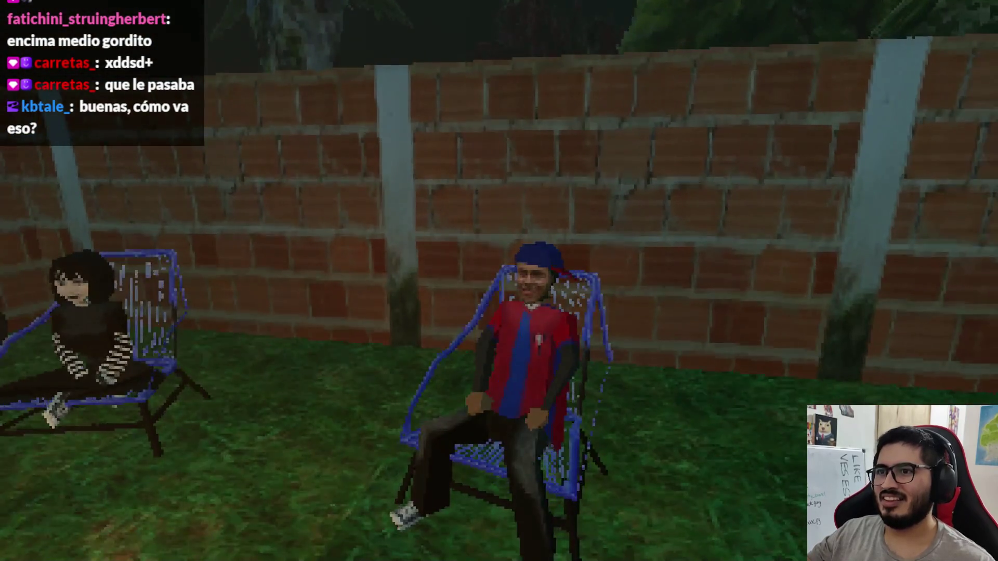
{"action": "key", "text": "e"}
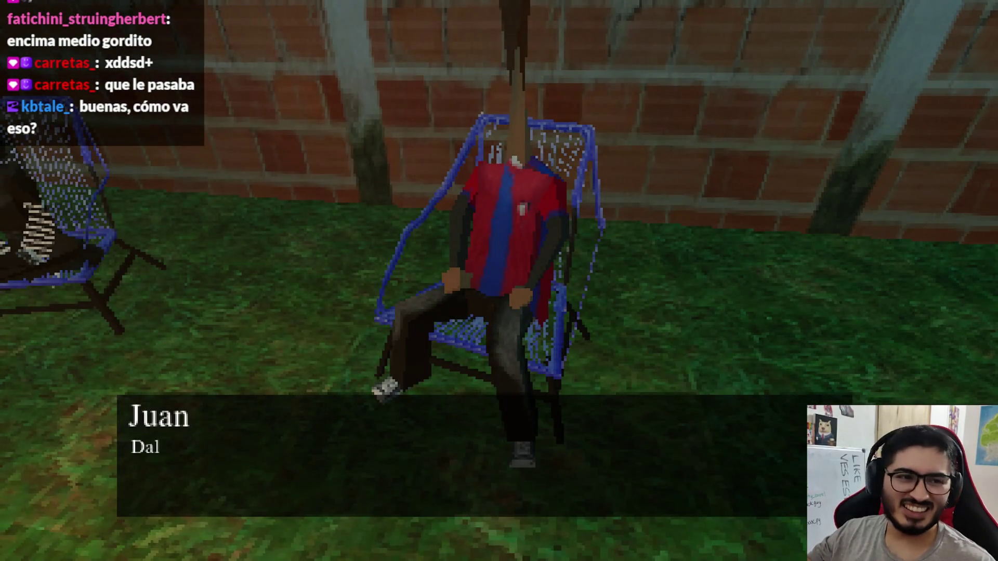
{"action": "key", "text": "e"}
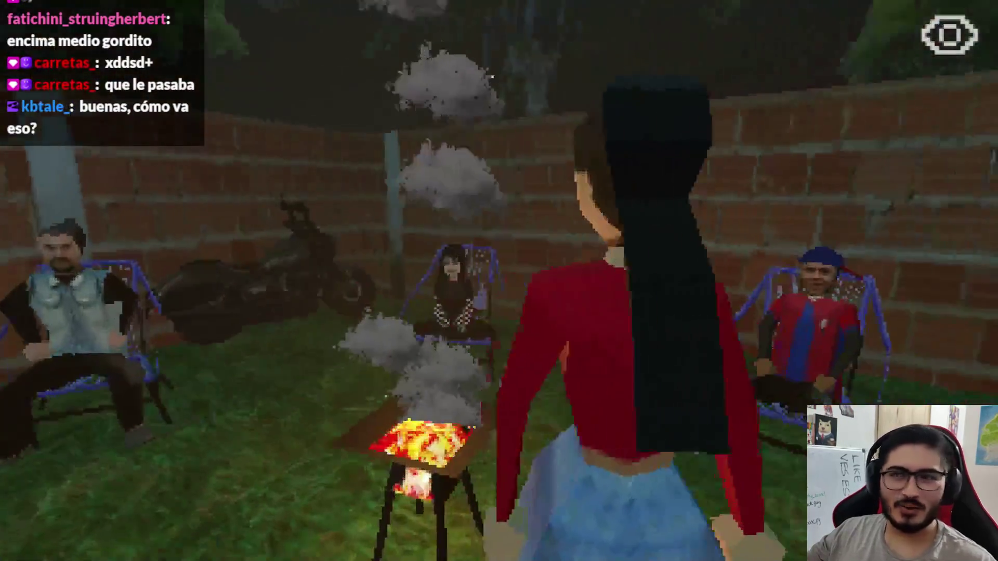
{"action": "key", "text": "e"}
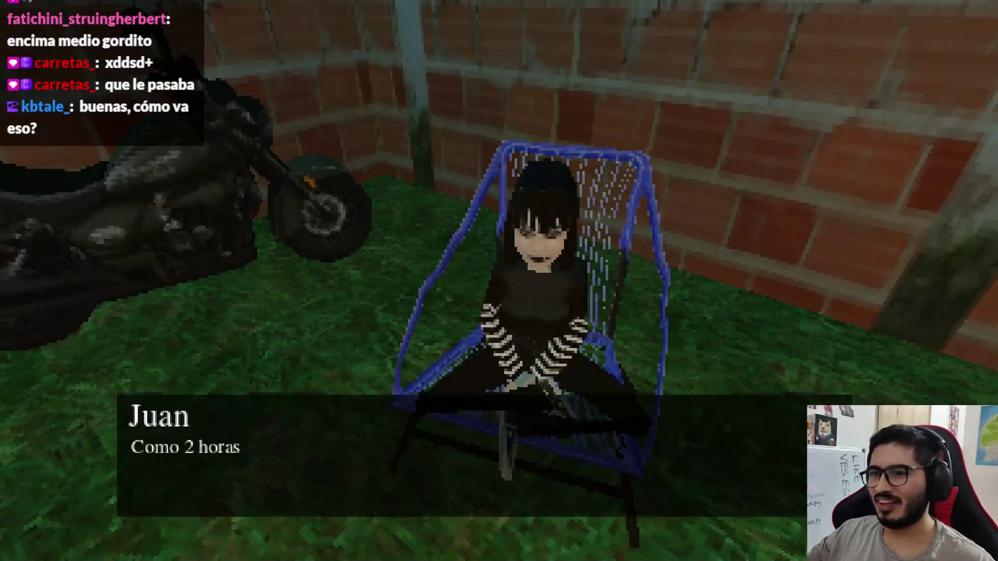
{"action": "key", "text": "e"}
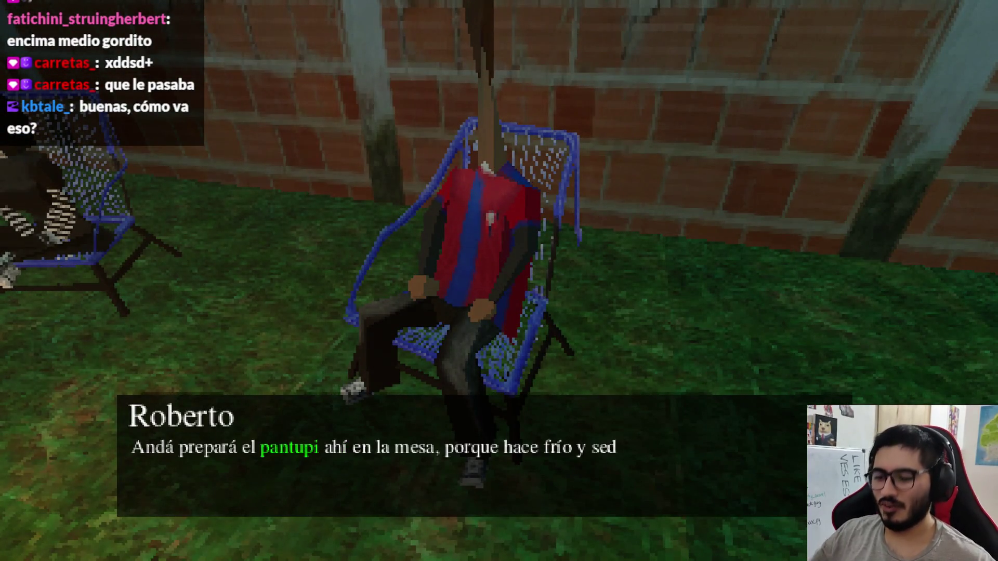
Stop the game, select the whole npc.gd script, and switch to ChatGPT.
{"action": "key", "text": "F8"}
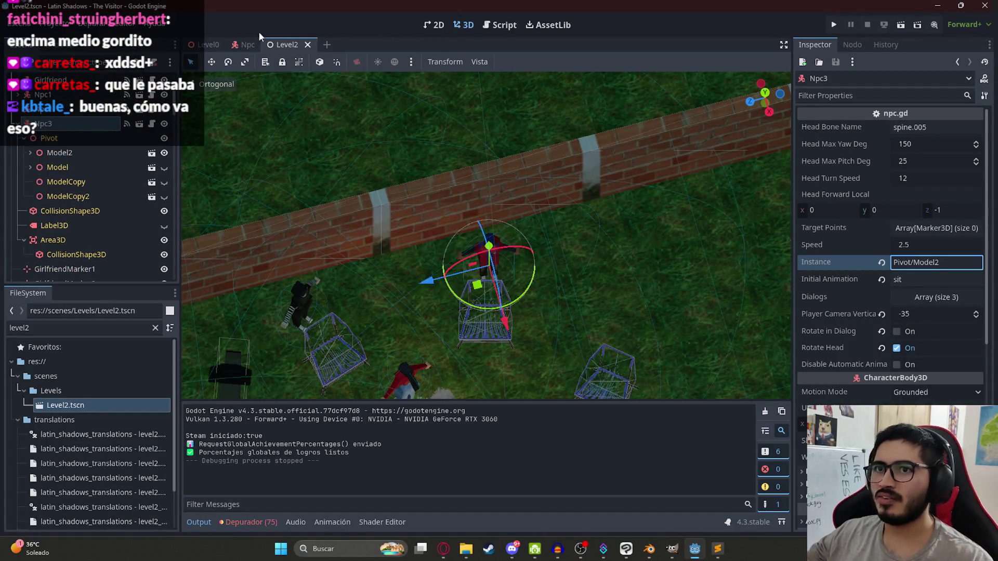
{"action": "left_click", "coordinate": [247, 44]}
{"action": "left_click", "coordinate": [157, 83]}
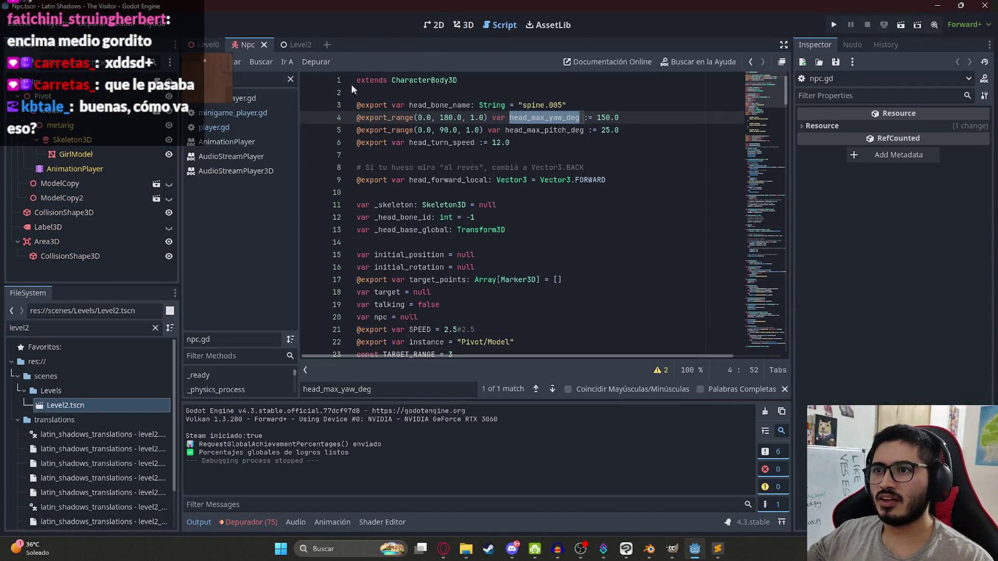
{"action": "key", "text": "ctrl+a"}
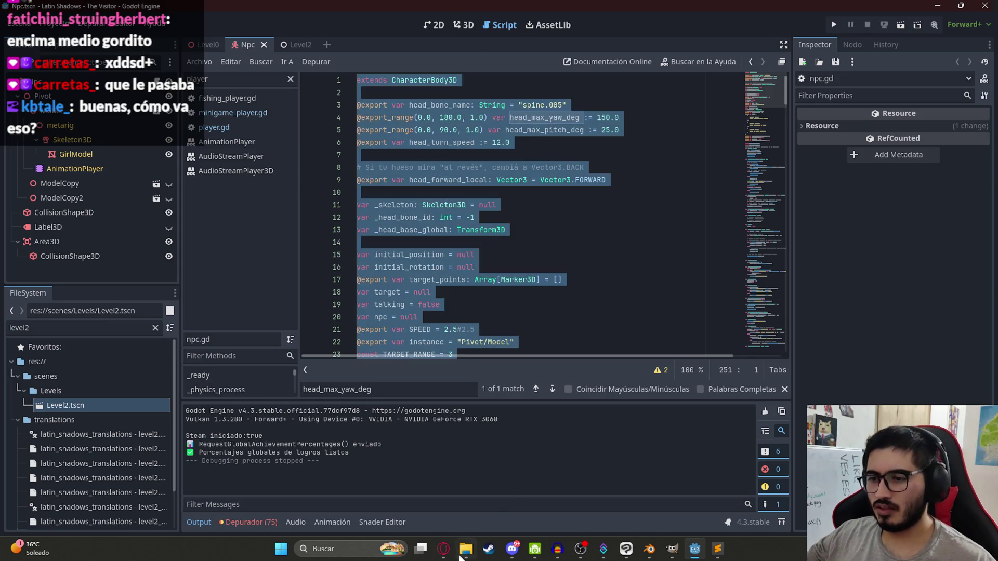
{"action": "left_click", "coordinate": [444, 549]}
Send ChatGPT the pasted npc.gd code with a note that the NPC's head stretched upward.
{"action": "type", "text": "Fun"}
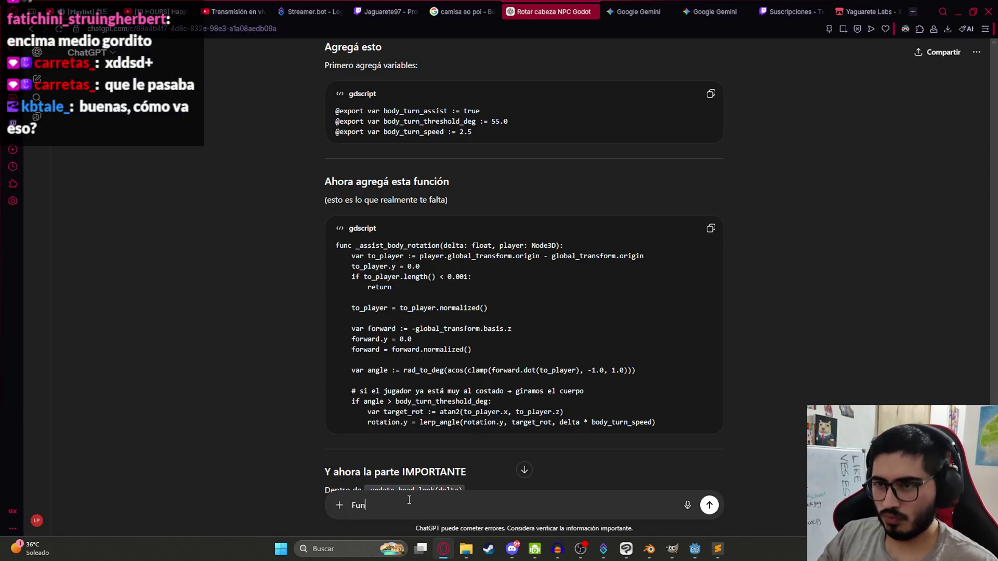
{"action": "key", "text": "ctrl+a"}
{"action": "type", "text": "Dej"}
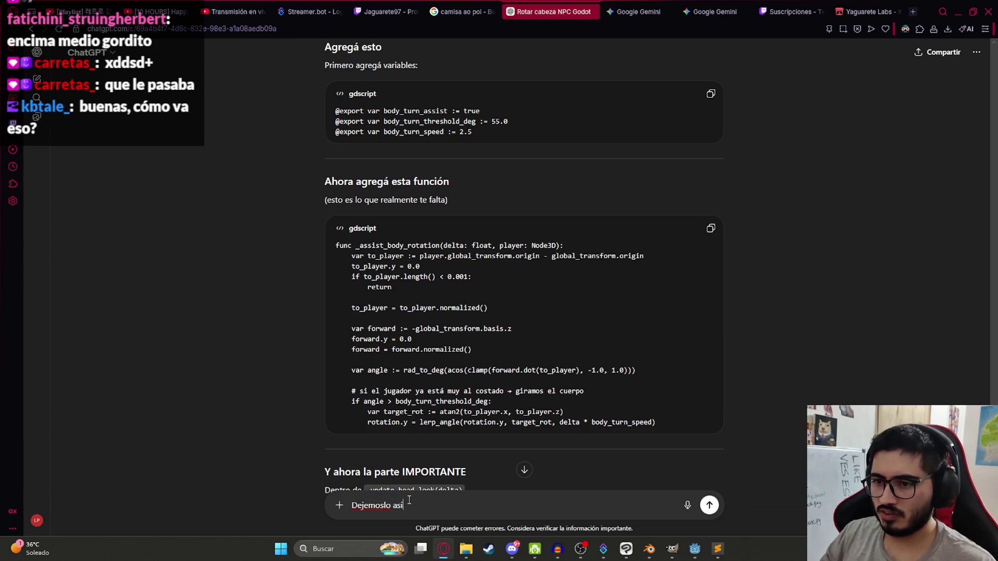
{"action": "key", "text": "shift+Return"}
{"action": "key", "text": "shift+Return"}
{"action": "key", "text": "ctrl+v"}
{"action": "type", "text": "ue me p"}
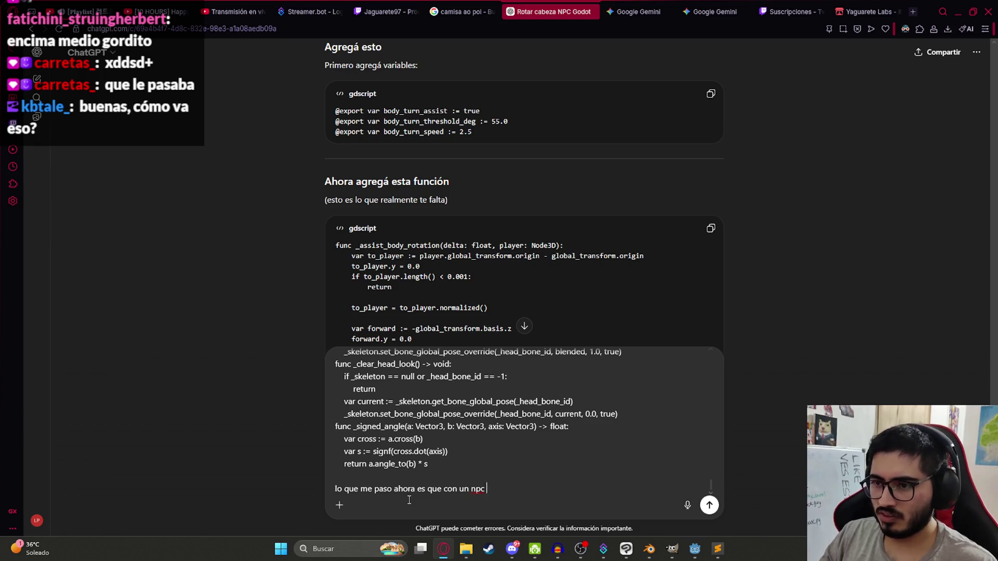
{"action": "type", "text": "a se estir"}
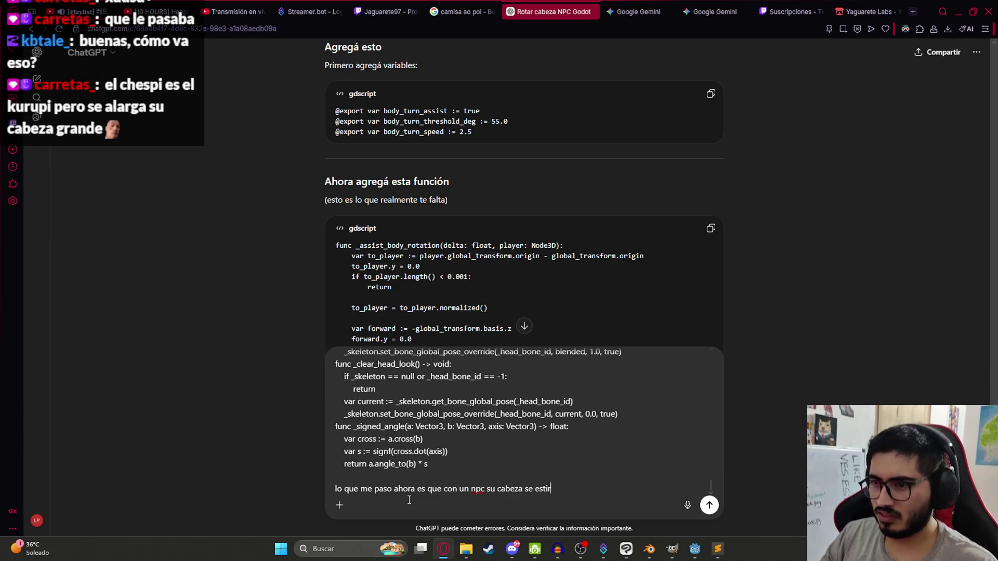
{"action": "type", "text": "iba"}
{"action": "key", "text": "Return"}
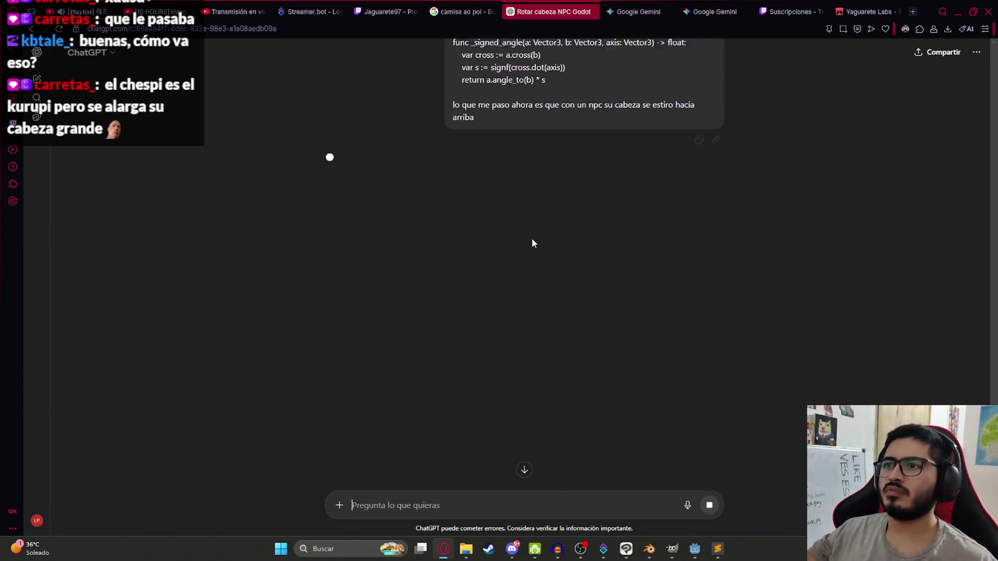
{"action": "key", "text": "alt+Tab"}
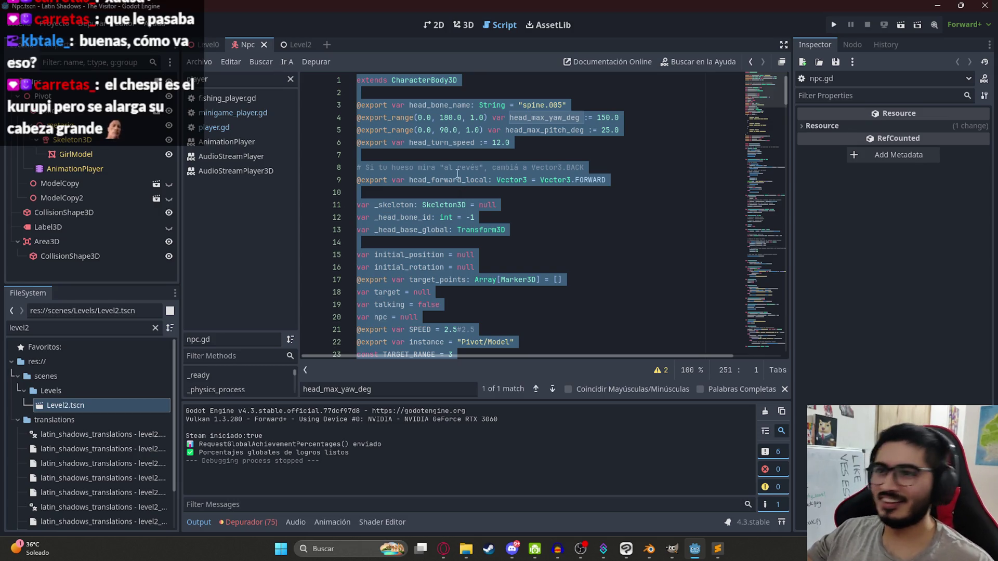
Select the spine.005 bone name in the script, then inspect Npc3's Model2 node in Level2.
{"action": "left_click", "coordinate": [454, 177]}
{"action": "key", "text": "alt+Tab"}
{"action": "key", "text": "alt+Tab"}
{"action": "left_click_drag", "start_coordinate": [566, 105], "coordinate": [523, 106]}
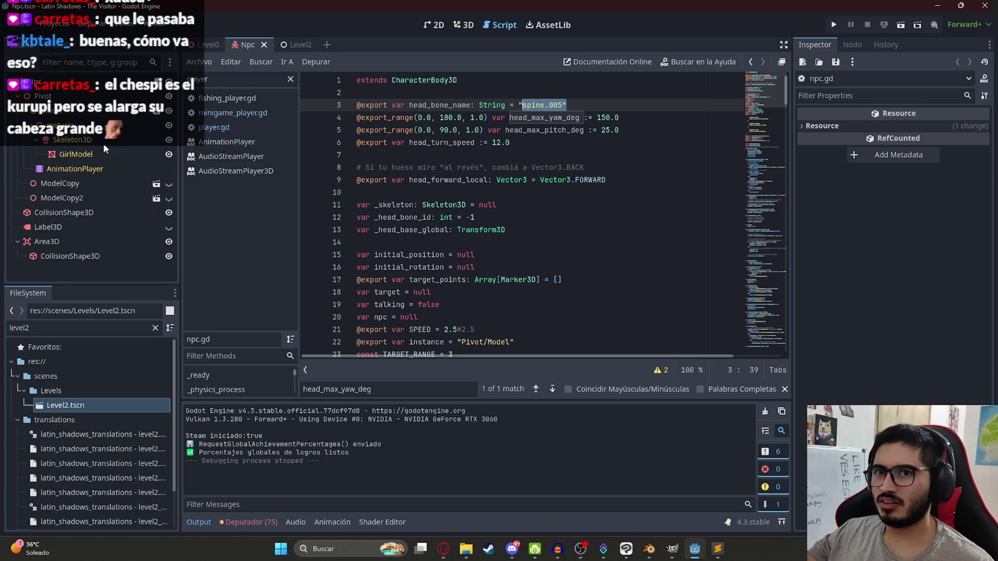
{"action": "left_click", "coordinate": [289, 45]}
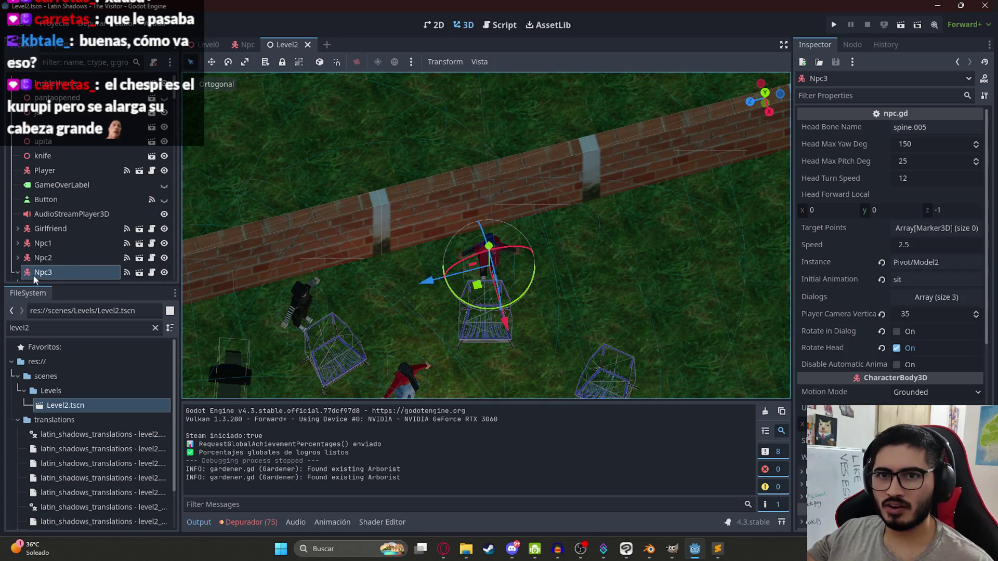
{"action": "left_click", "coordinate": [18, 271]}
{"action": "left_click", "coordinate": [72, 198]}
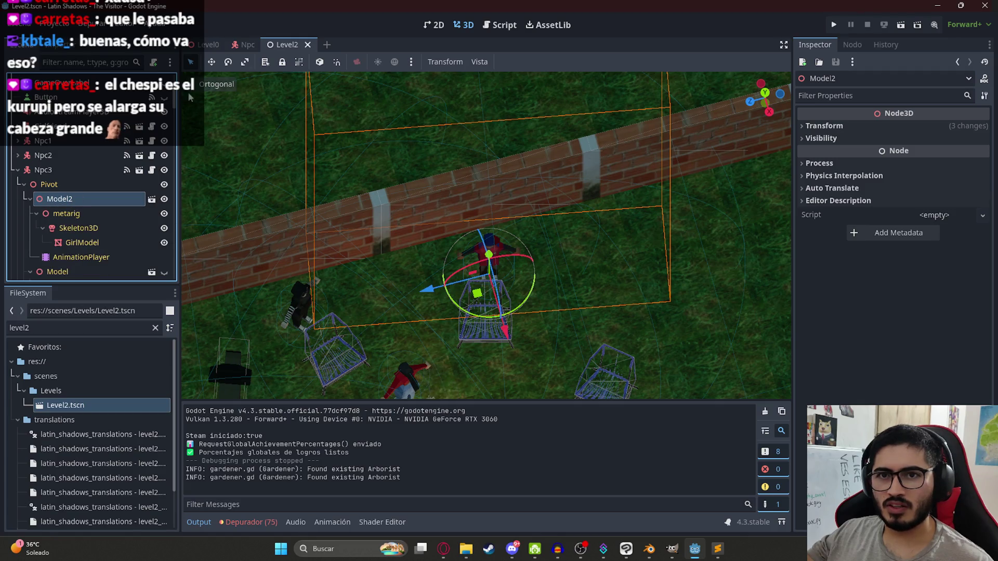
Inspect the DriverNpc node and its driver model in the Level0 scene.
{"action": "left_click", "coordinate": [208, 44]}
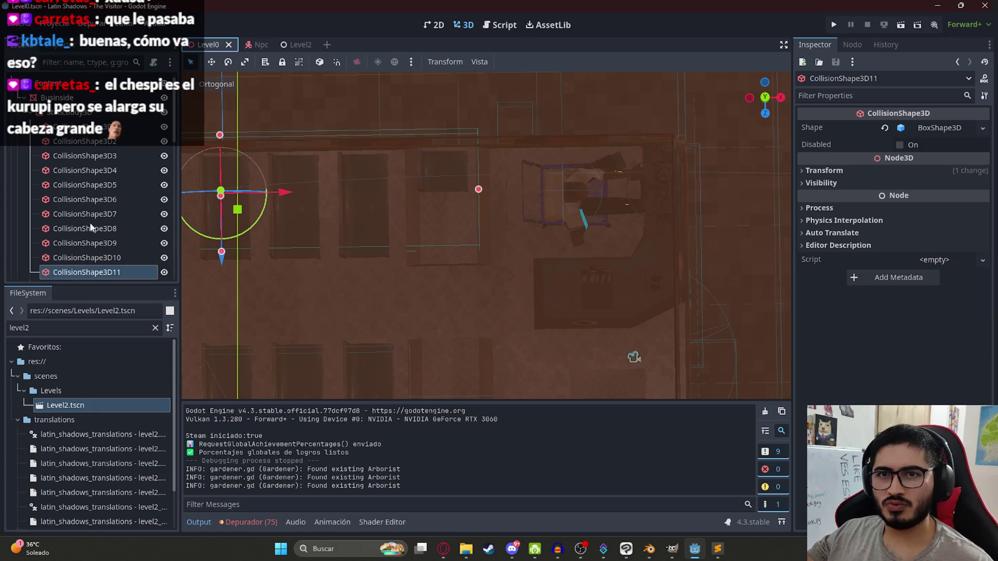
{"action": "scroll", "coordinate": [25, 99], "scroll_direction": "down", "scroll_amount": 5}
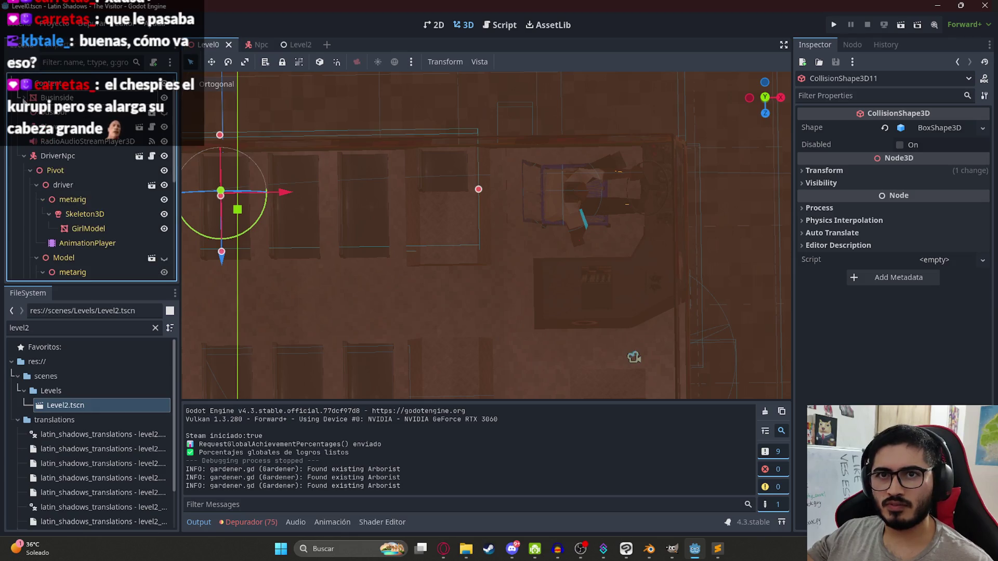
{"action": "left_click", "coordinate": [58, 156]}
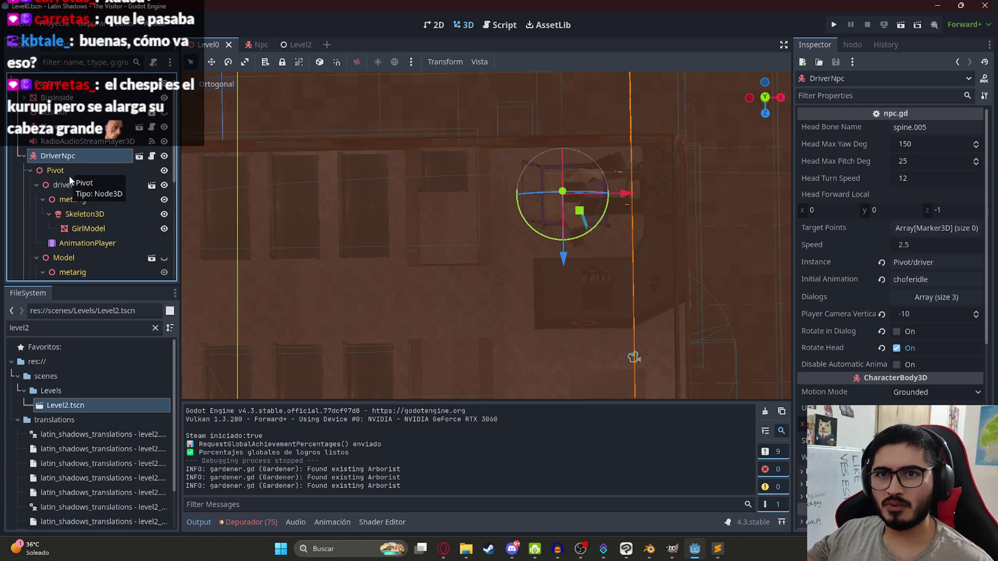
{"action": "left_click", "coordinate": [71, 185]}
{"action": "left_click", "coordinate": [79, 155]}
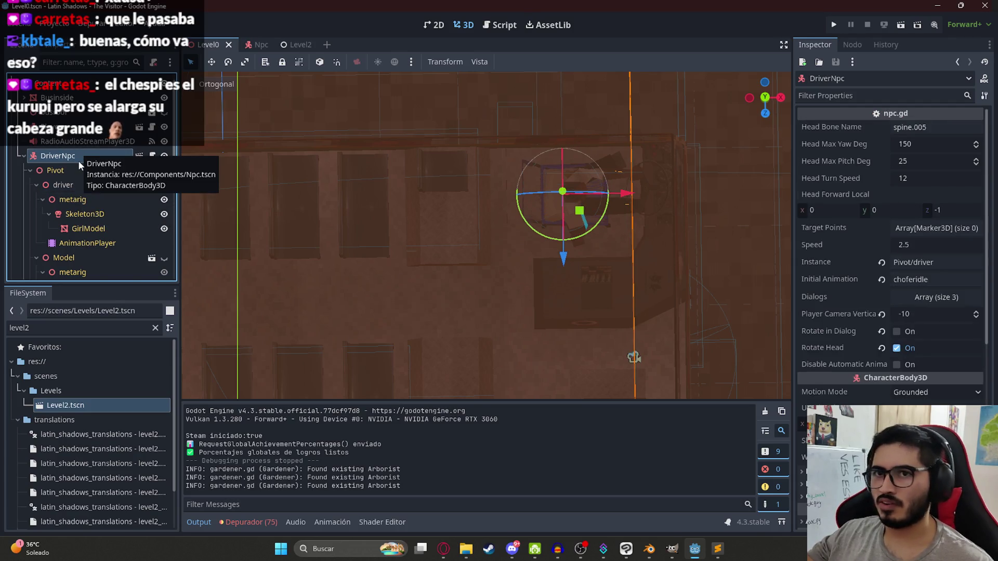
Check Npc3 across the Level2, Npc and Level0 scenes, then return to ChatGPT.
{"action": "left_click", "coordinate": [289, 44]}
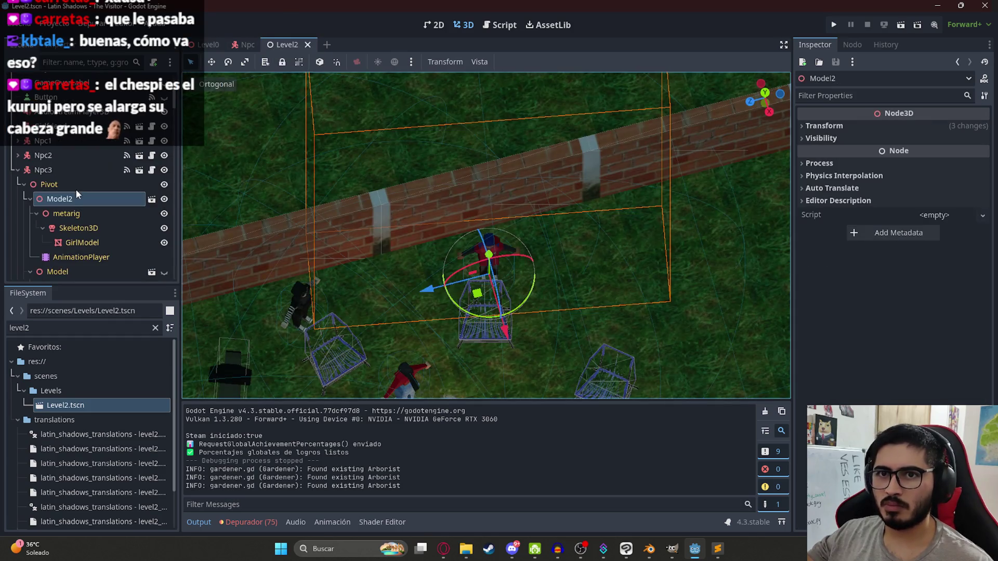
{"action": "left_click", "coordinate": [74, 171]}
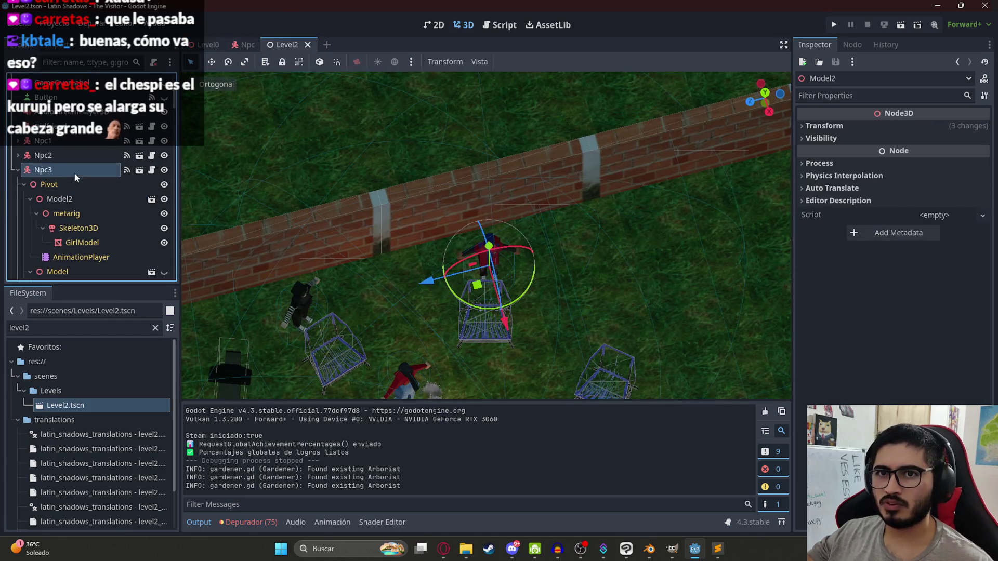
{"action": "left_click", "coordinate": [244, 45]}
{"action": "left_click", "coordinate": [210, 45]}
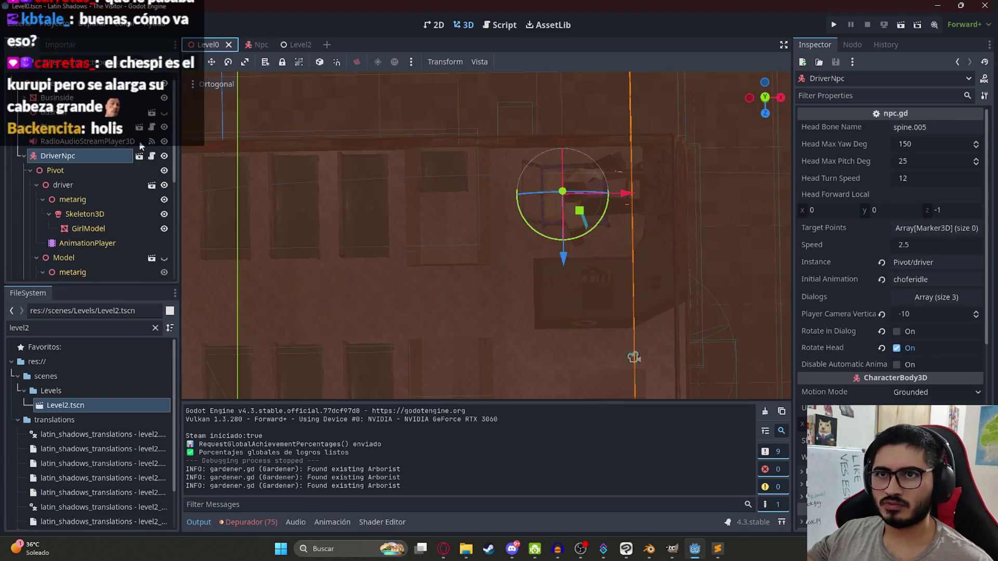
{"action": "left_click", "coordinate": [297, 44]}
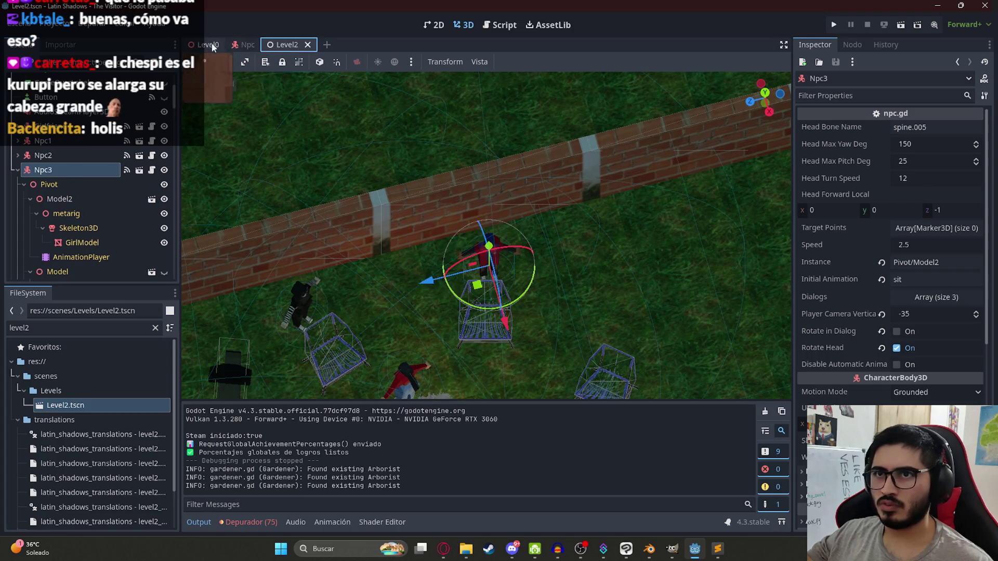
{"action": "left_click", "coordinate": [205, 44]}
{"action": "left_click", "coordinate": [311, 44]}
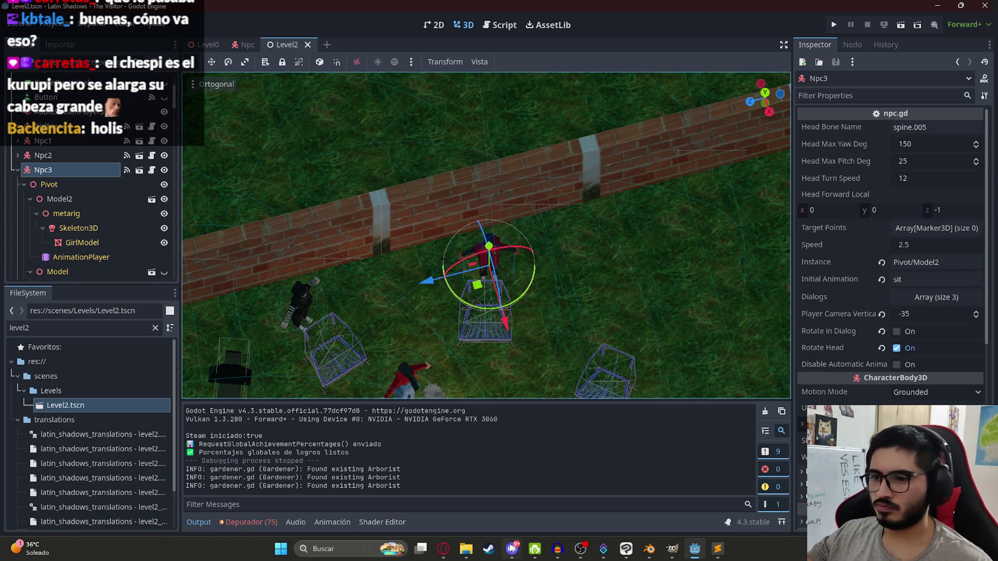
{"action": "left_click", "coordinate": [444, 549]}
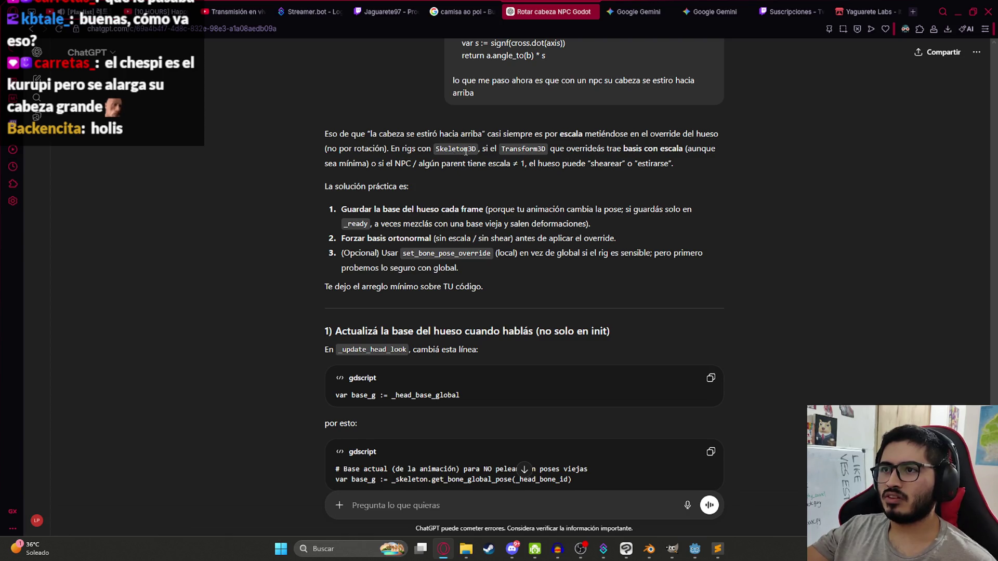
Expand Model2's Transform to reveal its 0.17 scale and frame it in the viewport.
{"action": "key", "text": "alt+Tab"}
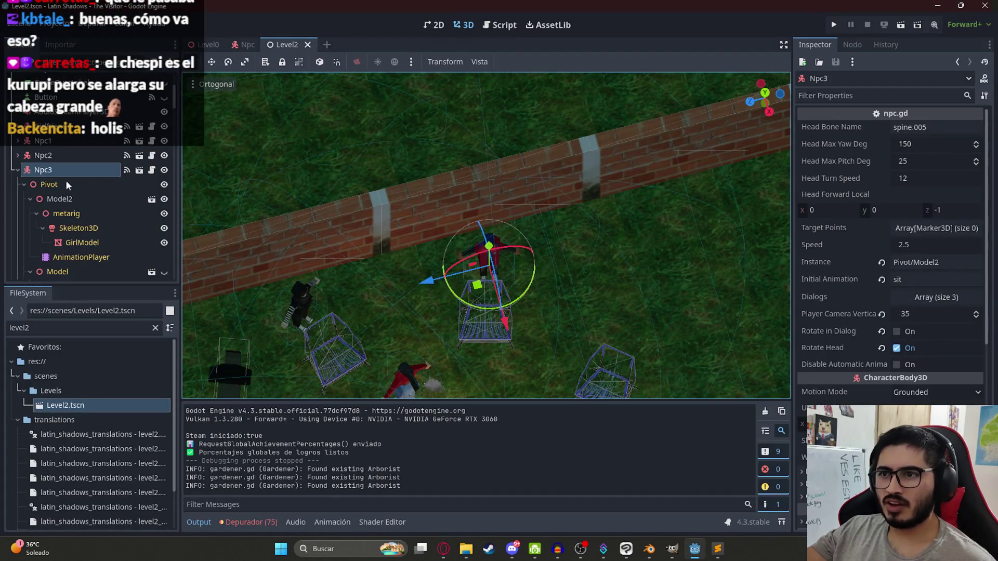
{"action": "scroll", "coordinate": [865, 310], "scroll_direction": "down", "scroll_amount": 8}
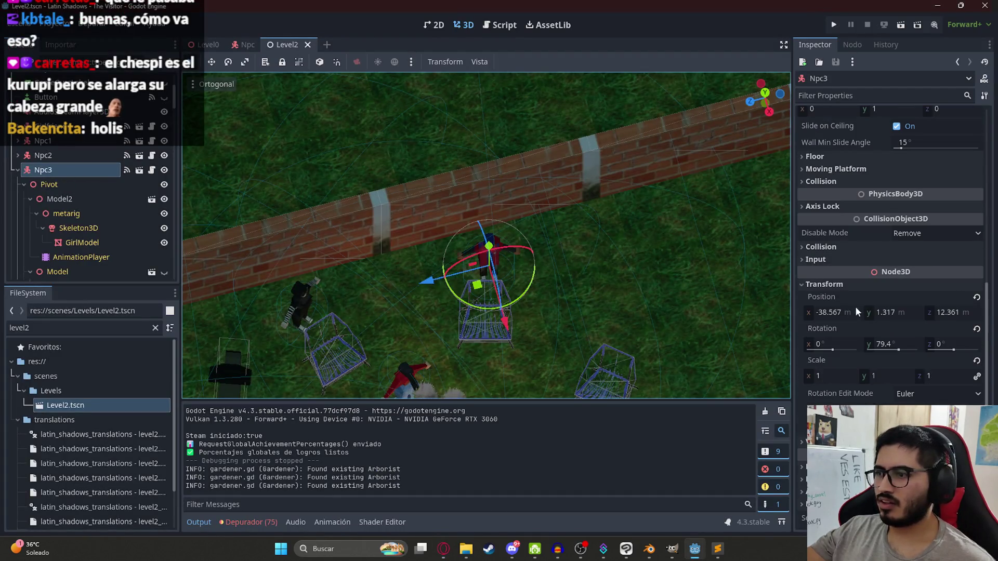
{"action": "left_click", "coordinate": [60, 199]}
{"action": "left_click", "coordinate": [832, 126]}
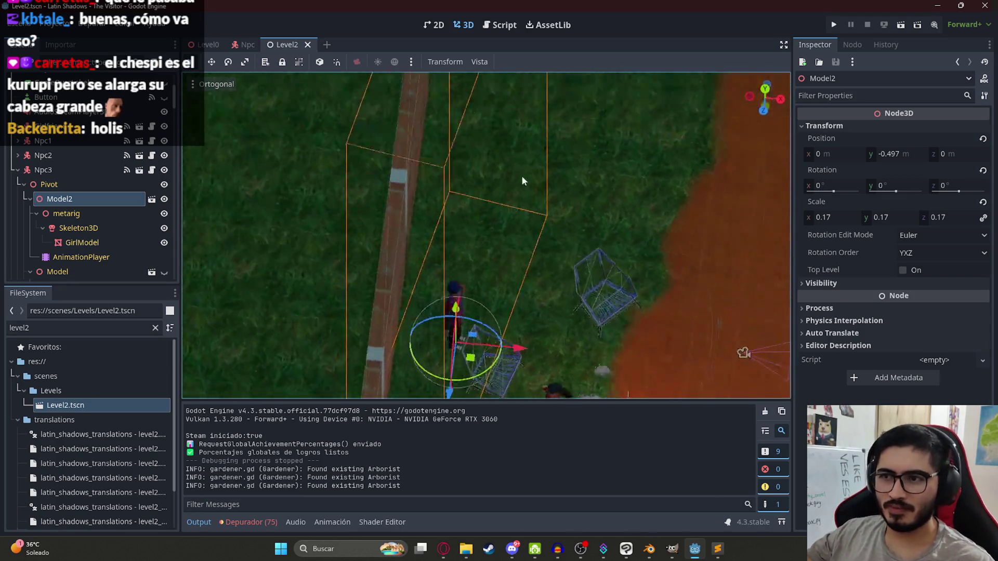
{"action": "scroll", "coordinate": [459, 227], "scroll_direction": "up", "scroll_amount": 5}
{"action": "mouse_move", "coordinate": [633, 290]}
{"action": "left_mouse_down"}
{"action": "mouse_move", "coordinate": [451, 277]}
{"action": "mouse_move", "coordinate": [473, 270]}
{"action": "left_mouse_up"}
{"action": "scroll", "coordinate": [497, 265], "scroll_direction": "up", "scroll_amount": 3}
{"action": "key", "text": "f"}
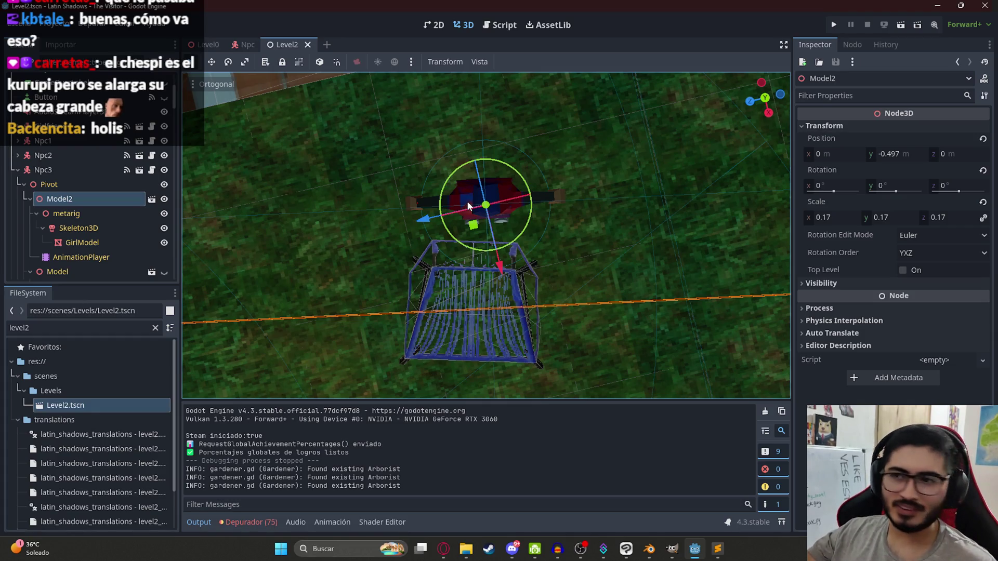
Compare the Pivot and metarig node properties against Model2, then go back to ChatGPT.
{"action": "left_click", "coordinate": [59, 186]}
{"action": "left_click", "coordinate": [67, 199]}
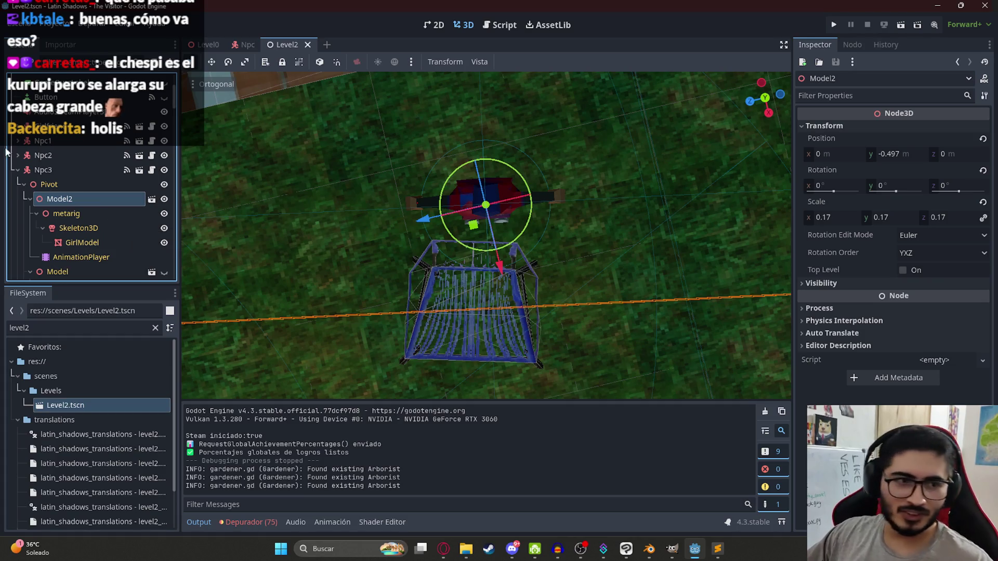
{"action": "left_click", "coordinate": [96, 214]}
{"action": "left_click", "coordinate": [88, 203]}
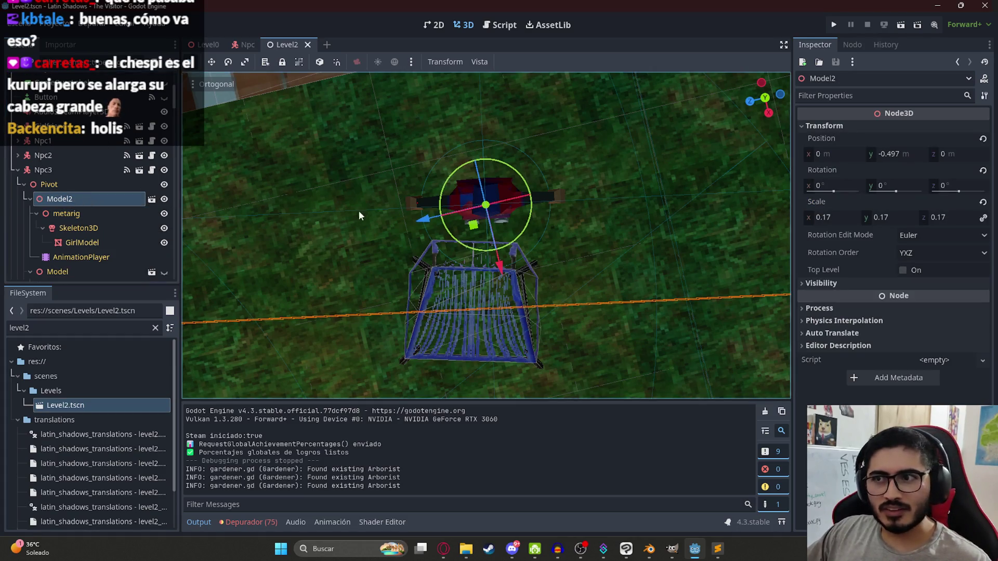
{"action": "key", "text": "alt+Tab"}
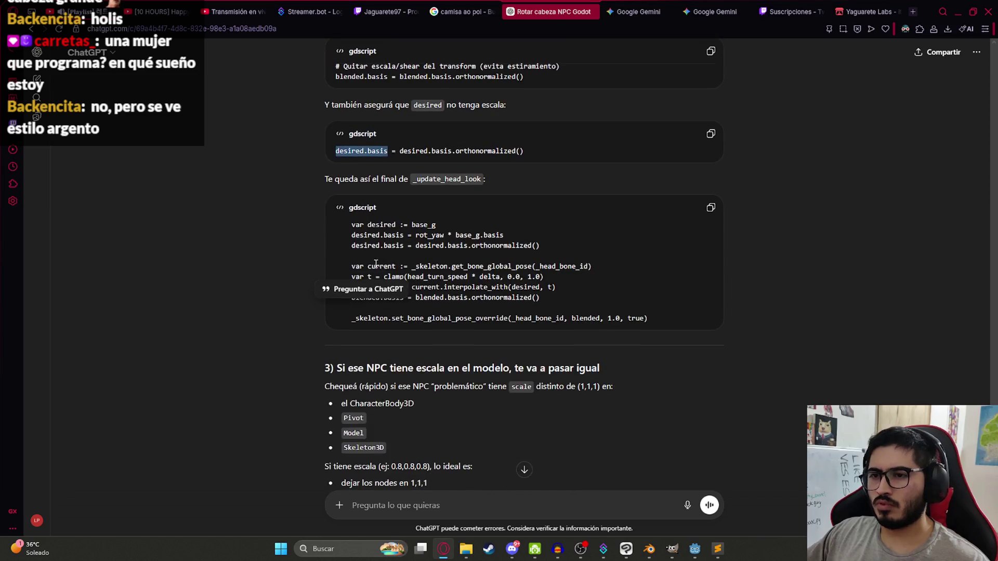
Paste ChatGPT's final _update_head_look block over npc.gd lines 232–242 and fix line 232's indent.
{"action": "left_click", "coordinate": [511, 234]}
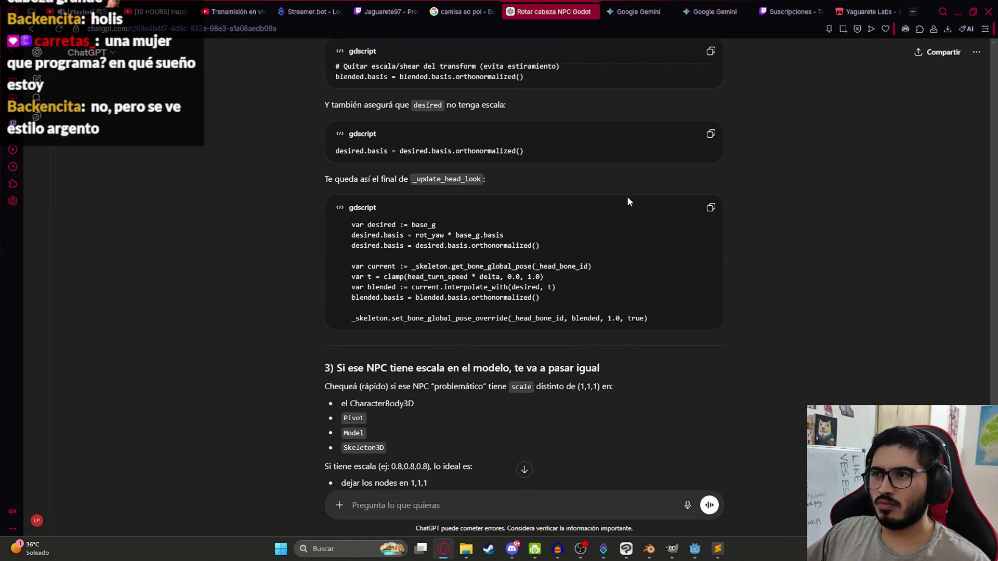
{"action": "left_click", "coordinate": [711, 207]}
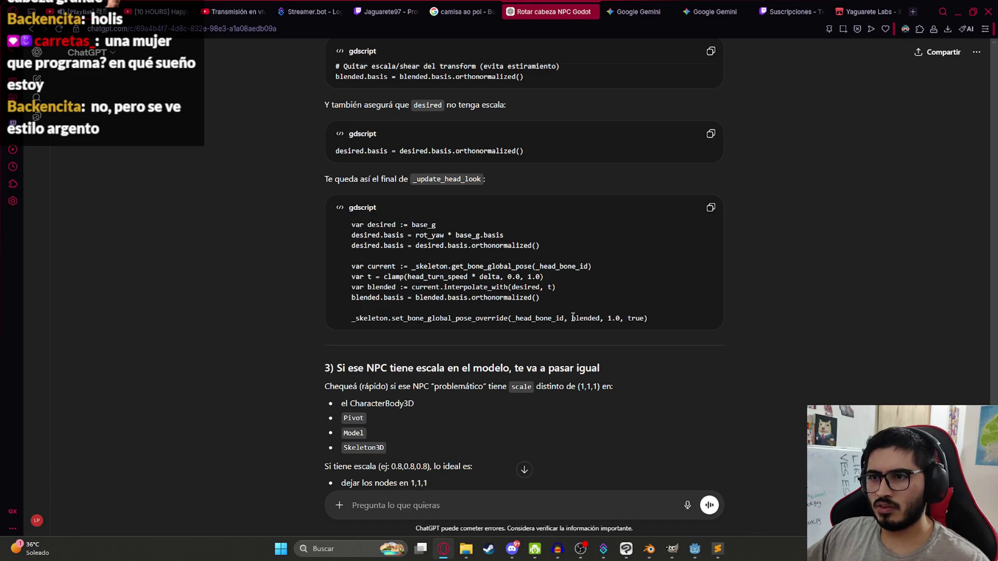
{"action": "mouse_move", "coordinate": [646, 317]}
{"action": "left_mouse_down"}
{"action": "mouse_move", "coordinate": [338, 220]}
{"action": "mouse_move", "coordinate": [546, 281]}
{"action": "mouse_move", "coordinate": [535, 317]}
{"action": "mouse_move", "coordinate": [710, 329]}
{"action": "left_mouse_up"}
{"action": "key", "text": "alt+Tab"}
{"action": "key", "text": "ctrl+v"}
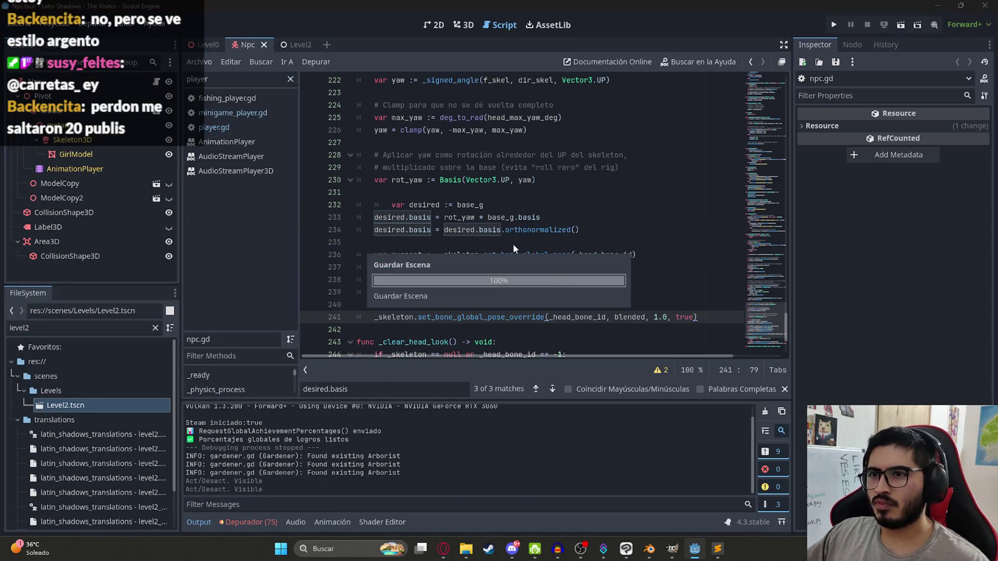
{"action": "left_click", "coordinate": [391, 204]}
{"action": "key", "text": "BackSpace"}
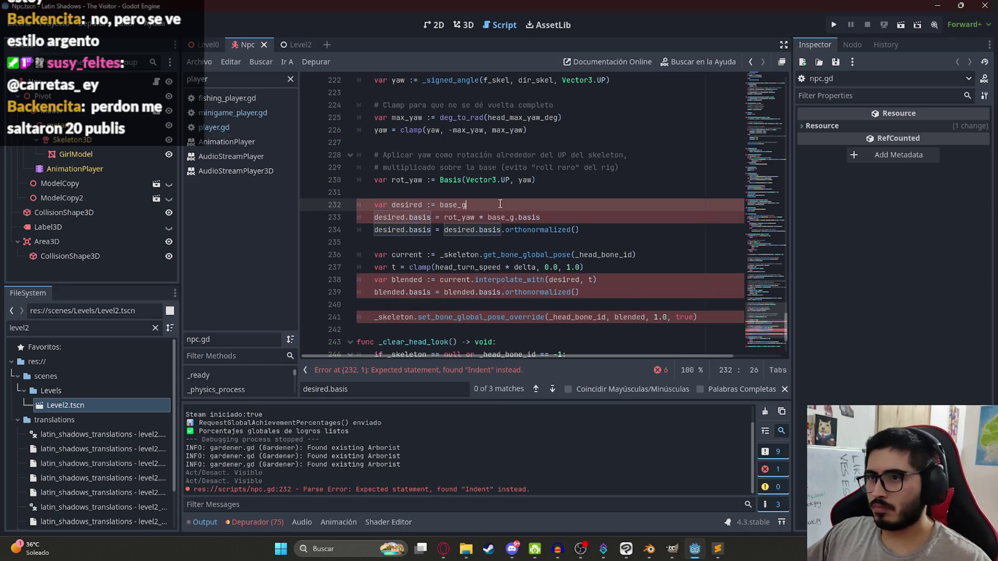
Read further down ChatGPT's reply, then return to npc.gd in Godot.
{"action": "key", "text": "alt+Tab"}
{"action": "scroll", "coordinate": [485, 217], "scroll_direction": "down", "scroll_amount": 5}
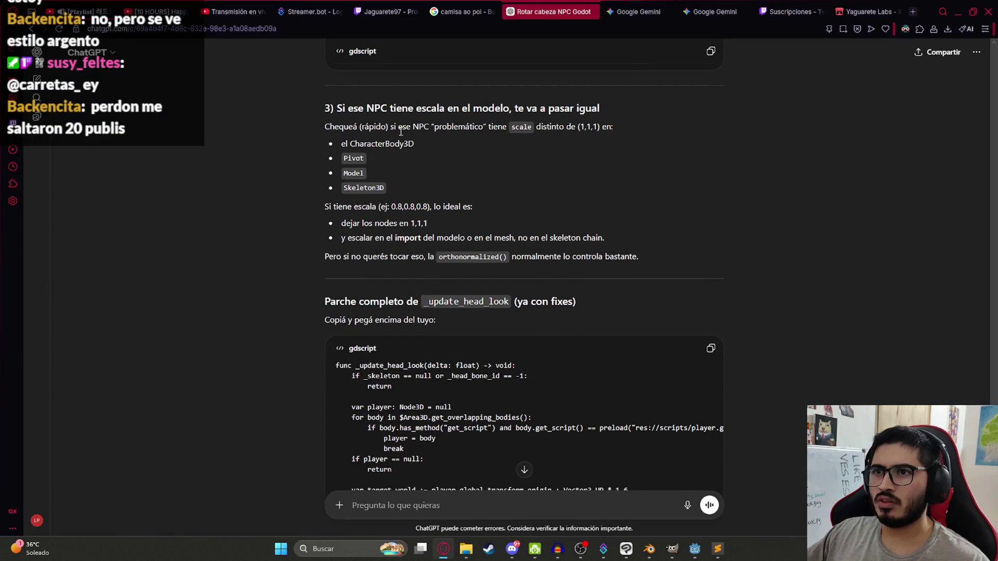
{"action": "key", "text": "alt+Tab"}
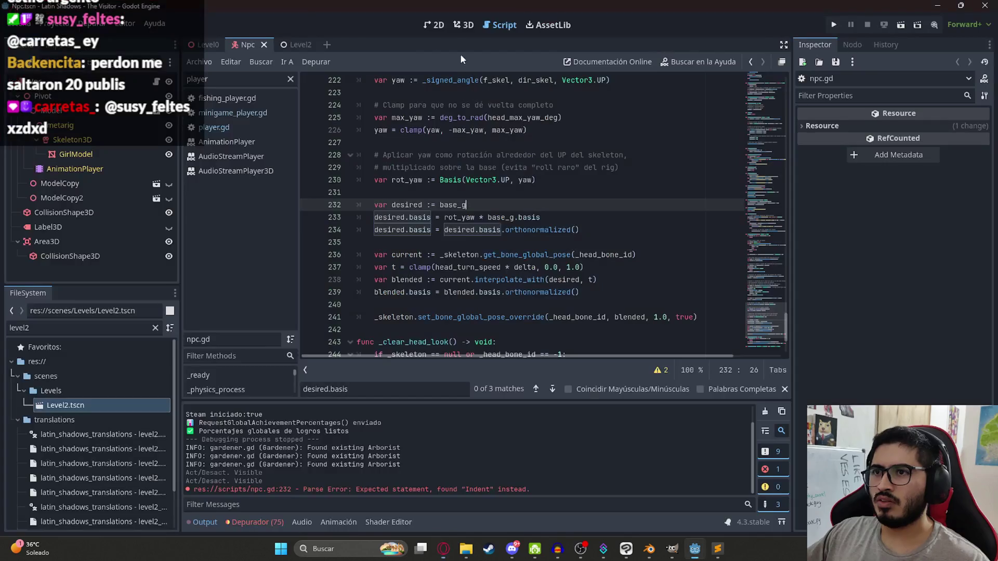
{"action": "right_click", "coordinate": [229, 44]}
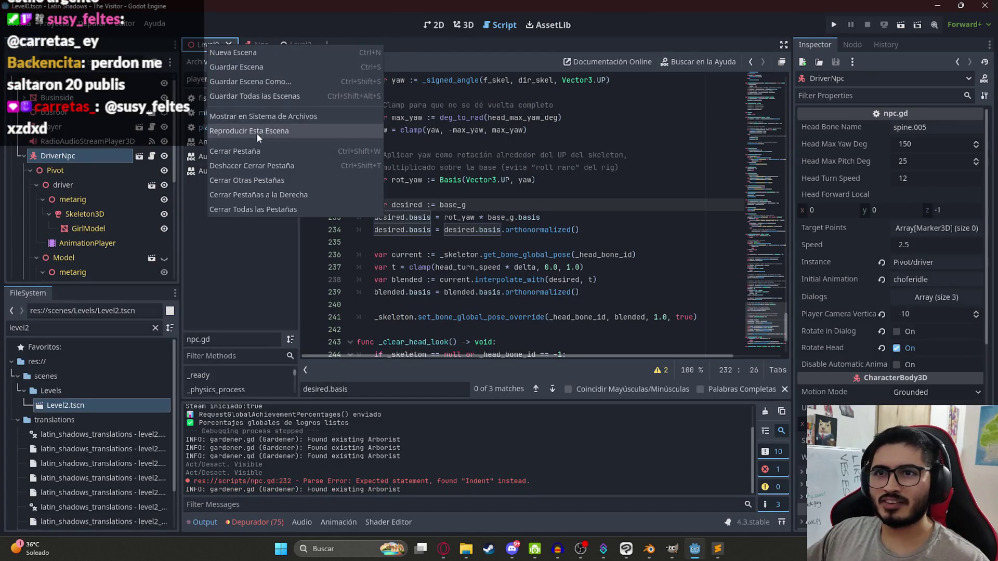
Run the Level0 bus scene to check the driver NPC, then quit back to the editor.
{"action": "left_click", "coordinate": [256, 133]}
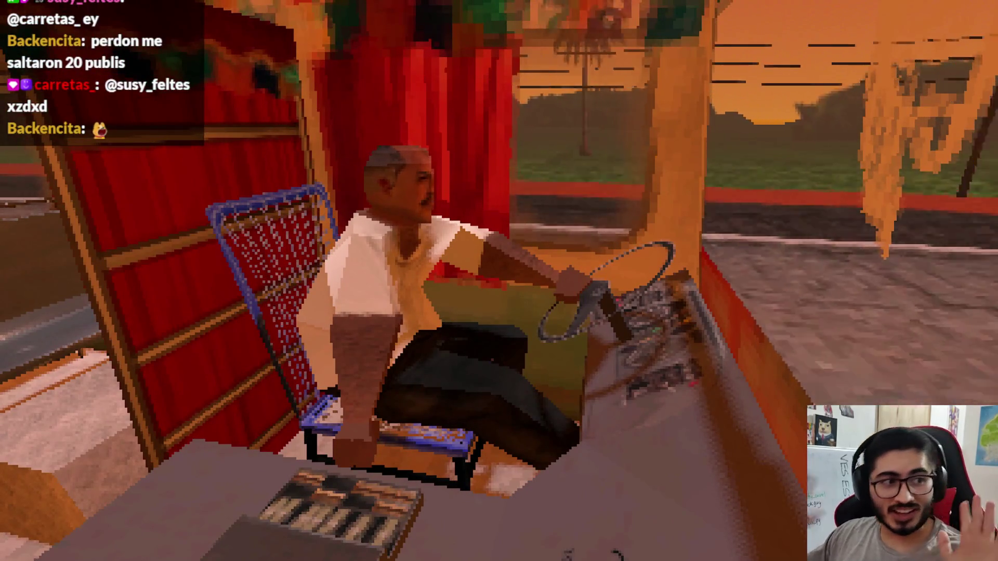
{"action": "key", "text": "Escape"}
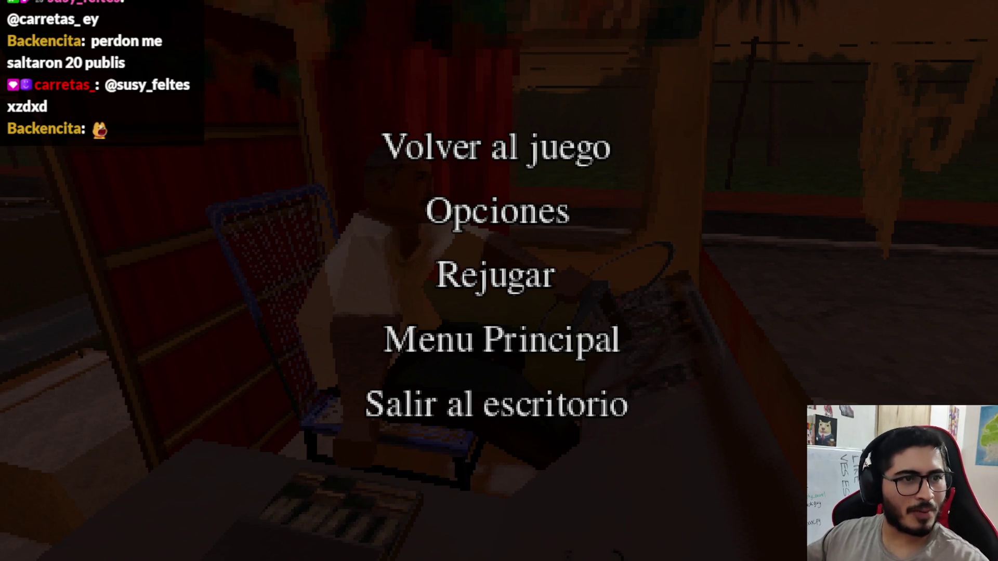
{"action": "left_click", "coordinate": [454, 164]}
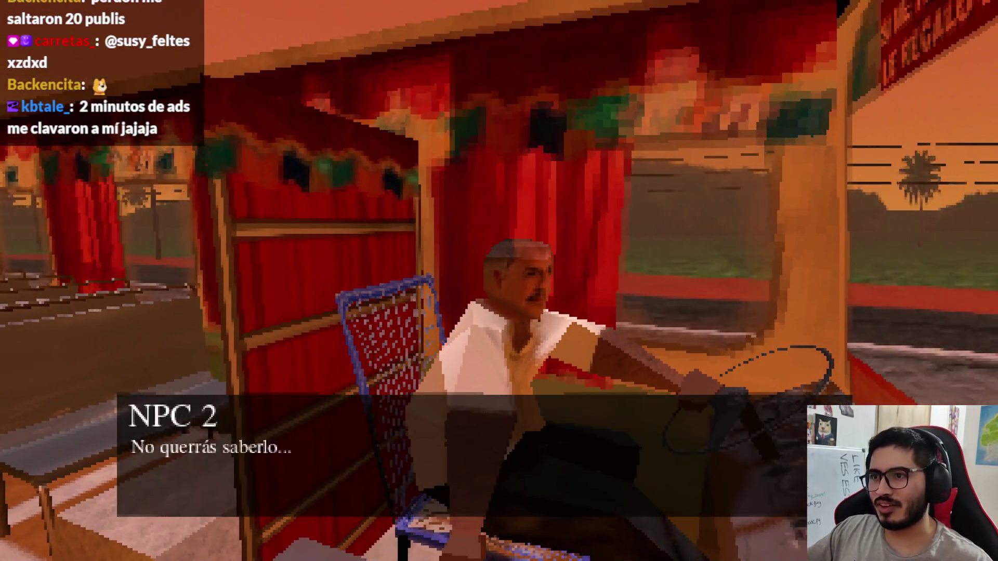
{"action": "key", "text": "Escape"}
{"action": "left_click", "coordinate": [495, 403]}
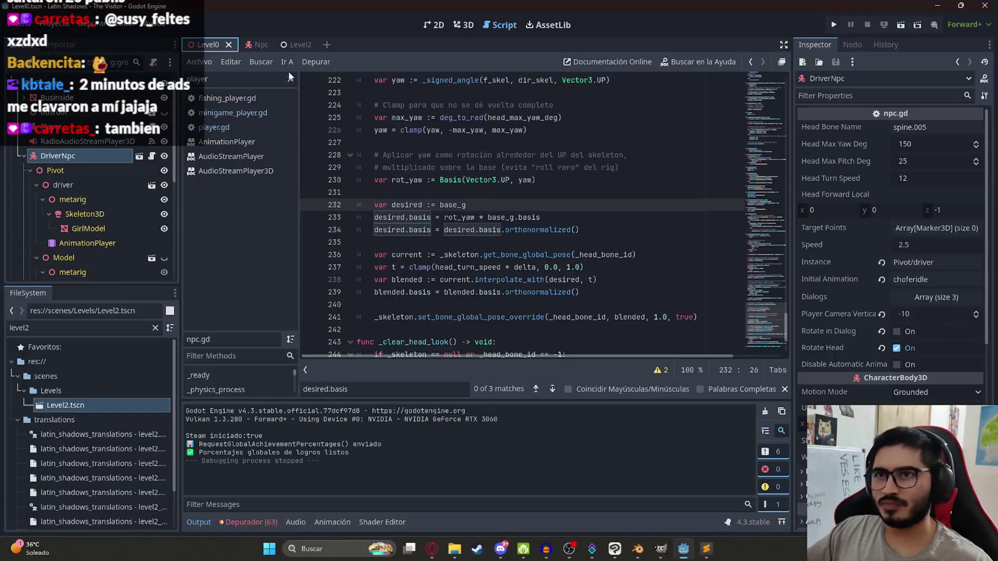
Run only the Level2 scene, walk toward the seated NPC, then quit to the editor.
{"action": "left_click", "coordinate": [286, 46]}
{"action": "right_click", "coordinate": [285, 46]}
{"action": "left_click", "coordinate": [352, 133]}
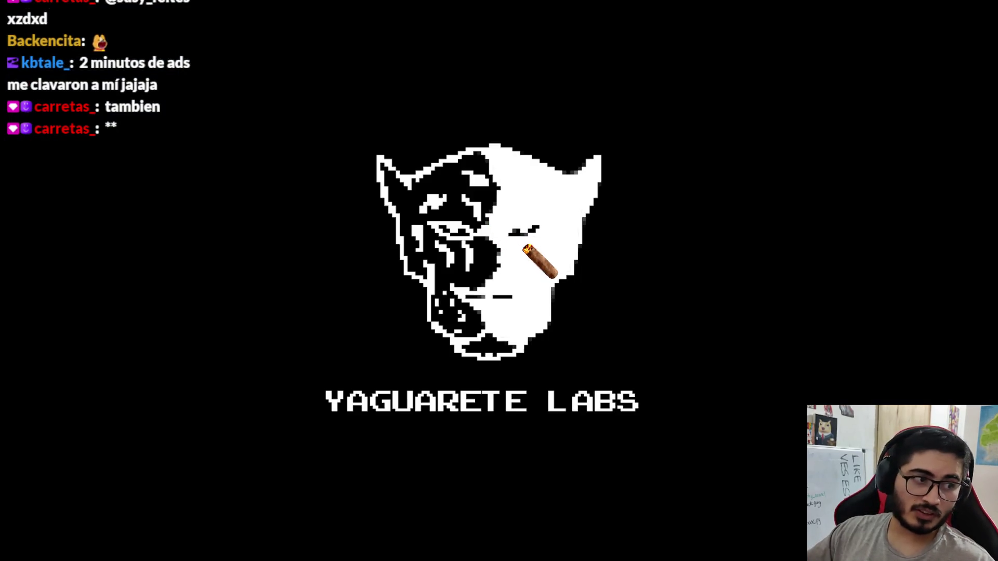
{"action": "key", "text": "w"}
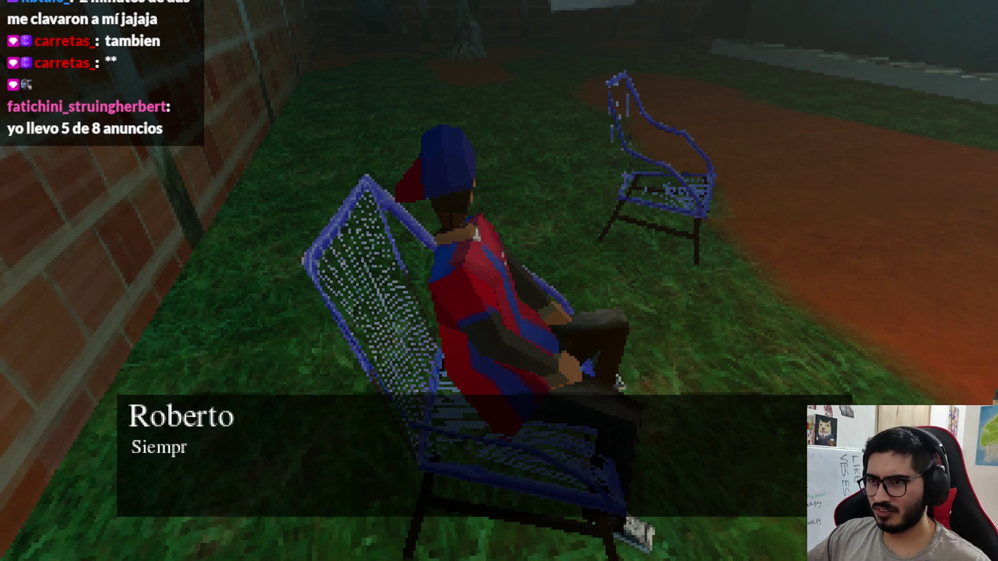
{"action": "key", "text": "Escape"}
{"action": "left_click", "coordinate": [459, 401]}
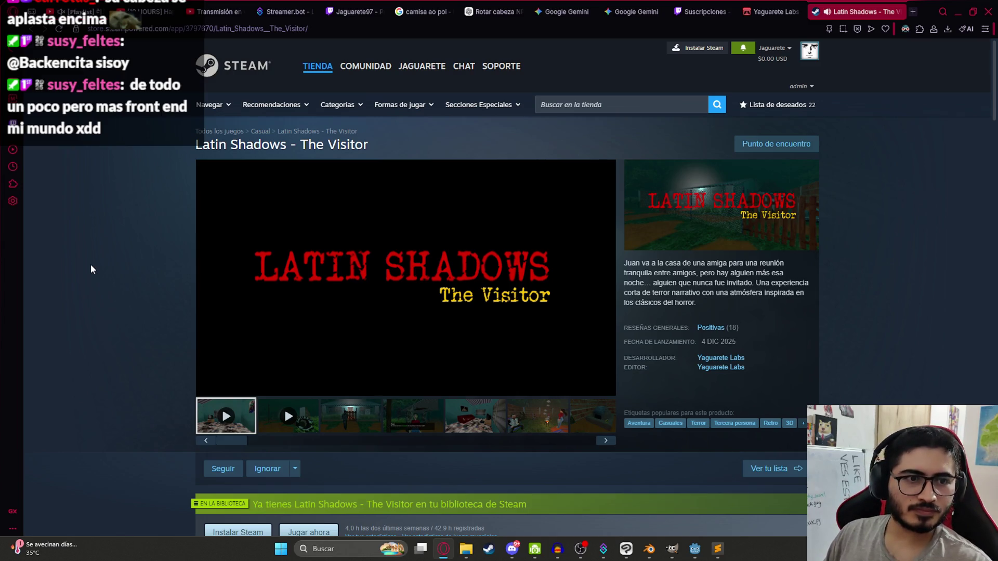
Go from the Latin Shadows Steam page to the developer's YouTube channel via the address-bar suggestion.
{"action": "left_click", "coordinate": [767, 26]}
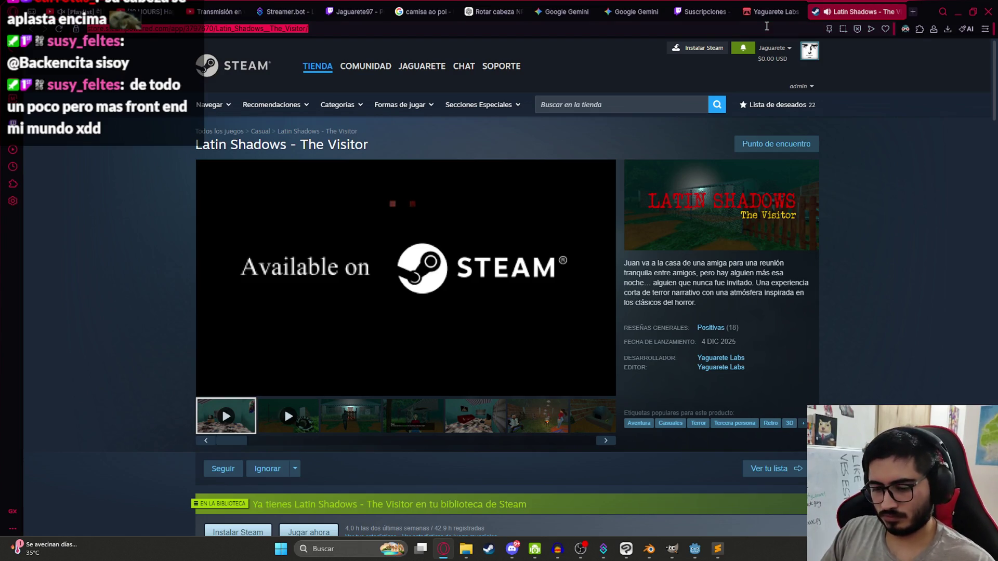
{"action": "type", "text": "y"}
{"action": "key", "text": "Down"}
{"action": "key", "text": "Down"}
{"action": "key", "text": "Escape"}
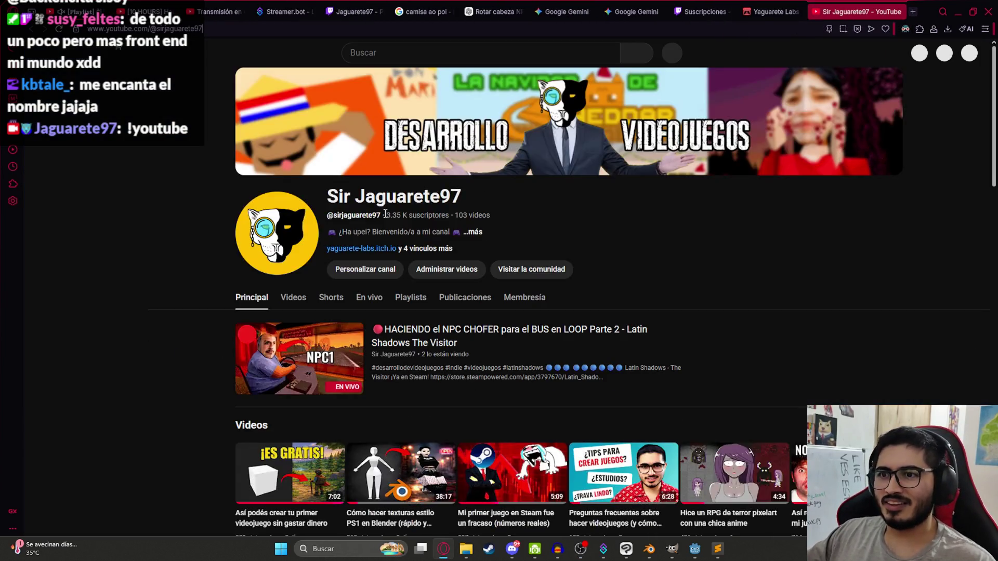
Show the channel's Videos tab and scroll up and down through the grid of uploads.
{"action": "scroll", "coordinate": [289, 283], "scroll_direction": "down", "scroll_amount": 3}
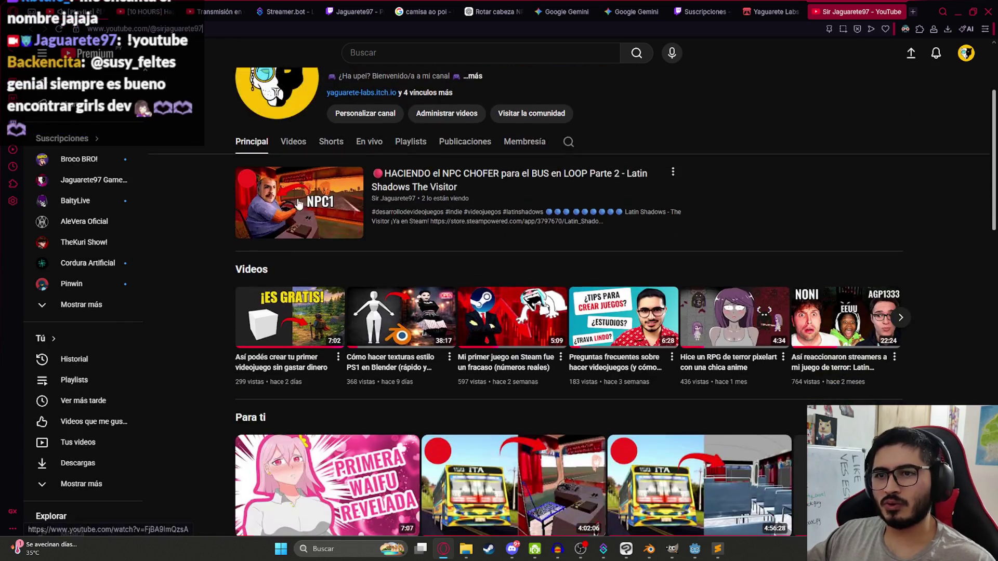
{"action": "scroll", "coordinate": [748, 202], "scroll_direction": "up", "scroll_amount": 2}
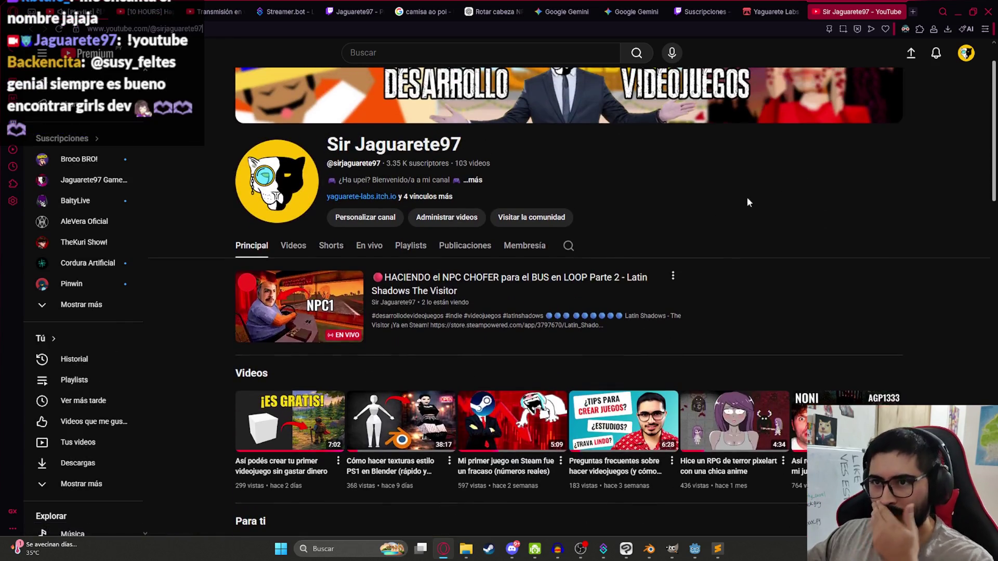
{"action": "left_click", "coordinate": [281, 247]}
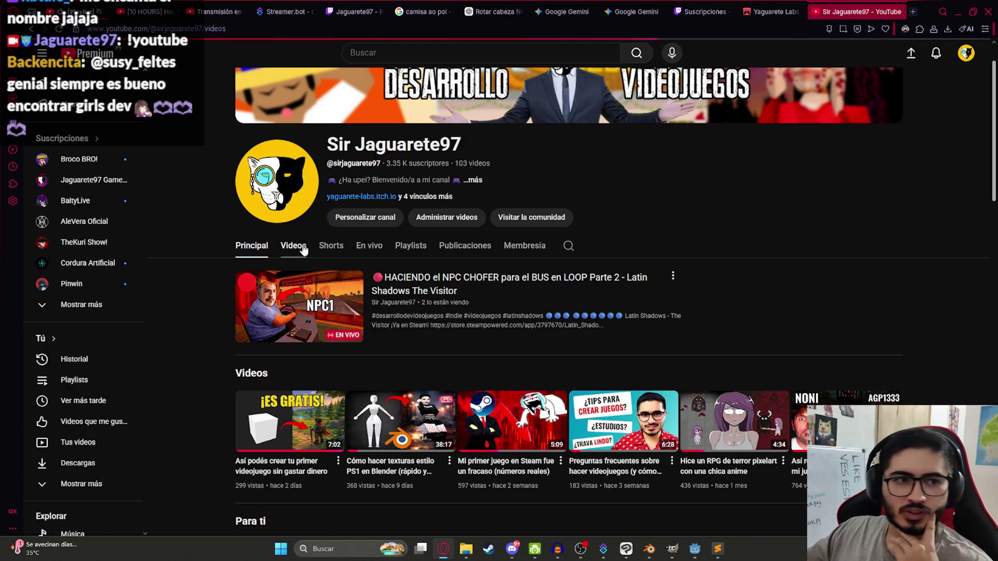
{"action": "scroll", "coordinate": [451, 281], "scroll_direction": "down", "scroll_amount": 5}
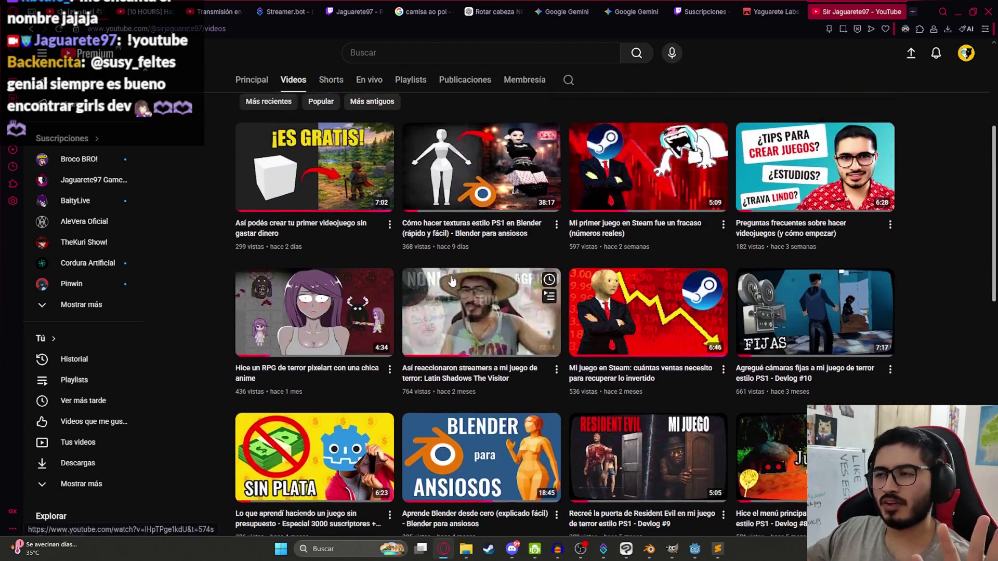
{"action": "scroll", "coordinate": [307, 345], "scroll_direction": "down", "scroll_amount": 3}
{"action": "scroll", "coordinate": [307, 346], "scroll_direction": "up", "scroll_amount": 3}
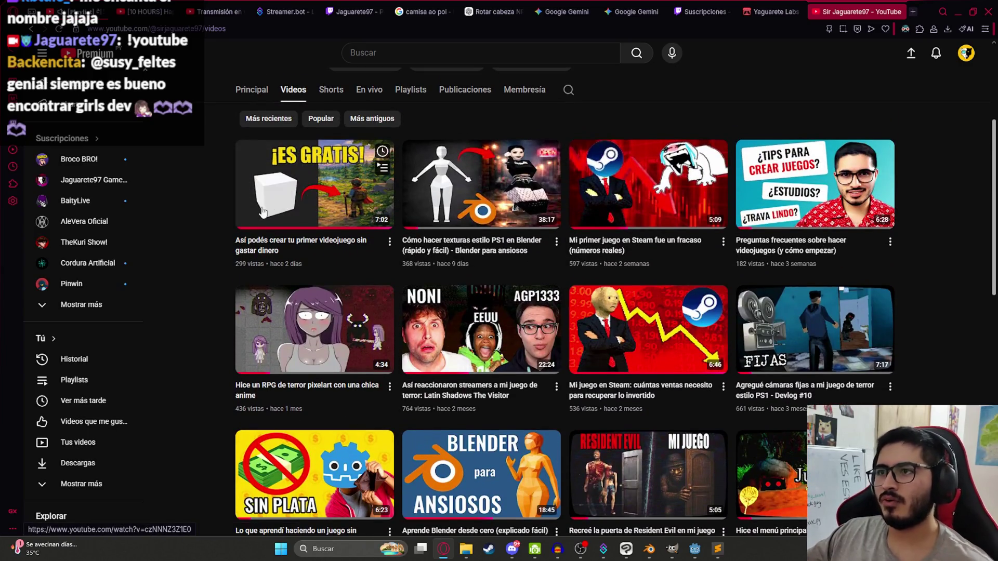
{"action": "scroll", "coordinate": [599, 225], "scroll_direction": "down", "scroll_amount": 5}
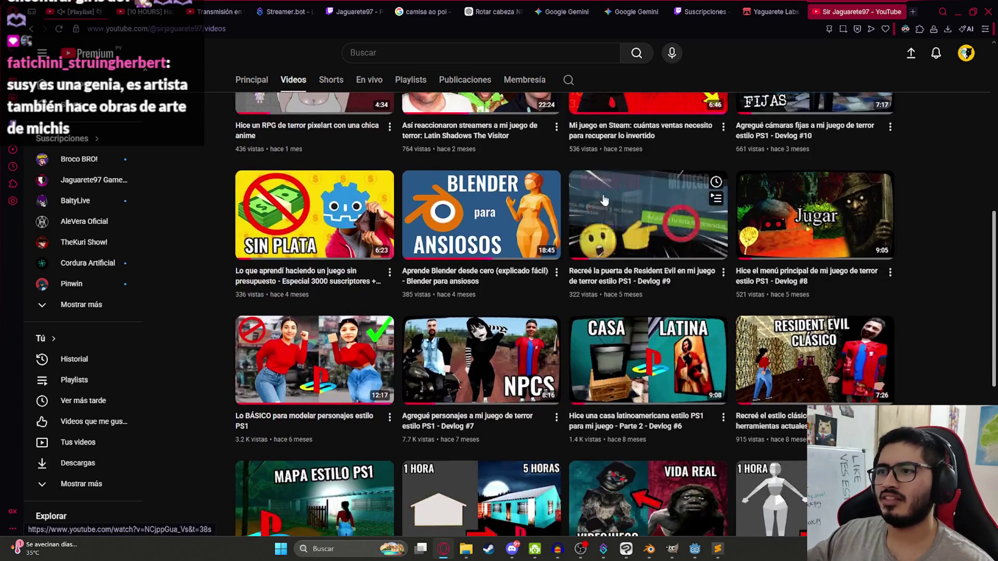
{"action": "scroll", "coordinate": [599, 225], "scroll_direction": "up", "scroll_amount": 5}
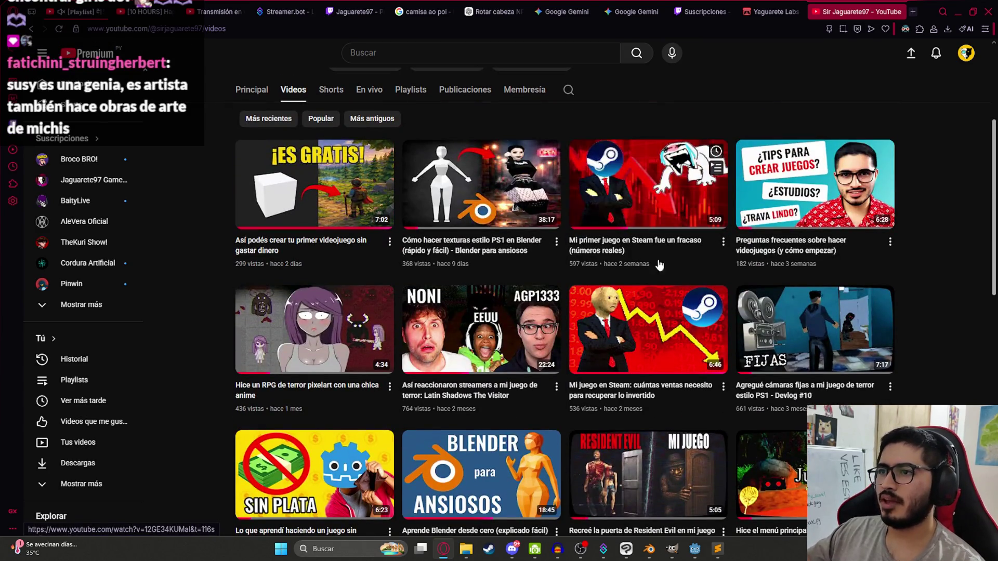
{"action": "scroll", "coordinate": [650, 244], "scroll_direction": "down", "scroll_amount": 7}
{"action": "scroll", "coordinate": [647, 295], "scroll_direction": "up", "scroll_amount": 5}
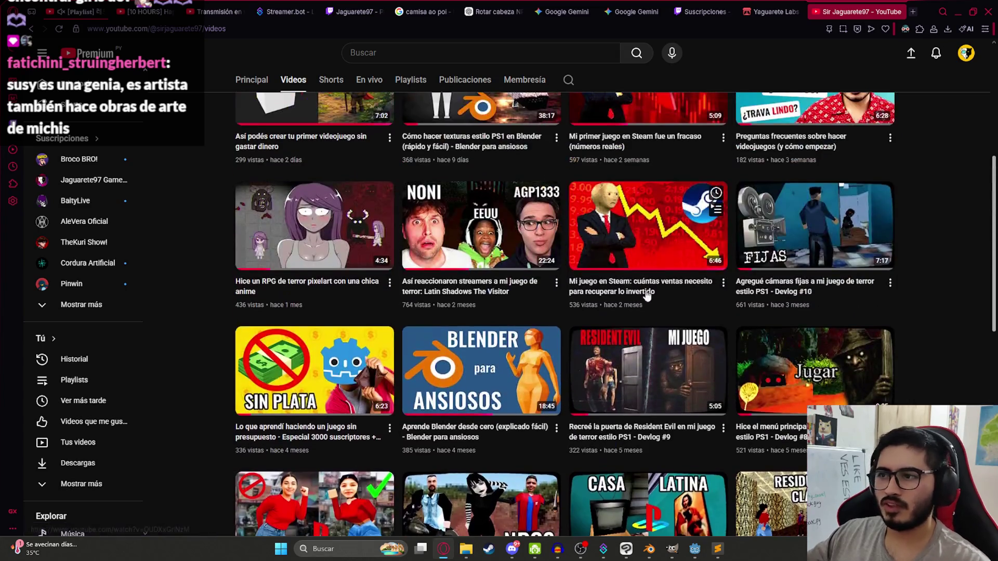
{"action": "scroll", "coordinate": [597, 252], "scroll_direction": "up", "scroll_amount": 6}
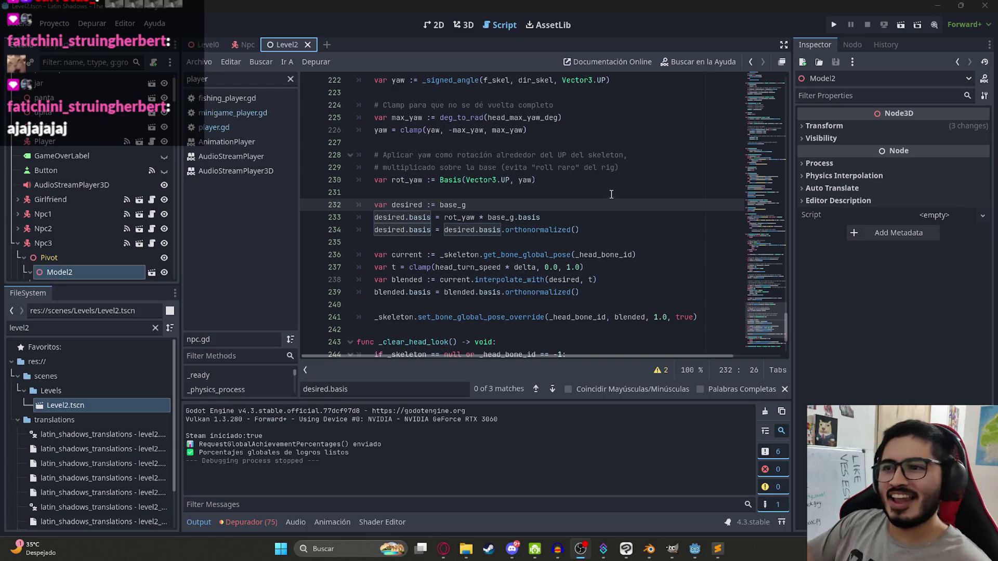
Run the Level0 scene, watch the driver's greeting, quit from the pause menu, and frame Npc3.
{"action": "left_click", "coordinate": [207, 44]}
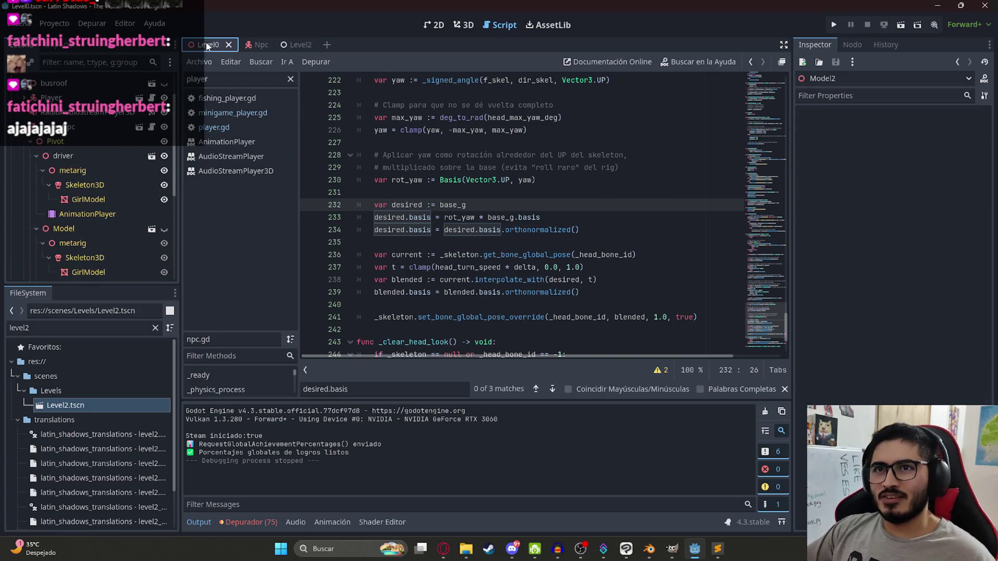
{"action": "right_click", "coordinate": [206, 45]}
{"action": "left_click", "coordinate": [254, 136]}
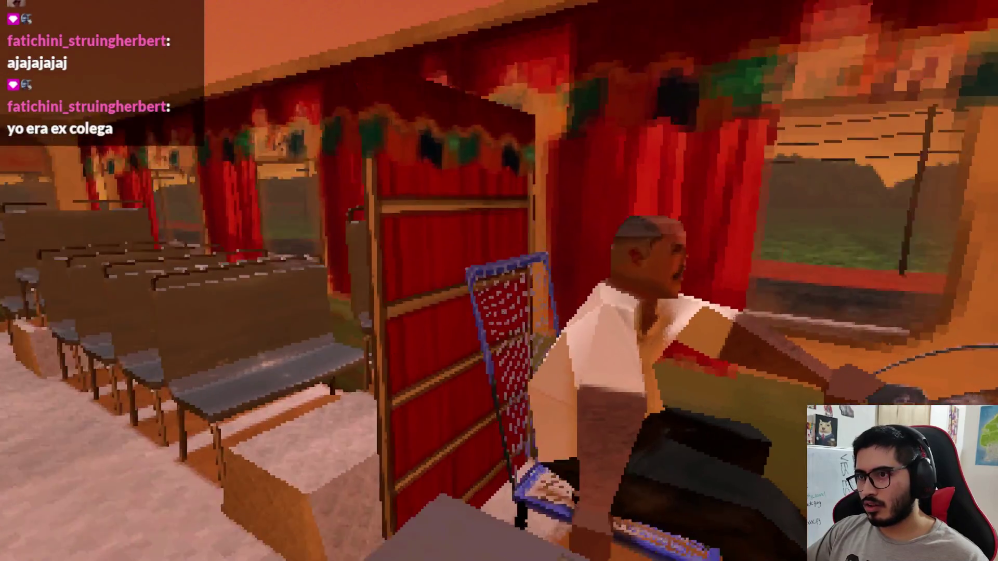
{"action": "key", "text": "Escape"}
{"action": "left_click", "coordinate": [499, 405]}
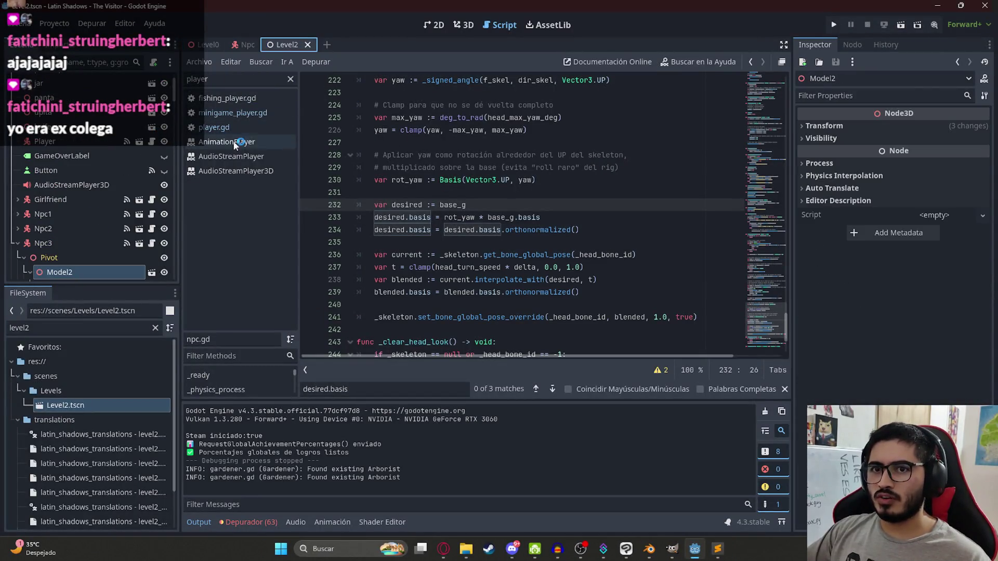
{"action": "double_click", "coordinate": [83, 245]}
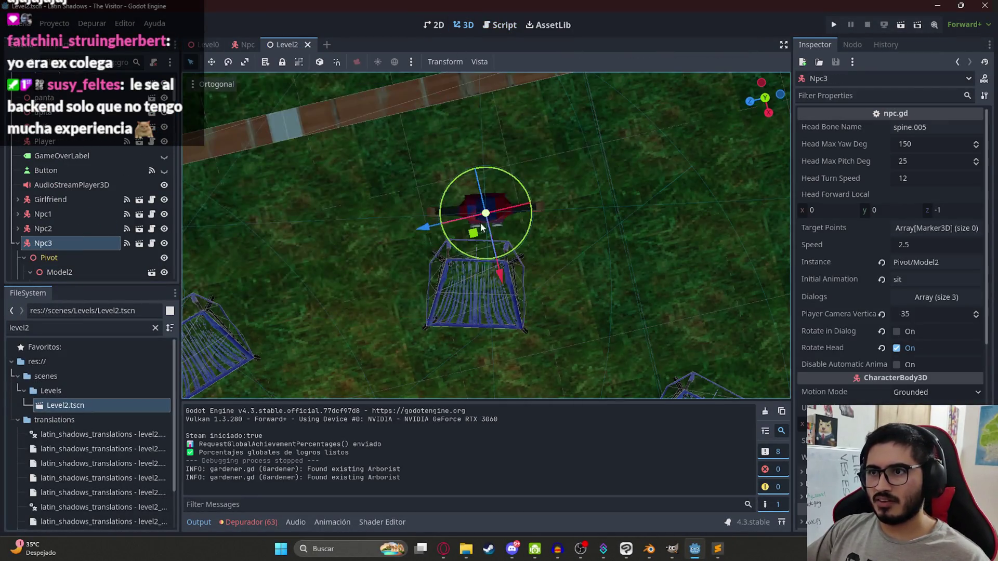
Try resetting Npc3's Model2 Y position to 0 under Pivot, then undo it.
{"action": "scroll", "coordinate": [504, 190], "scroll_direction": "down", "scroll_amount": 5}
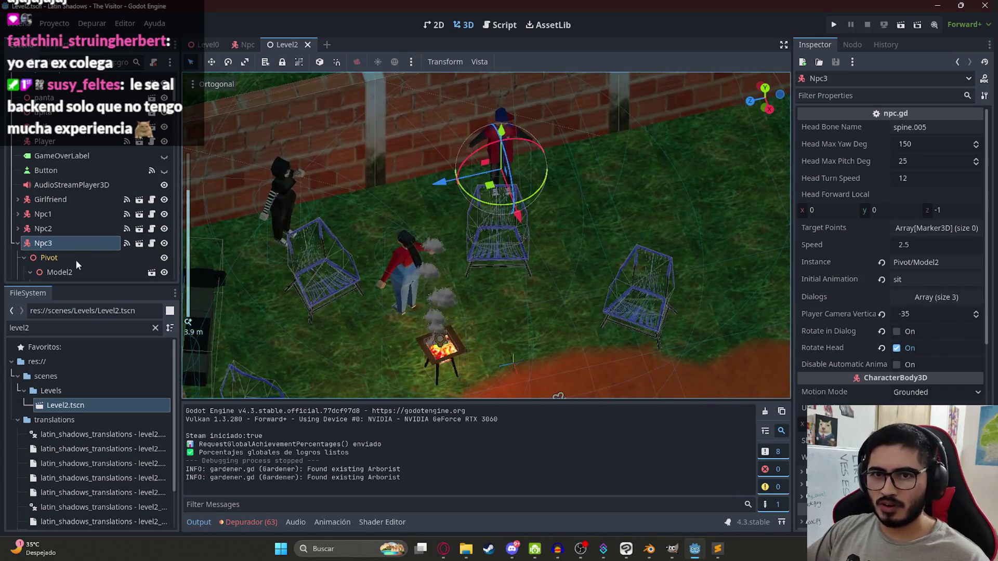
{"action": "left_click", "coordinate": [78, 258]}
{"action": "scroll", "coordinate": [436, 229], "scroll_direction": "up", "scroll_amount": 3}
{"action": "left_click", "coordinate": [59, 272]}
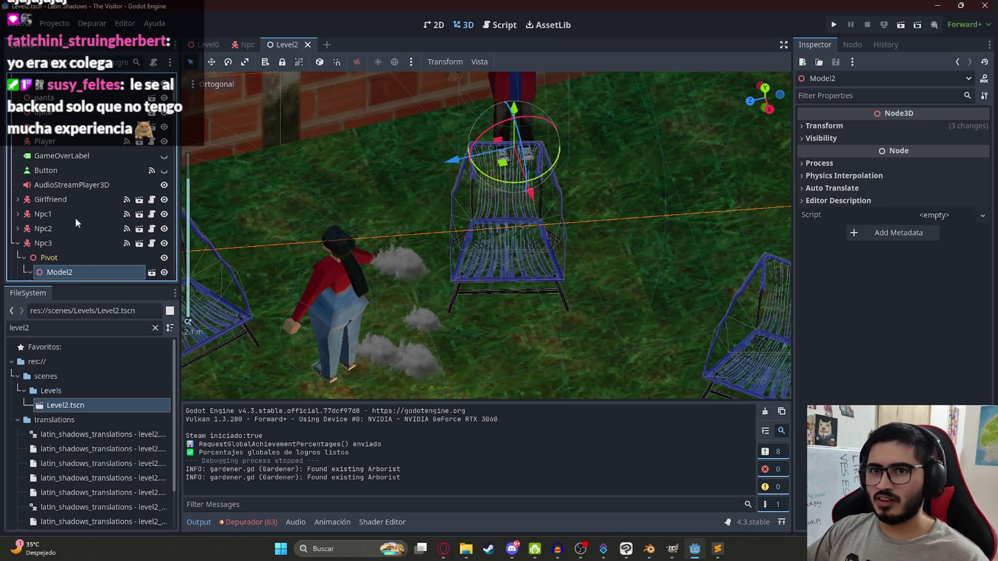
{"action": "scroll", "coordinate": [97, 229], "scroll_direction": "down", "scroll_amount": 3}
{"action": "left_click", "coordinate": [864, 125]}
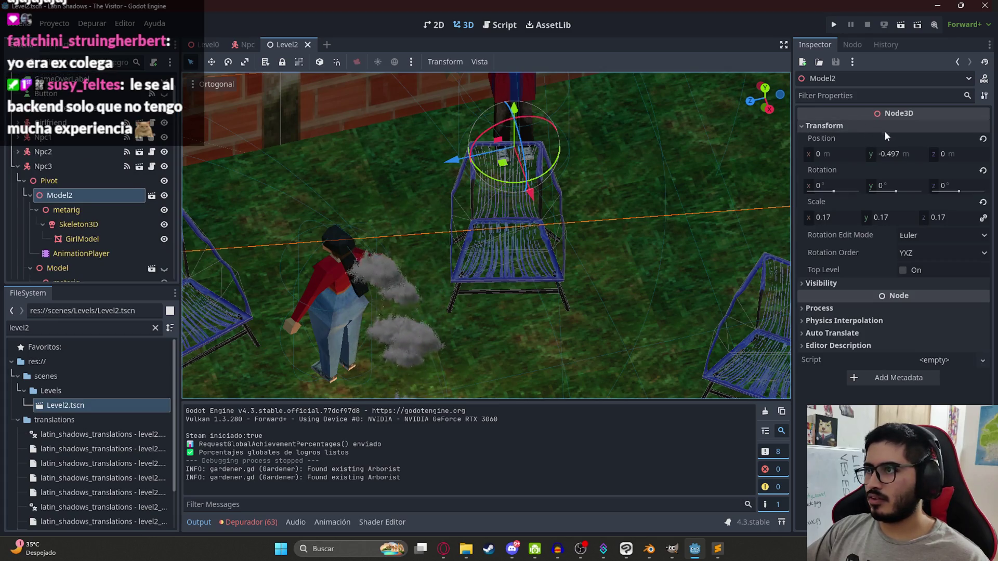
{"action": "left_click", "coordinate": [984, 142]}
{"action": "key", "text": "f"}
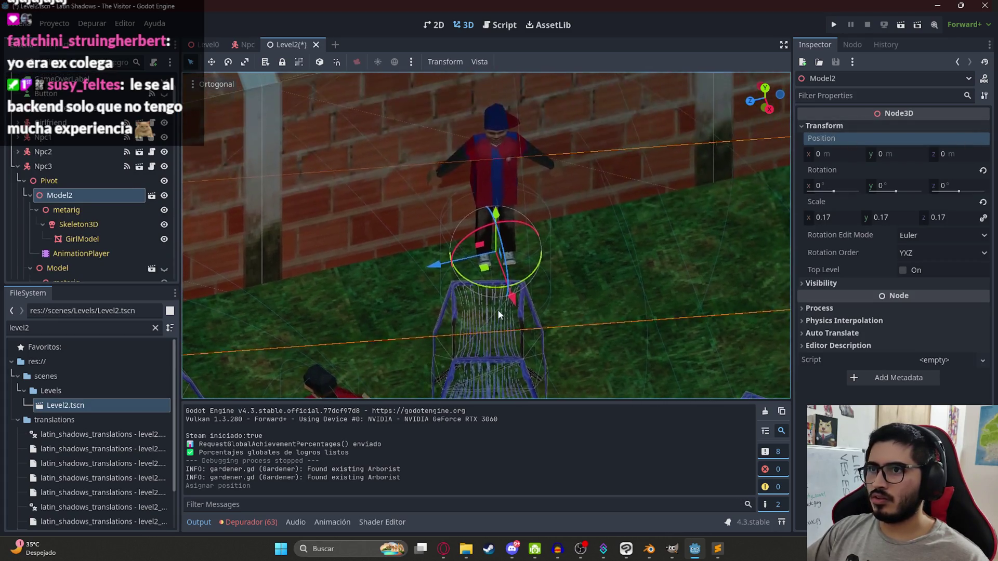
{"action": "key", "text": "ctrl+z"}
Select Npc3's Pivot node, then the Npc3 character to view its settings.
{"action": "scroll", "coordinate": [509, 286], "scroll_direction": "down", "scroll_amount": 5}
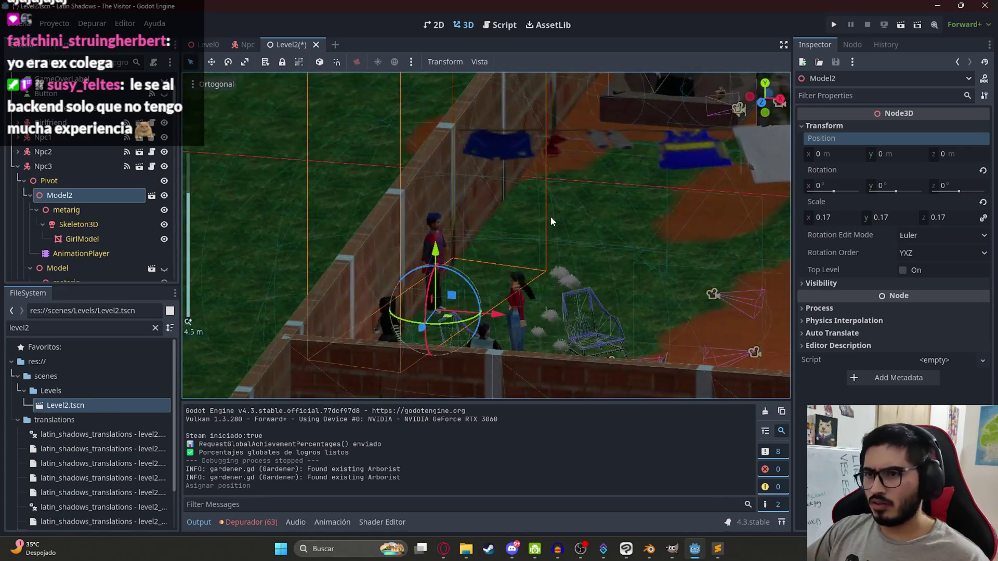
{"action": "scroll", "coordinate": [554, 258], "scroll_direction": "up", "scroll_amount": 5}
{"action": "left_click", "coordinate": [75, 180]}
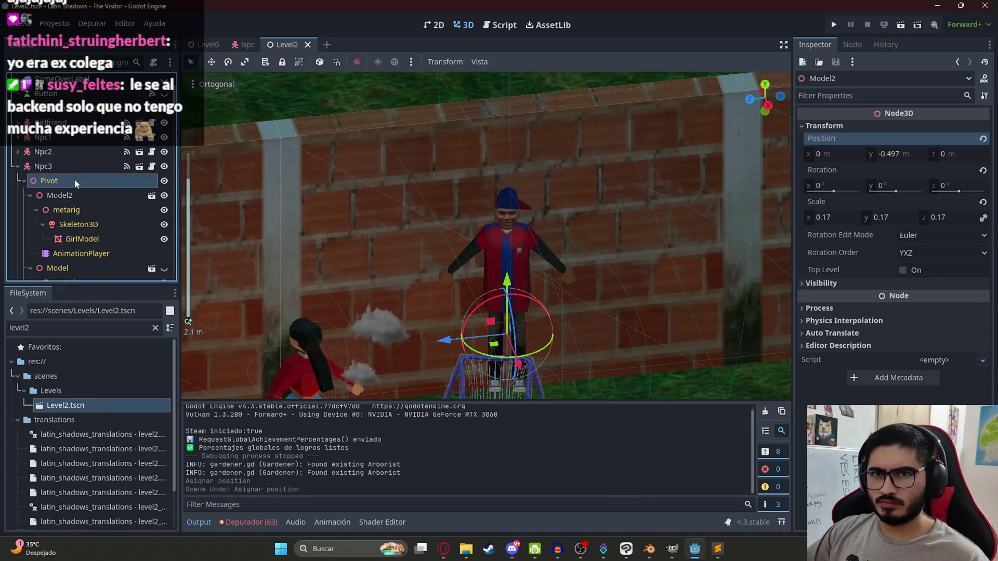
{"action": "left_click", "coordinate": [75, 170]}
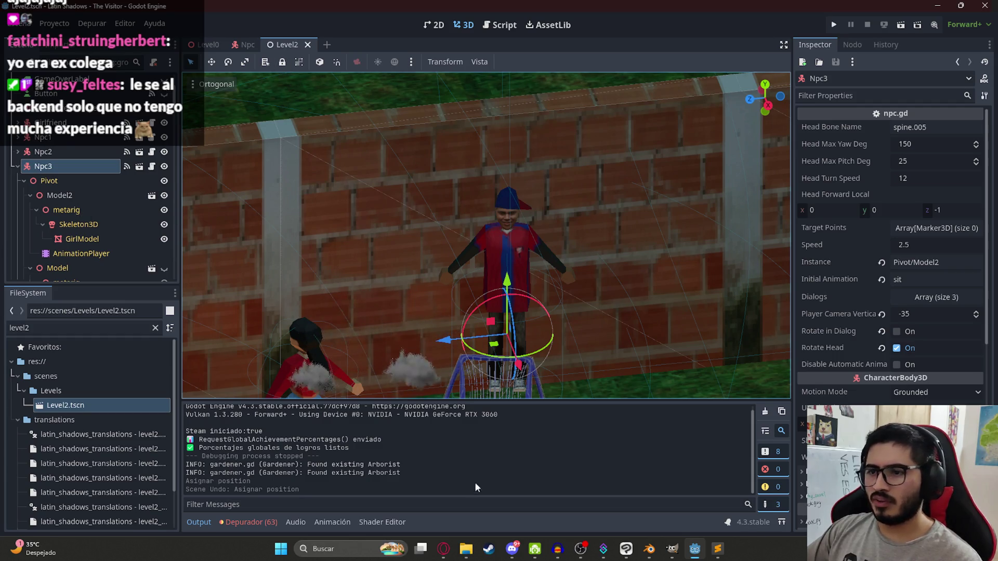
Review ChatGPT's head-rotation patch in the browser, then show npc.gd in Godot's script editor.
{"action": "left_click", "coordinate": [443, 549]}
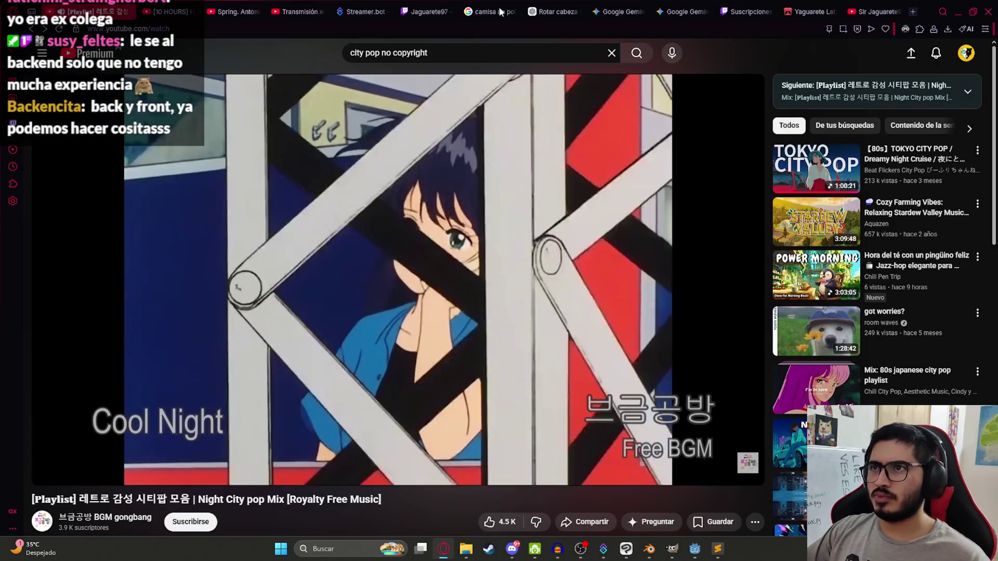
{"action": "left_click", "coordinate": [541, 12]}
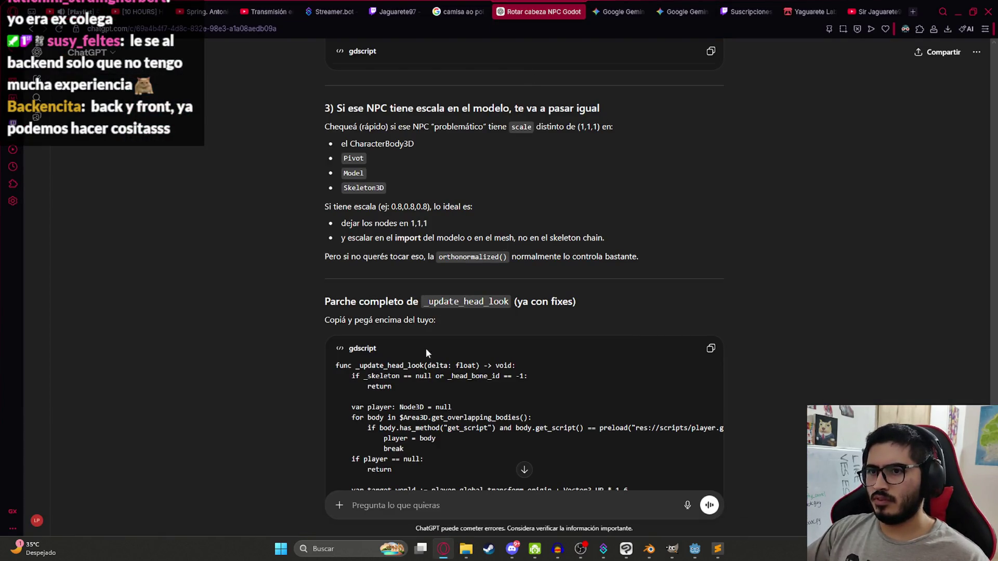
{"action": "scroll", "coordinate": [510, 354], "scroll_direction": "down", "scroll_amount": 10}
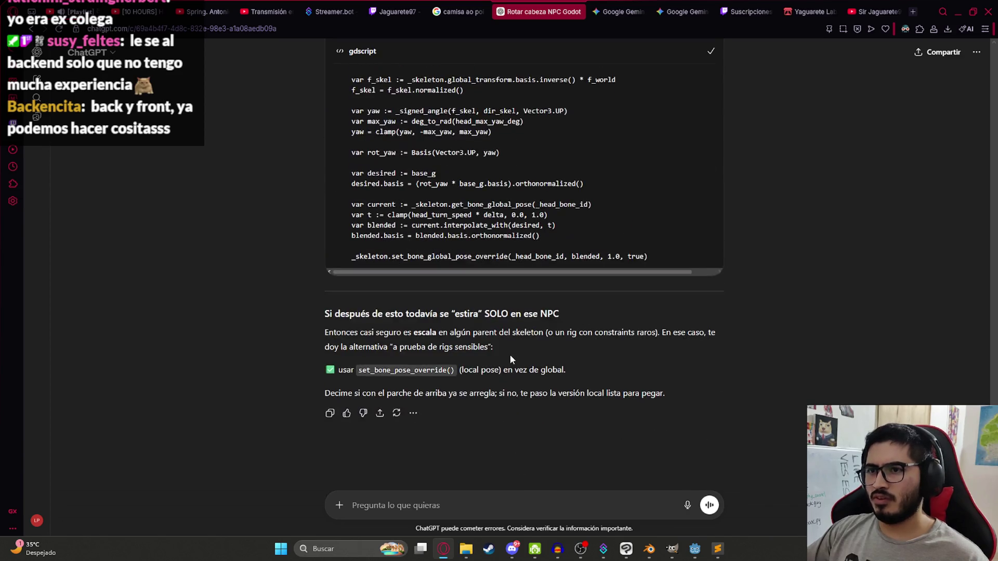
{"action": "key", "text": "alt+Tab"}
{"action": "left_click", "coordinate": [500, 24]}
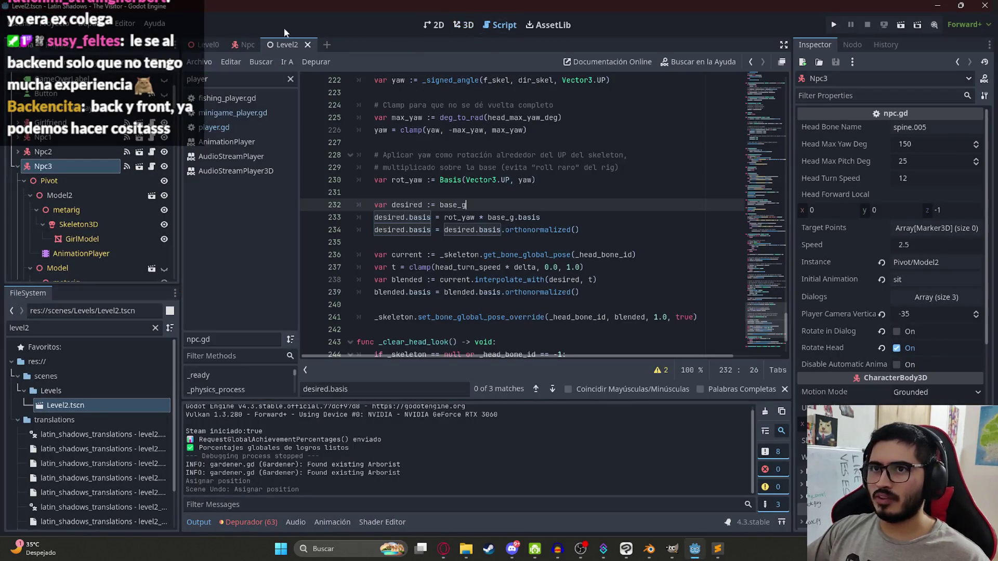
Paste ChatGPT's patched head-look code over the old code around line 228 of npc.gd.
{"action": "left_click", "coordinate": [237, 46]}
{"action": "left_click", "coordinate": [523, 154]}
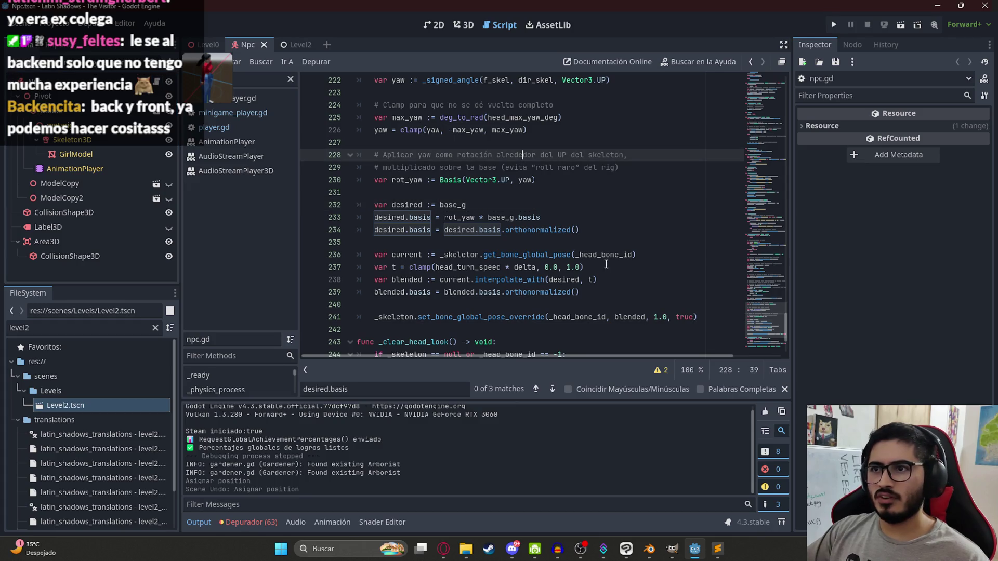
{"action": "scroll", "coordinate": [722, 241], "scroll_direction": "up", "scroll_amount": 20}
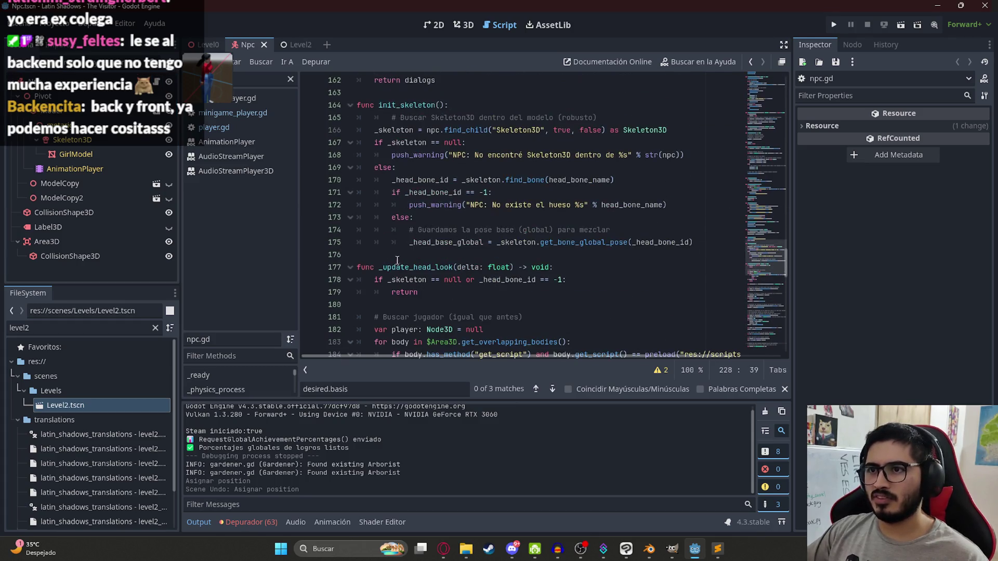
{"action": "mouse_move", "coordinate": [361, 270]}
{"action": "left_mouse_down"}
{"action": "mouse_move", "coordinate": [406, 356]}
{"action": "mouse_move", "coordinate": [420, 311]}
{"action": "mouse_move", "coordinate": [474, 283]}
{"action": "mouse_move", "coordinate": [598, 250]}
{"action": "mouse_move", "coordinate": [731, 180]}
{"action": "left_mouse_up"}
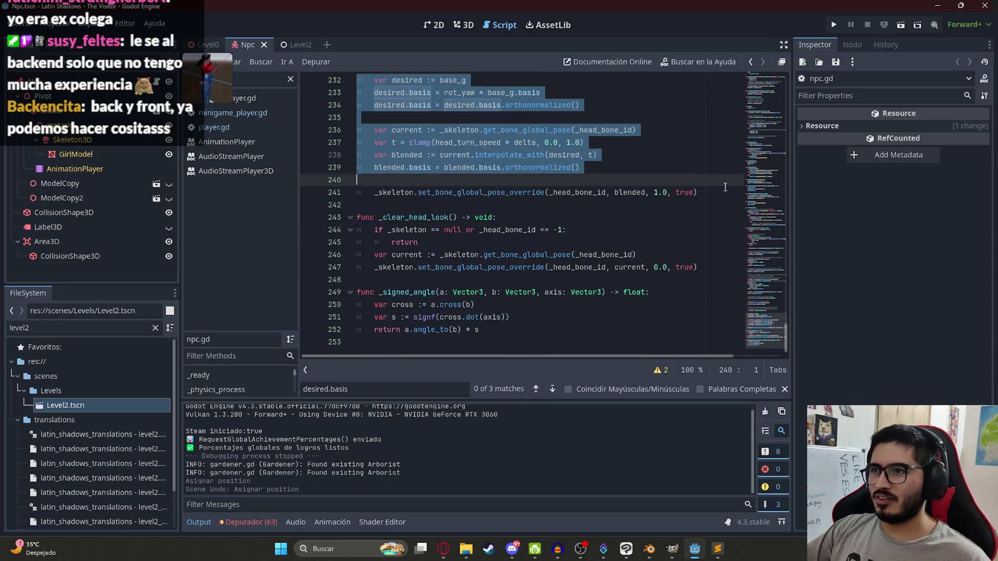
{"action": "key", "text": "ctrl+v"}
Change 'var t :=' to 'var t =' on line 230 to clear the Variant parse error.
{"action": "scroll", "coordinate": [475, 230], "scroll_direction": "down", "scroll_amount": 1}
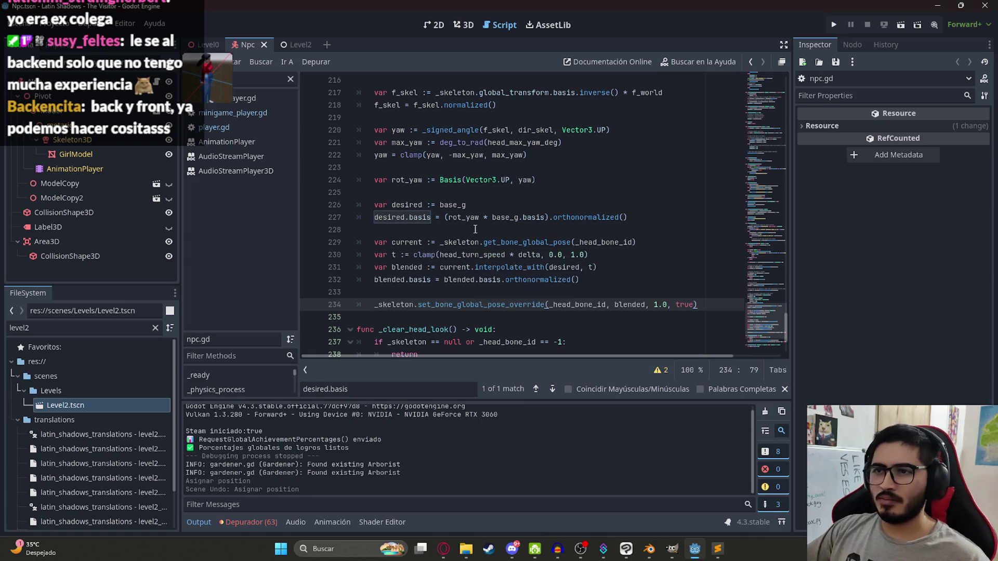
{"action": "left_click", "coordinate": [478, 218]}
{"action": "left_click", "coordinate": [406, 254]}
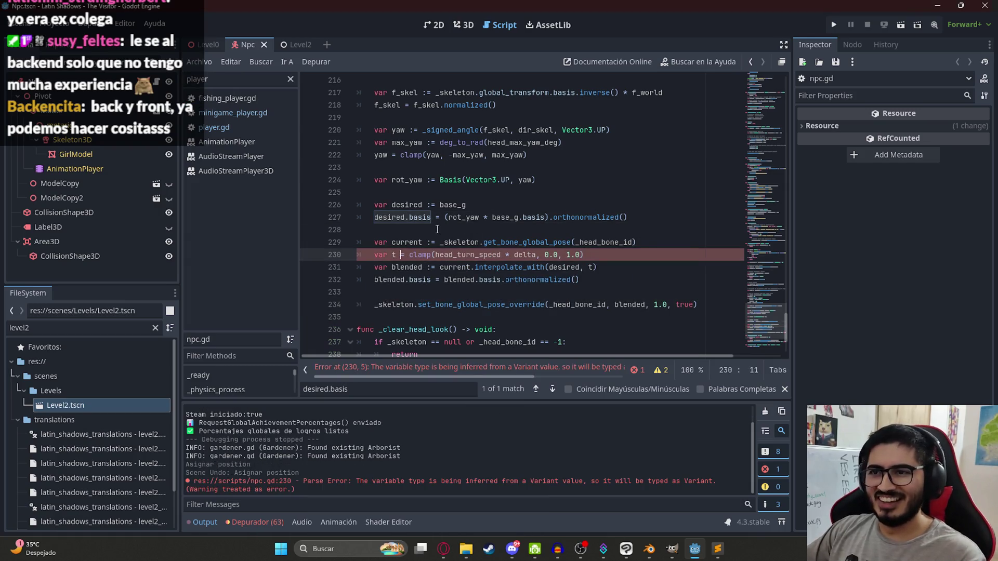
{"action": "key", "text": "BackSpace"}
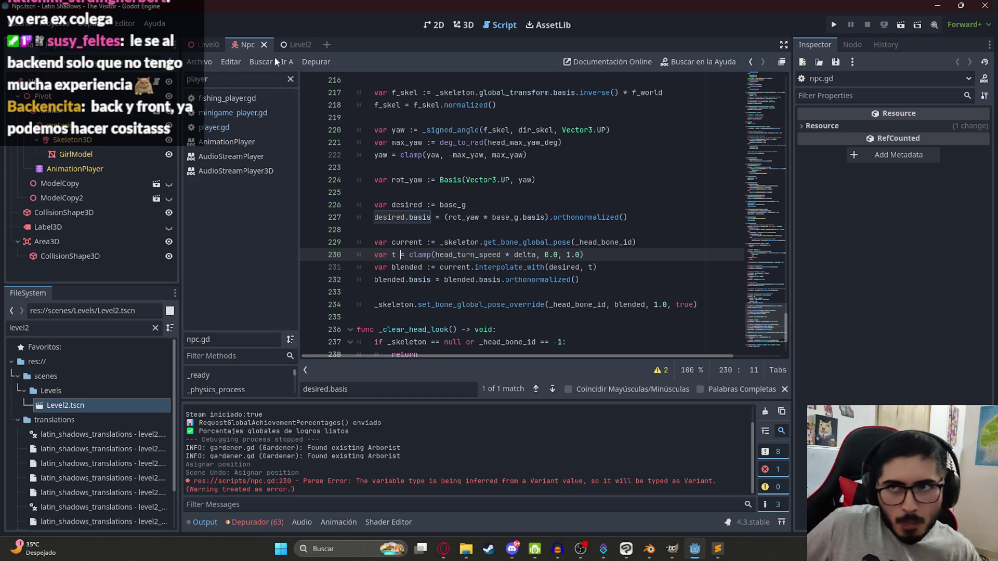
{"action": "right_click", "coordinate": [211, 46]}
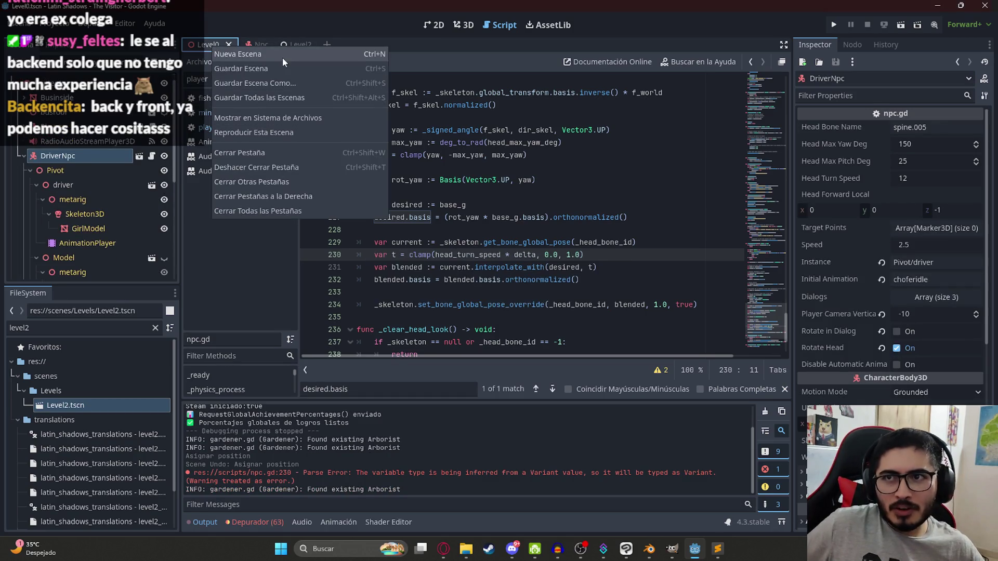
Play the Level0 scene from its tab menu, check the driver dialogue, and quit to the editor.
{"action": "left_click", "coordinate": [289, 46]}
{"action": "left_click", "coordinate": [287, 45]}
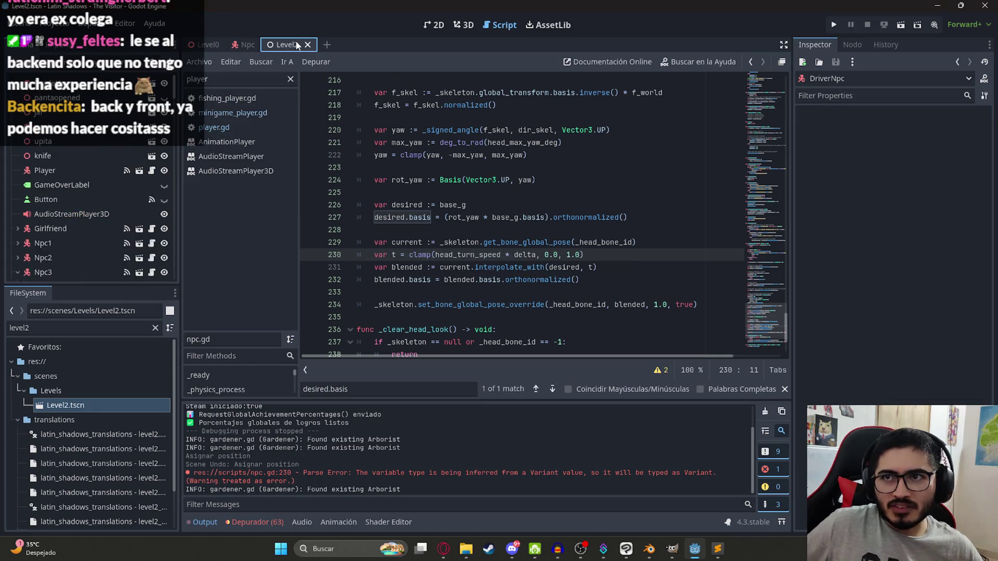
{"action": "right_click", "coordinate": [196, 46]}
{"action": "left_click", "coordinate": [265, 133]}
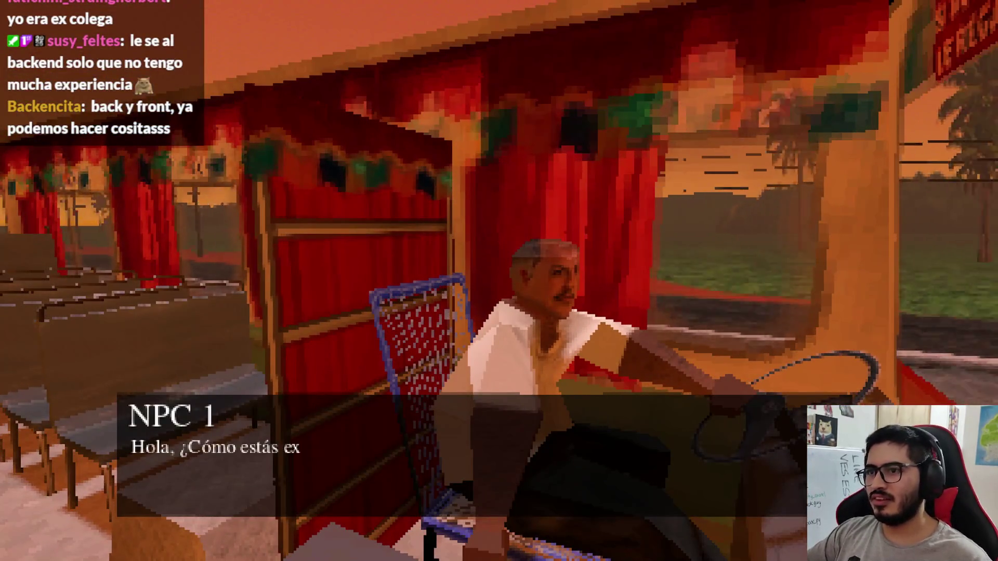
{"action": "key", "text": "Escape"}
{"action": "left_click", "coordinate": [502, 404]}
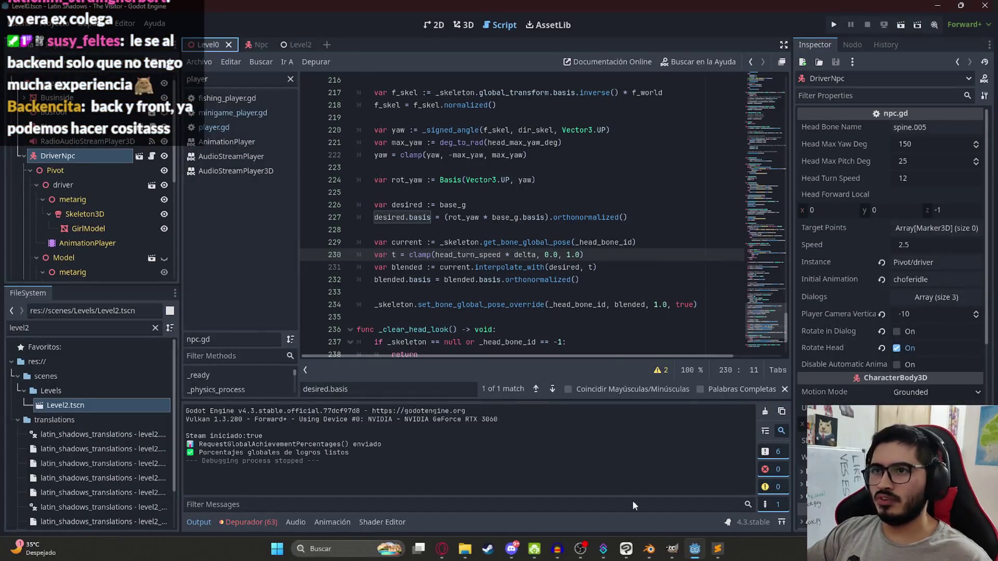
Play the Level2 scene, walk down the hallway to the wooden door, then quit to the editor.
{"action": "left_click", "coordinate": [294, 44]}
{"action": "right_click", "coordinate": [291, 45]}
{"action": "left_click", "coordinate": [405, 147]}
{"action": "key", "text": "F5"}
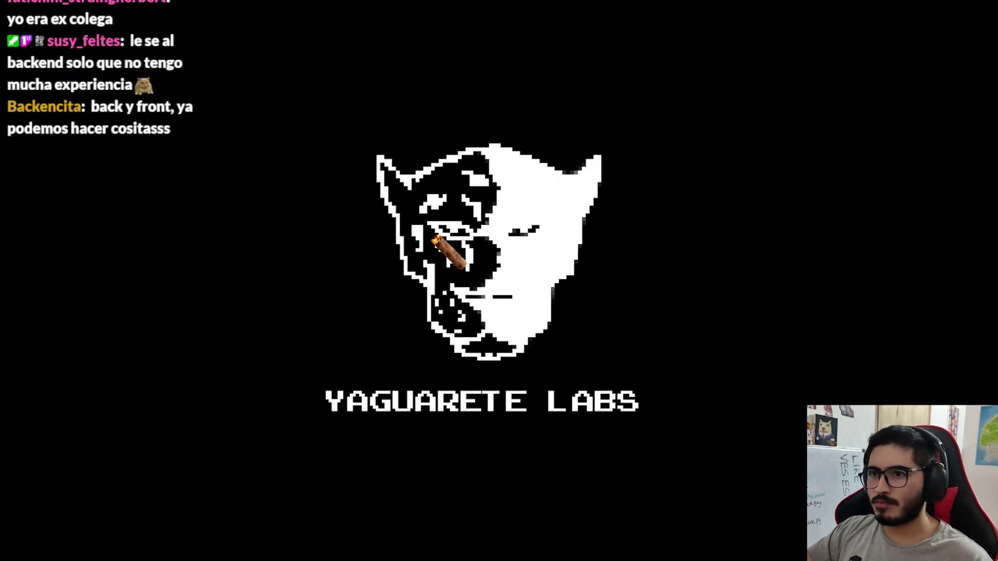
{"action": "key", "text": "w"}
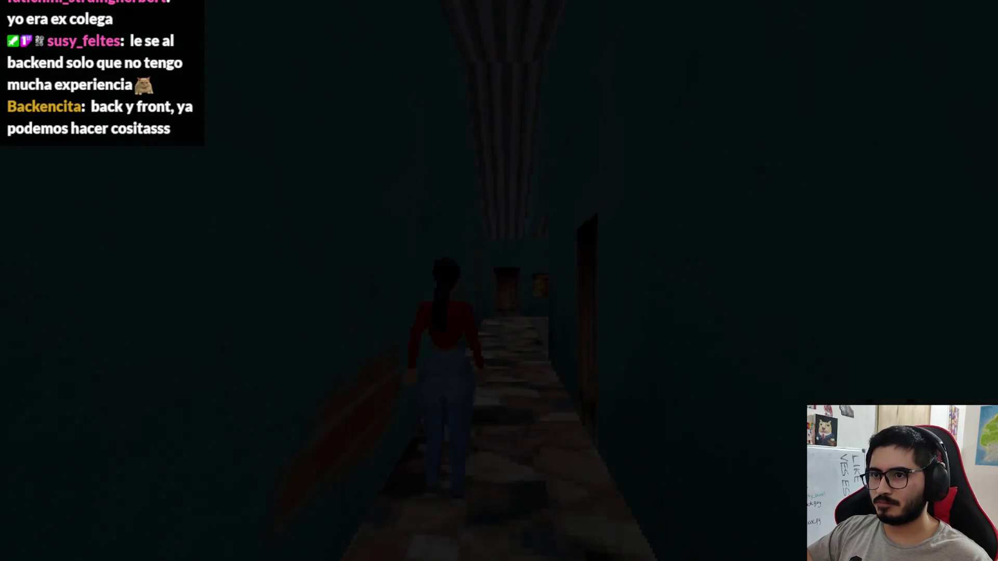
{"action": "key", "text": "w"}
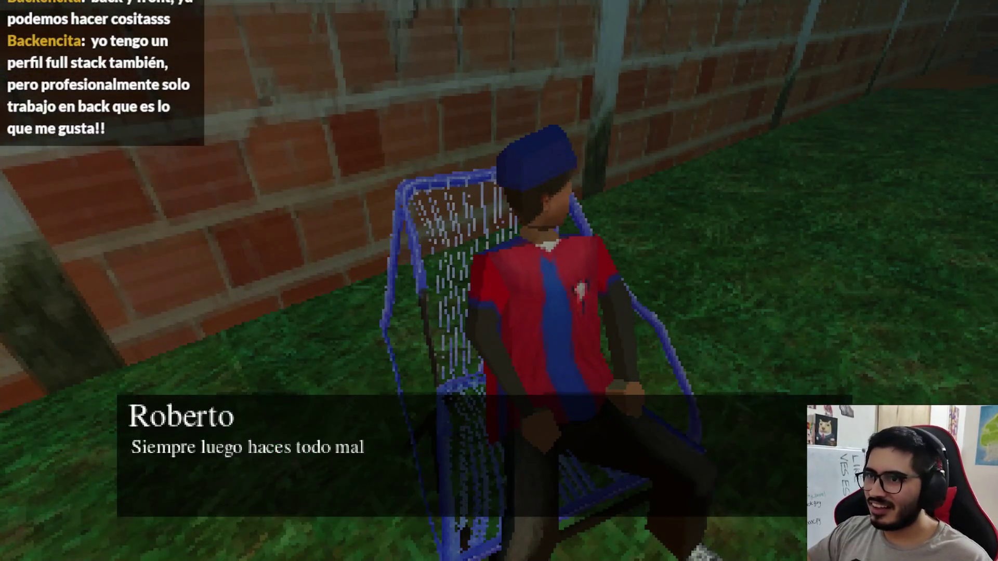
{"action": "key", "text": "Escape"}
{"action": "left_click", "coordinate": [499, 404]}
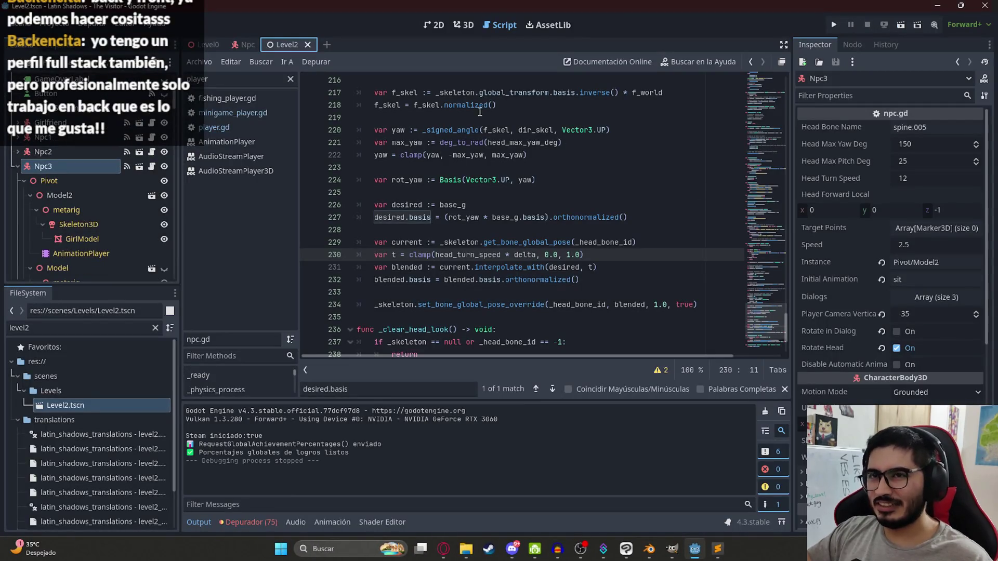
Change head_max_yaw_deg on line 4 of npc.gd from 150 to 100 and save.
{"action": "scroll", "coordinate": [732, 317], "scroll_direction": "up", "scroll_amount": 20}
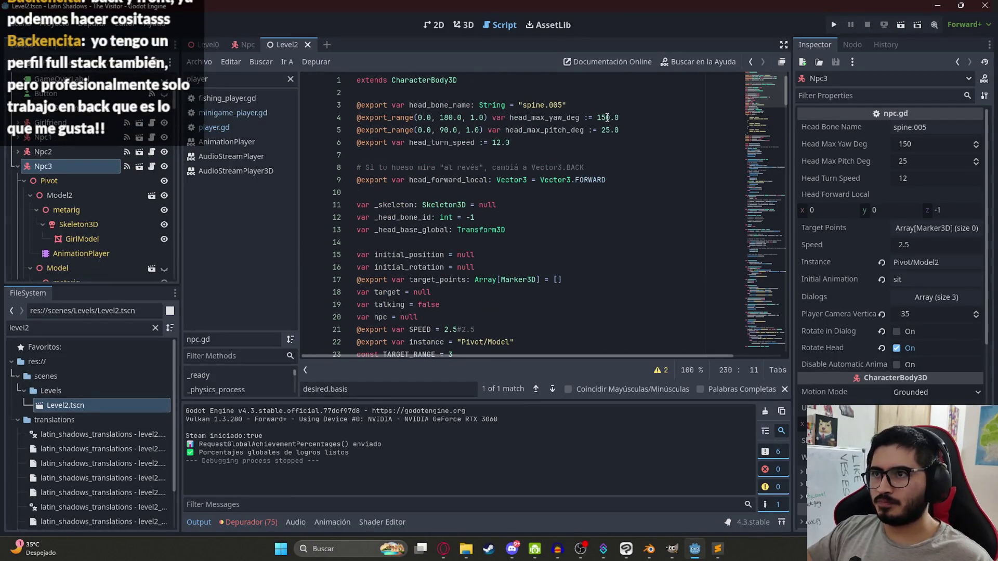
{"action": "double_click", "coordinate": [605, 118]}
{"action": "key", "text": "ctrl+s"}
Play Level2, open the door, toggle Roberto's and Juan's dialogue to watch their heads, then quit.
{"action": "right_click", "coordinate": [271, 45]}
{"action": "left_click", "coordinate": [329, 120]}
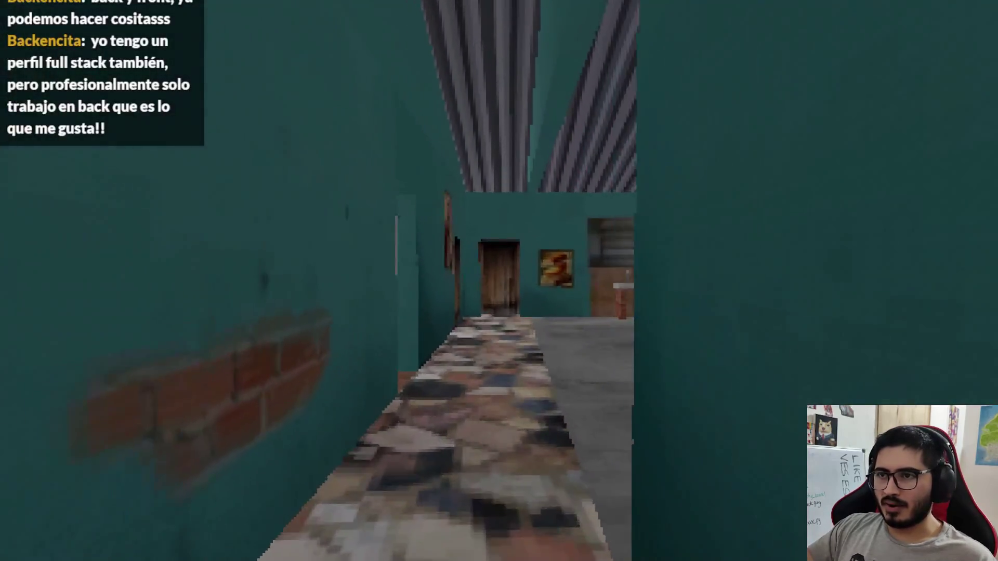
{"action": "key", "text": "w"}
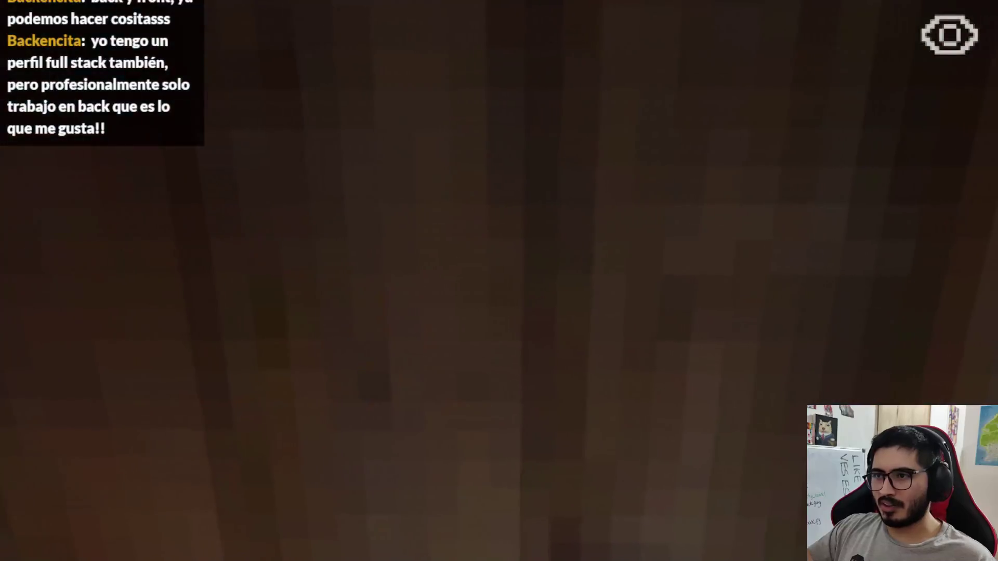
{"action": "key", "text": "e"}
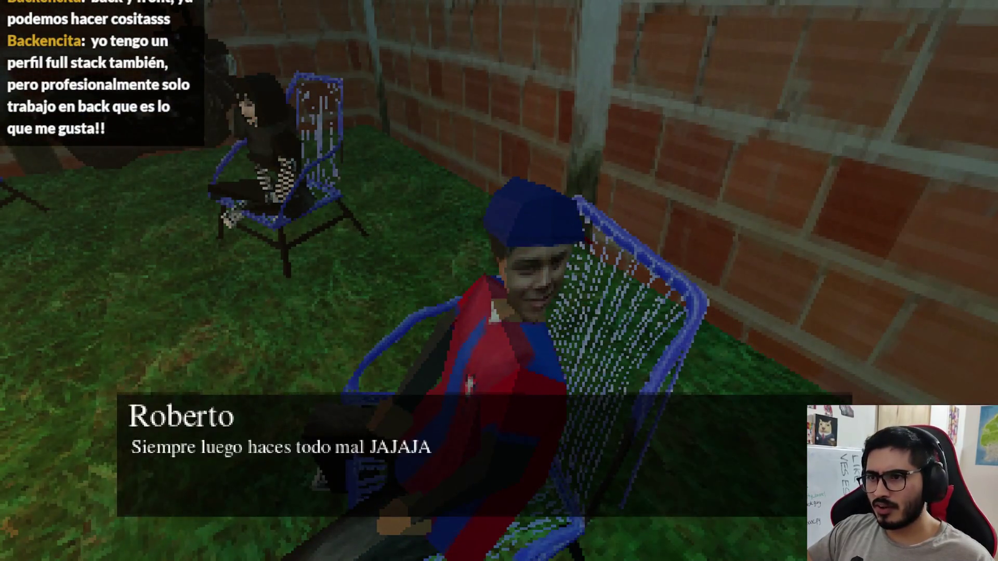
{"action": "key", "text": "space"}
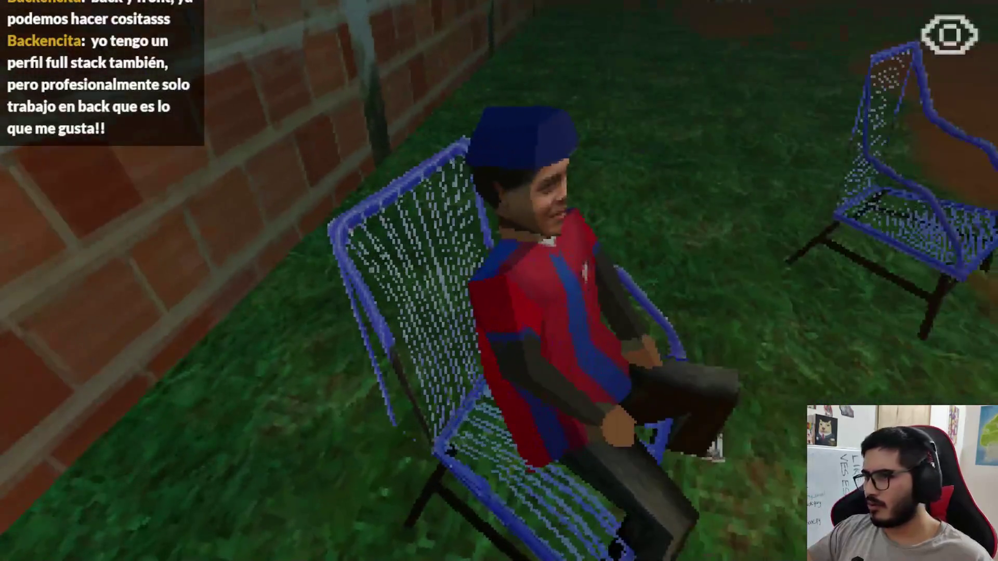
{"action": "key", "text": "space"}
{"action": "key", "text": "space"}
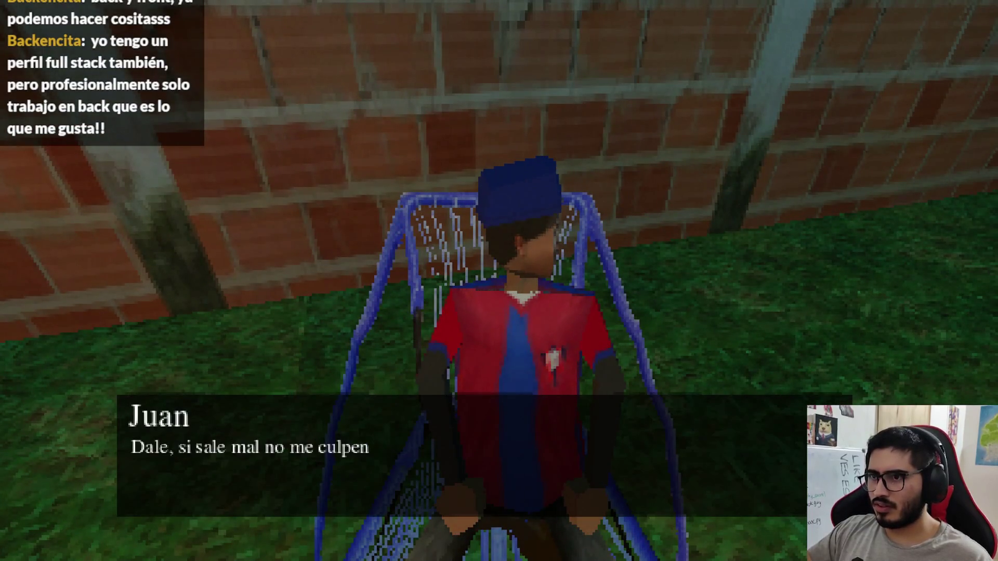
{"action": "key", "text": "space"}
{"action": "key", "text": "space"}
{"action": "key", "text": "space"}
{"action": "key", "text": "space"}
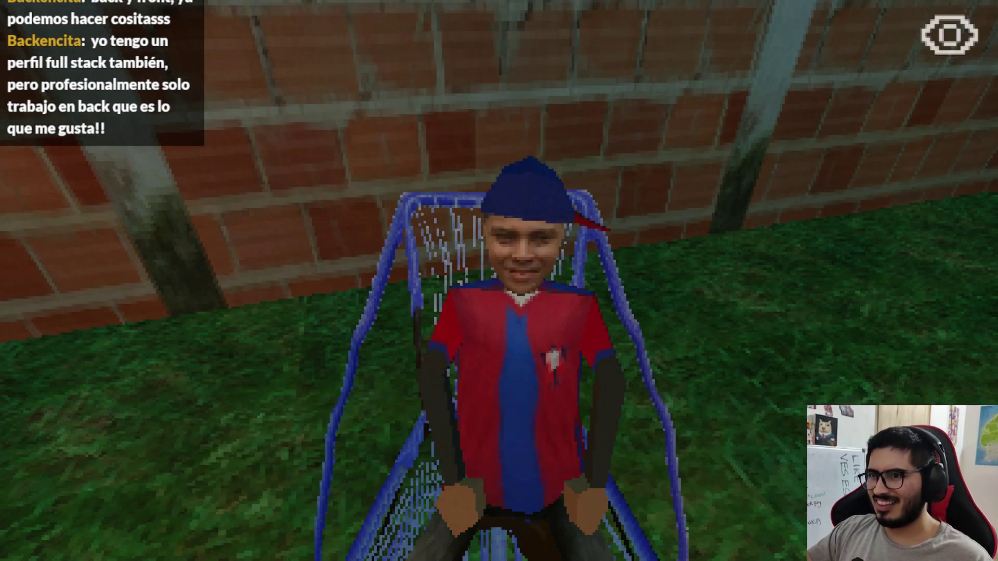
{"action": "key", "text": "space"}
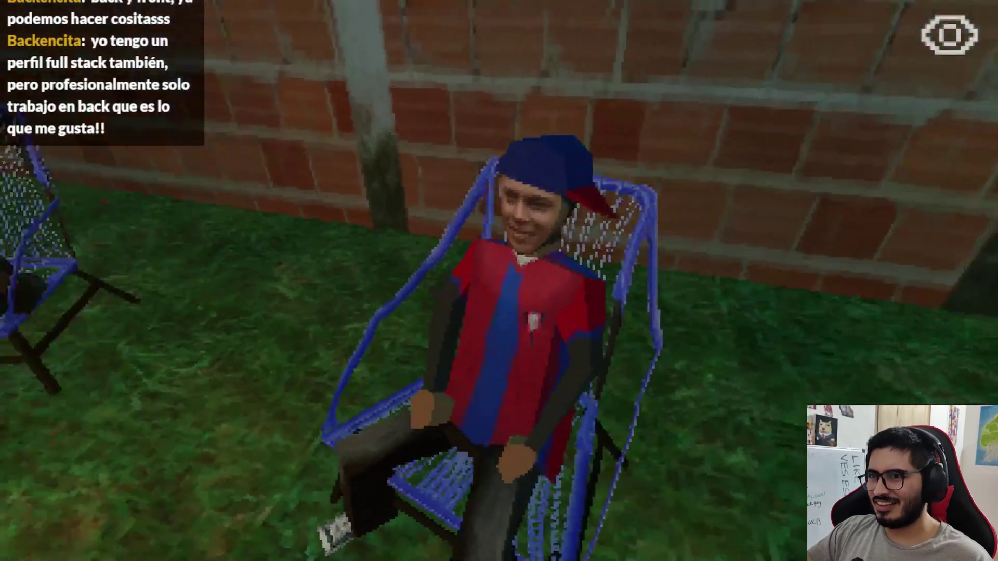
{"action": "key", "text": "space"}
{"action": "key", "text": "Escape"}
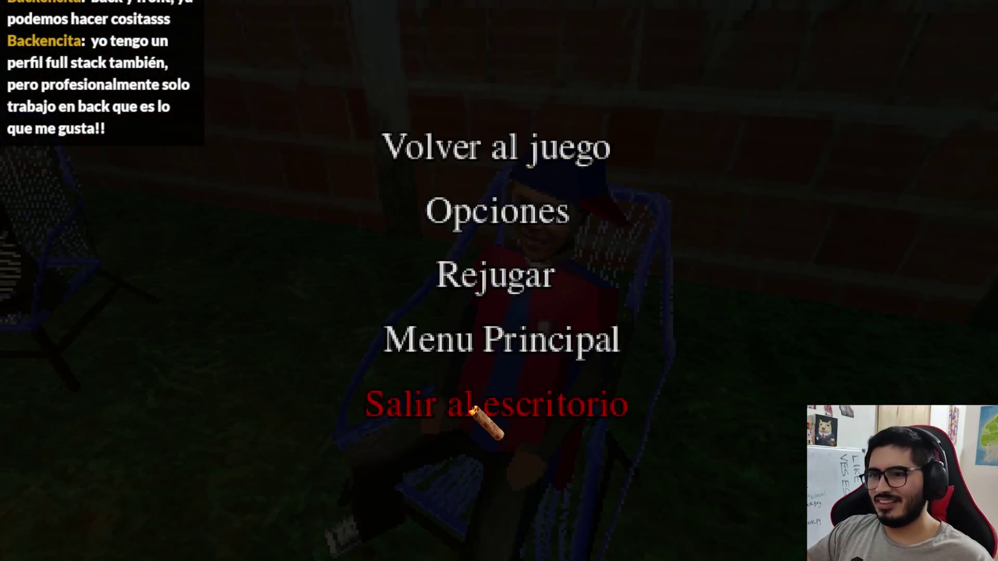
{"action": "left_click", "coordinate": [493, 405]}
{"action": "left_click", "coordinate": [906, 349]}
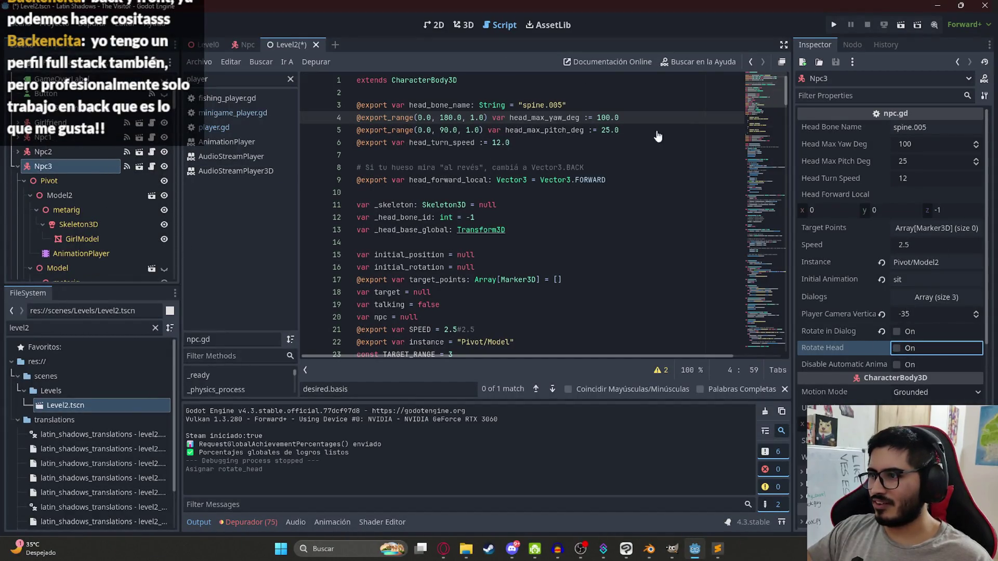
Open the Level2 scene tab's options menu and dismiss it.
{"action": "right_click", "coordinate": [292, 45]}
{"action": "left_click", "coordinate": [351, 129]}
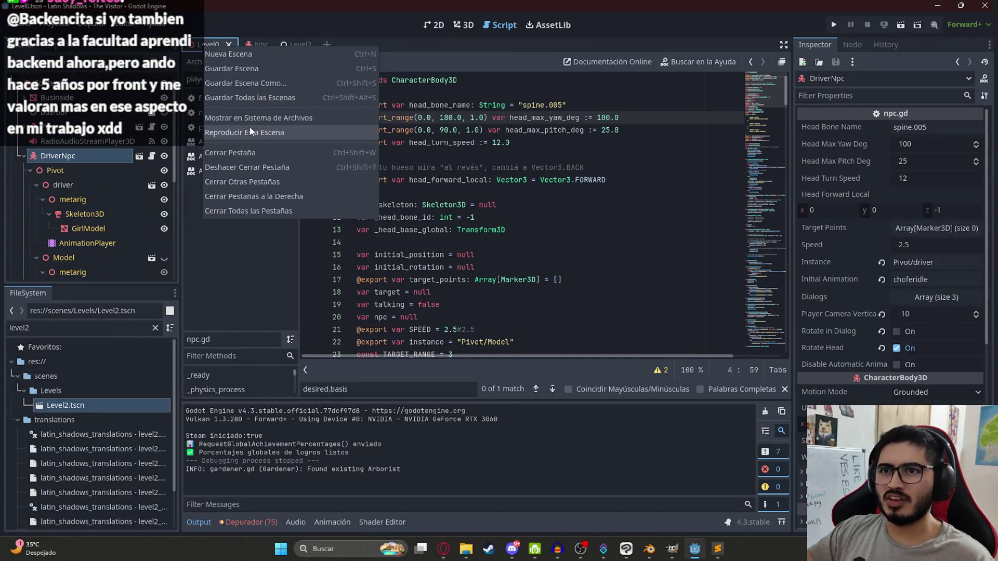
Play-test the Level0 bus scene twice, collapsing the DriverNpc node between runs.
{"action": "left_click", "coordinate": [251, 131]}
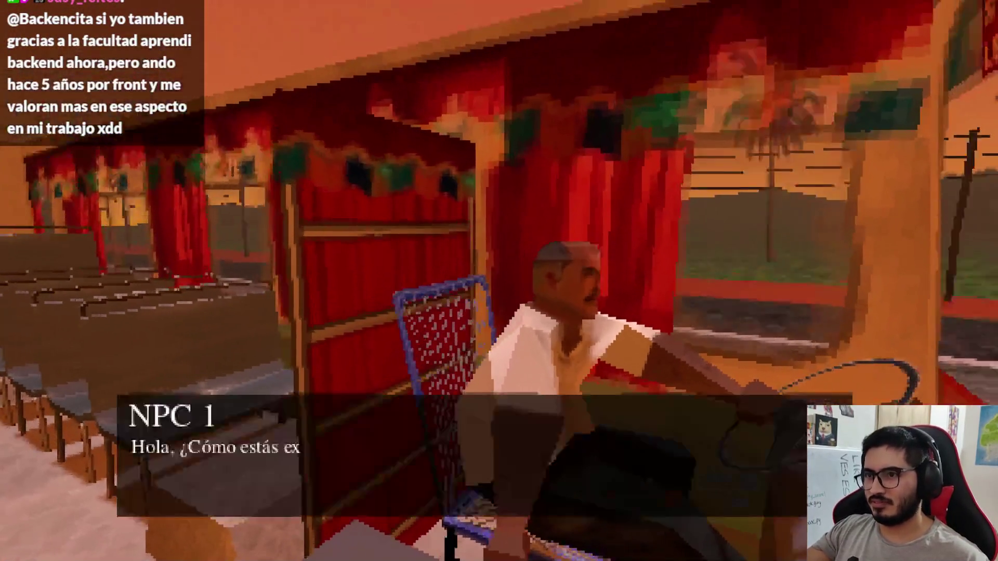
{"action": "key", "text": "Escape"}
{"action": "left_click", "coordinate": [496, 408]}
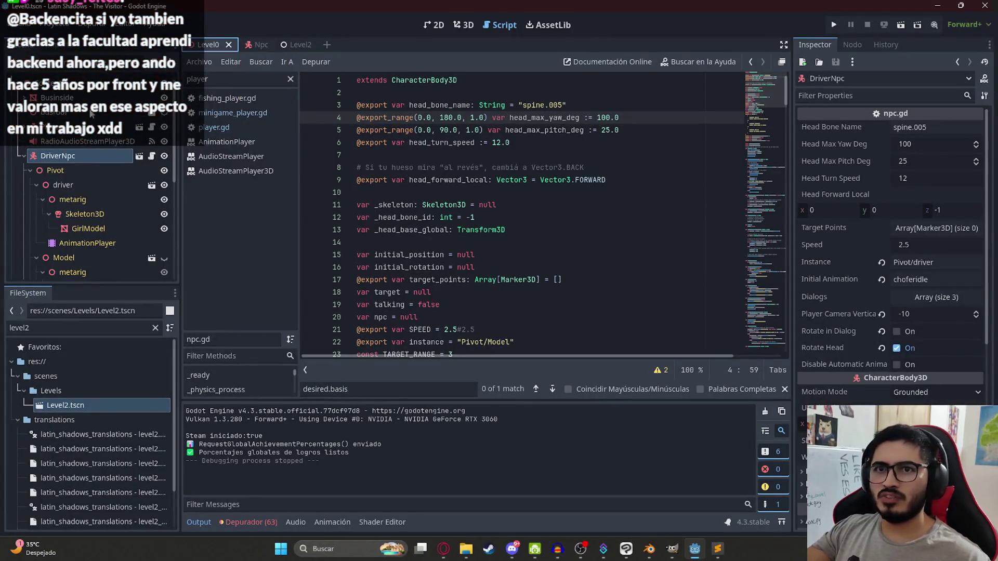
{"action": "left_click", "coordinate": [21, 155]}
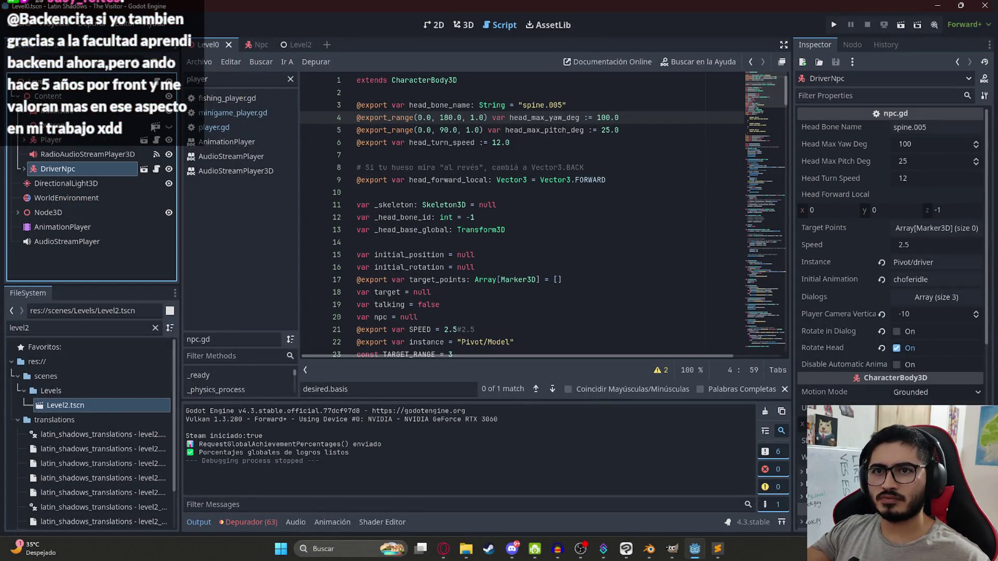
{"action": "right_click", "coordinate": [213, 46]}
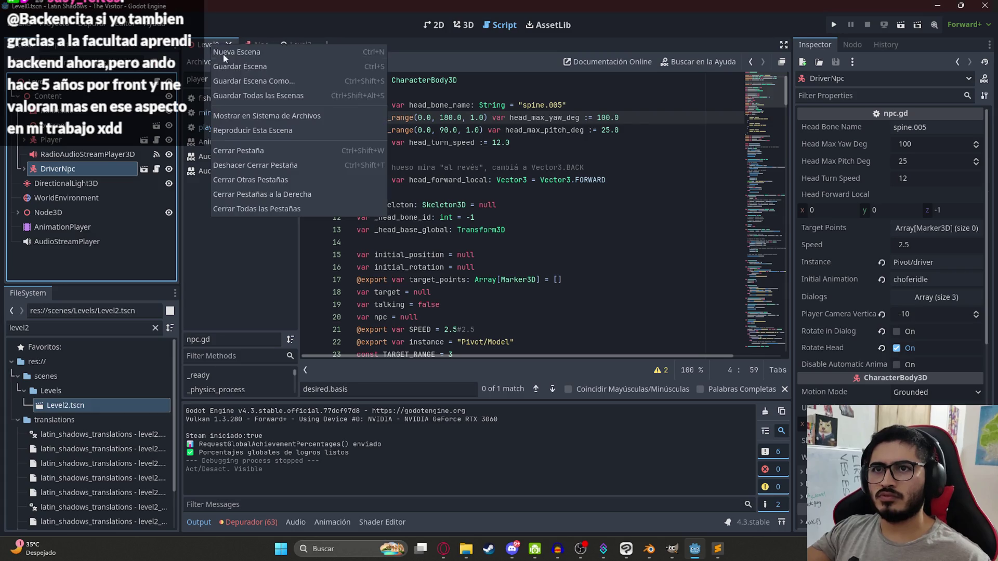
{"action": "left_click", "coordinate": [282, 131]}
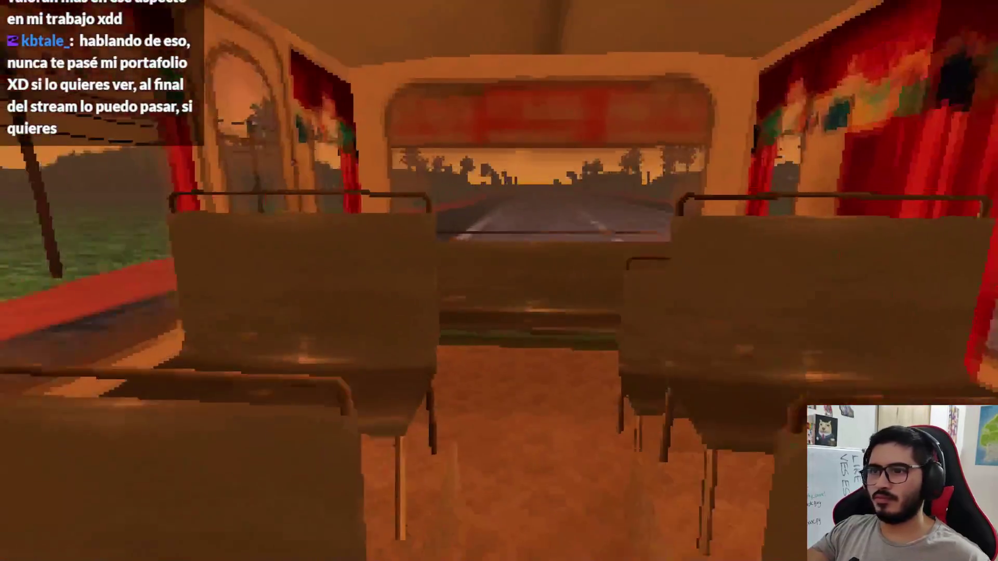
{"action": "key", "text": "Escape"}
{"action": "left_click", "coordinate": [525, 411]}
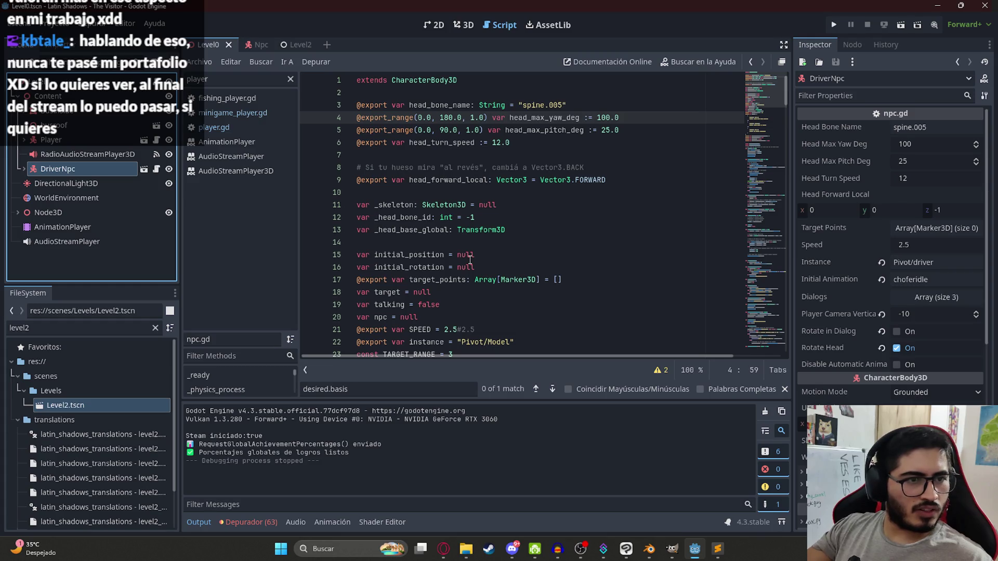
Close Discord's enlarged image preview, minimize Discord, and place the caret in npc.gd.
{"action": "left_click", "coordinate": [512, 549]}
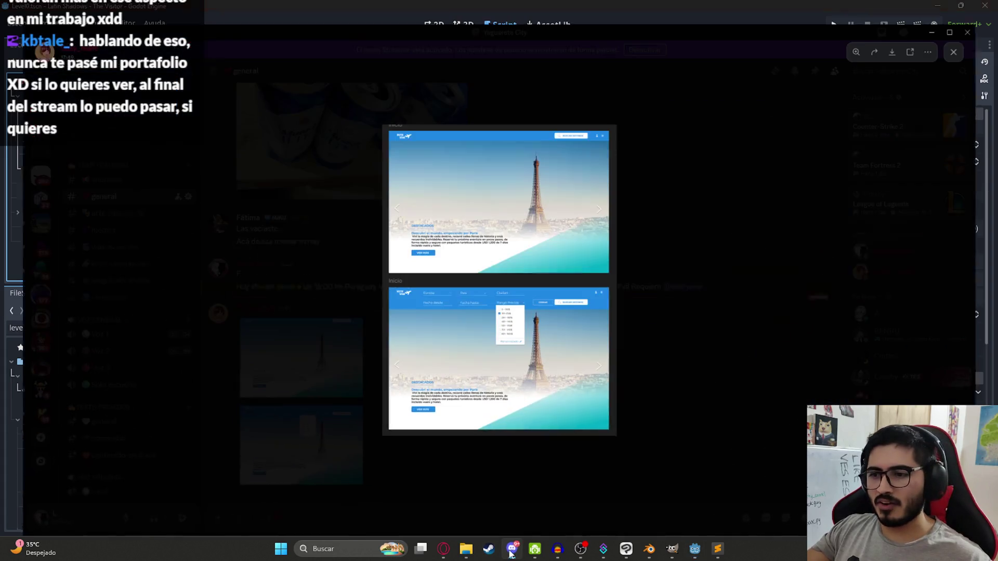
{"action": "left_click", "coordinate": [283, 351]}
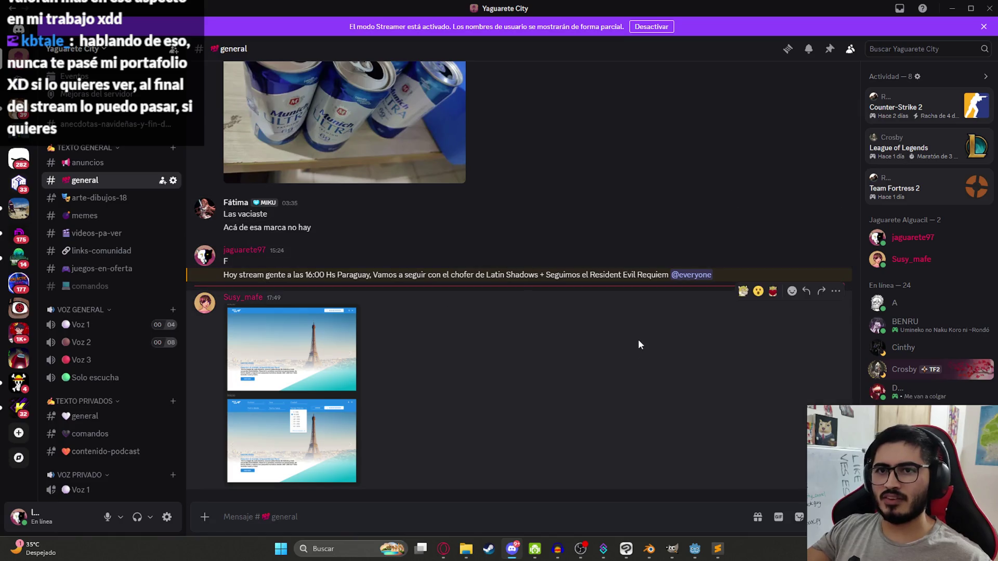
{"action": "scroll", "coordinate": [529, 313], "scroll_direction": "up", "scroll_amount": 5}
{"action": "scroll", "coordinate": [532, 311], "scroll_direction": "down", "scroll_amount": 5}
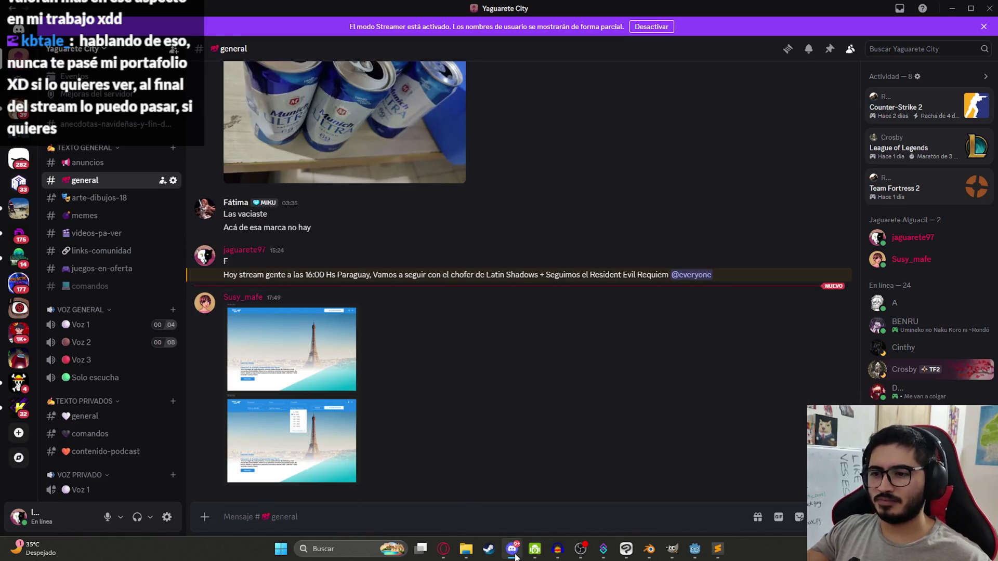
{"action": "left_click", "coordinate": [515, 555]}
{"action": "left_click", "coordinate": [514, 253]}
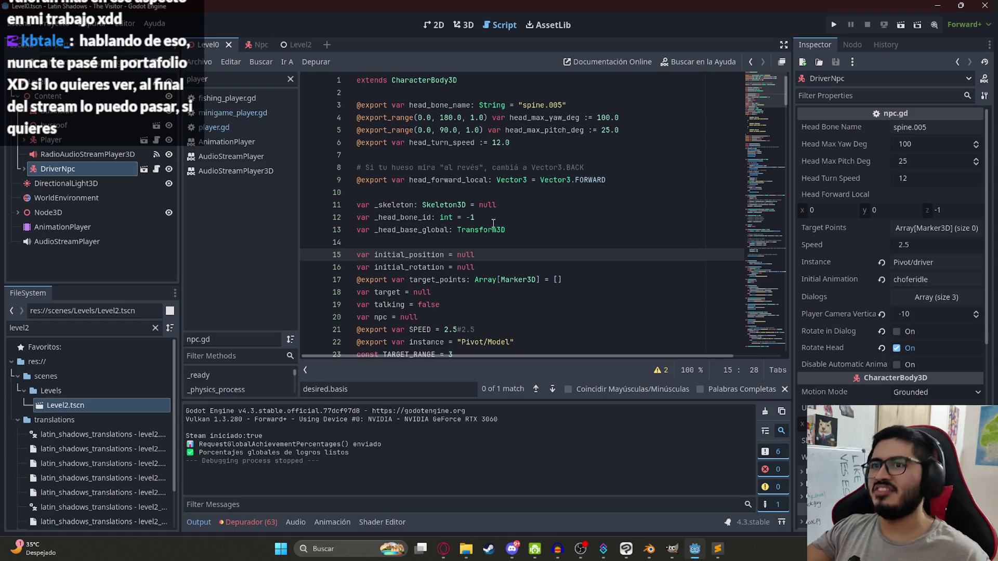
Scroll through npc.gd, placing the caret on empty line 14 and the Pivot/Model instance line.
{"action": "scroll", "coordinate": [766, 155], "scroll_direction": "down", "scroll_amount": 10}
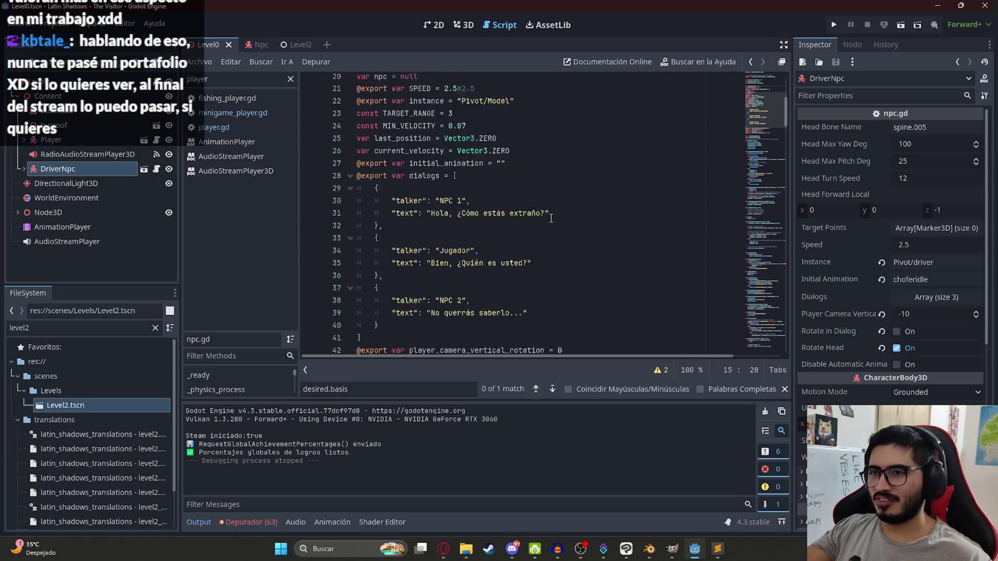
{"action": "left_click", "coordinate": [765, 87]}
{"action": "left_click", "coordinate": [467, 242]}
{"action": "scroll", "coordinate": [468, 242], "scroll_direction": "down", "scroll_amount": 5}
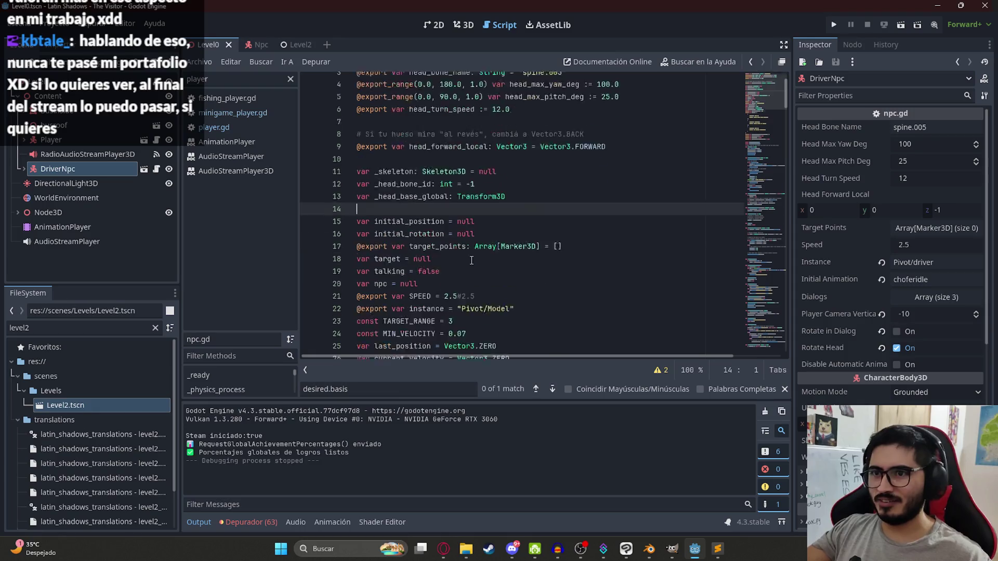
{"action": "mouse_move", "coordinate": [689, 550]}
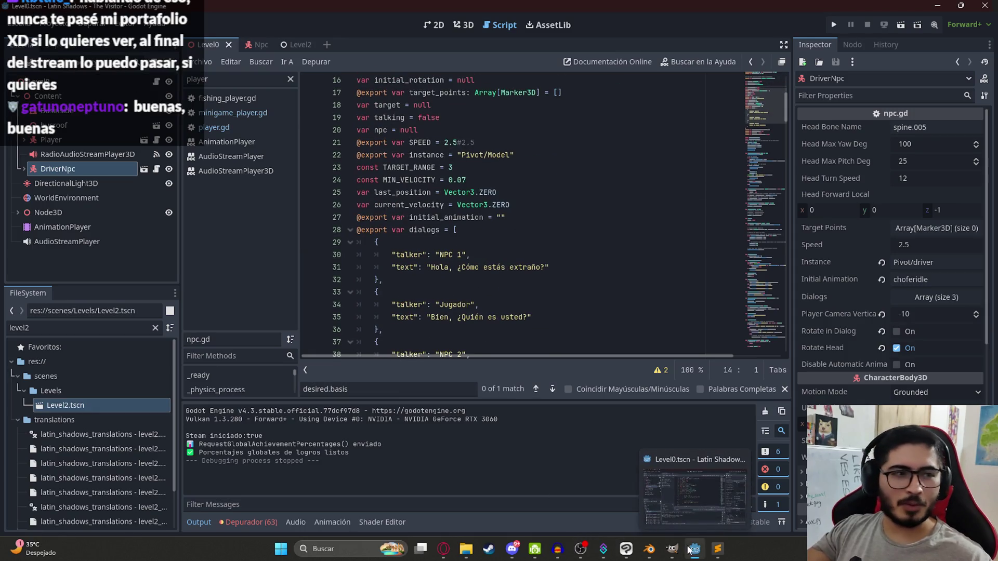
{"action": "left_click", "coordinate": [461, 156]}
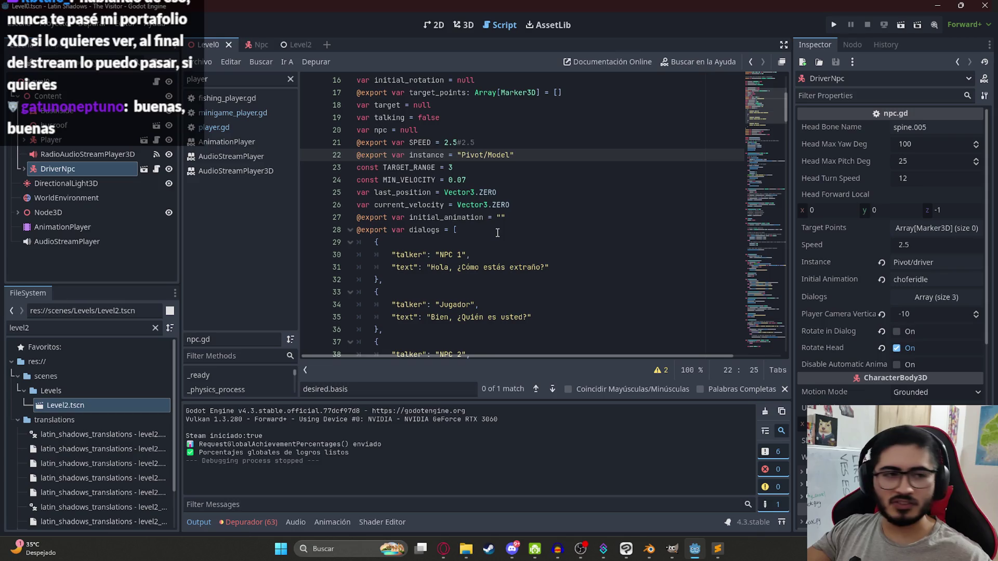
Check the head_forward_local line, then save Level0 with Archivo > Guardar Escena.
{"action": "scroll", "coordinate": [517, 158], "scroll_direction": "up", "scroll_amount": 5}
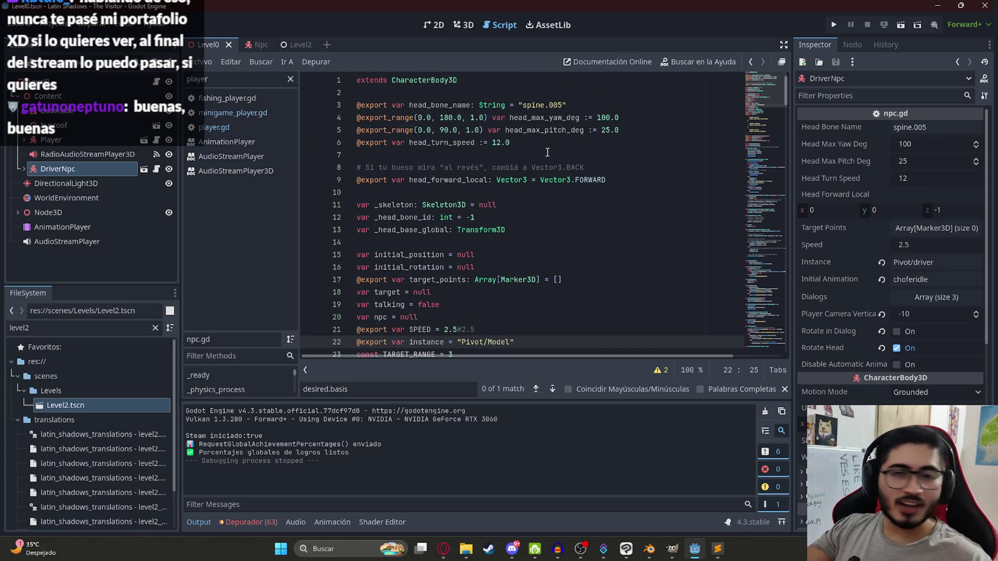
{"action": "left_click", "coordinate": [555, 180]}
{"action": "scroll", "coordinate": [554, 180], "scroll_direction": "down", "scroll_amount": 20}
{"action": "scroll", "coordinate": [555, 179], "scroll_direction": "up", "scroll_amount": 20}
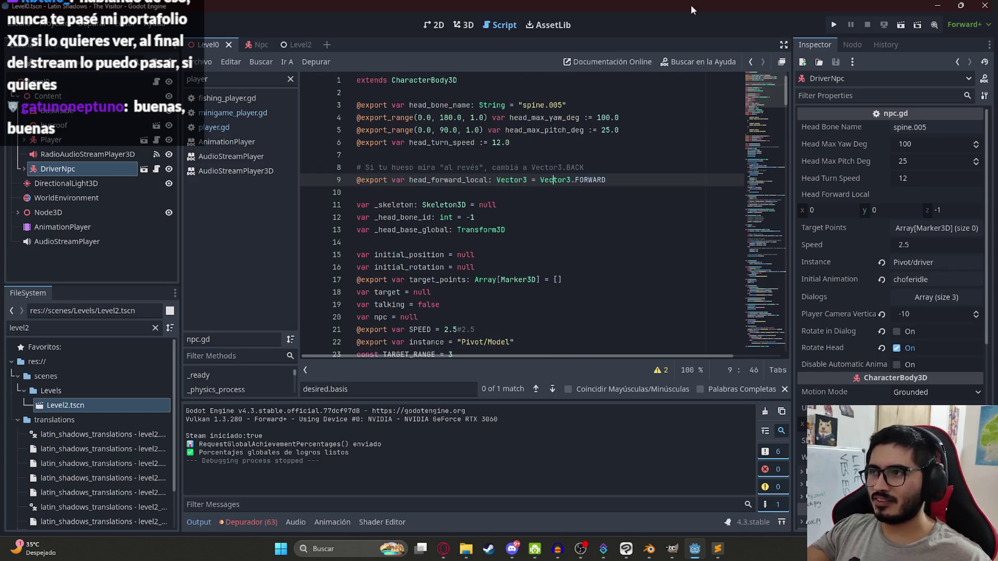
{"action": "left_click", "coordinate": [206, 61]}
{"action": "left_click", "coordinate": [250, 130]}
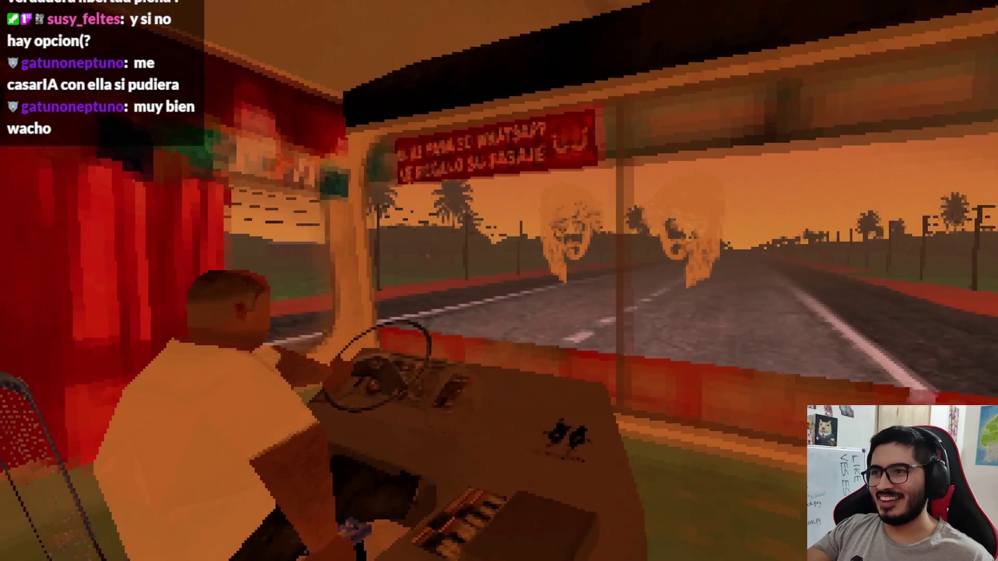
Talk to the bus driver in the running playtest to bring up his greeting.
{"action": "key", "text": "e"}
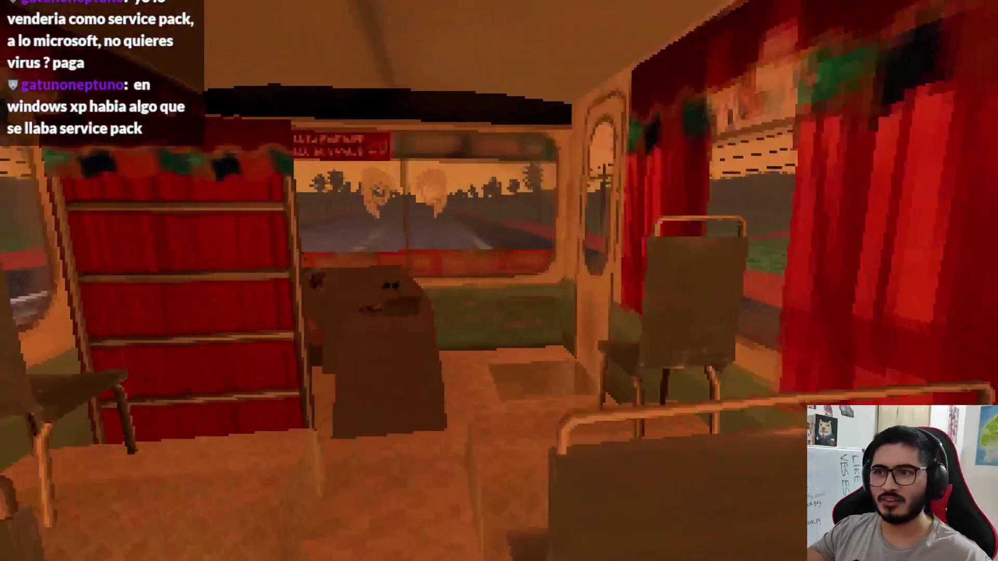
Walk the bus aisle, reopen the driver's dialogue, then pause and close the game window.
{"action": "key", "text": "e"}
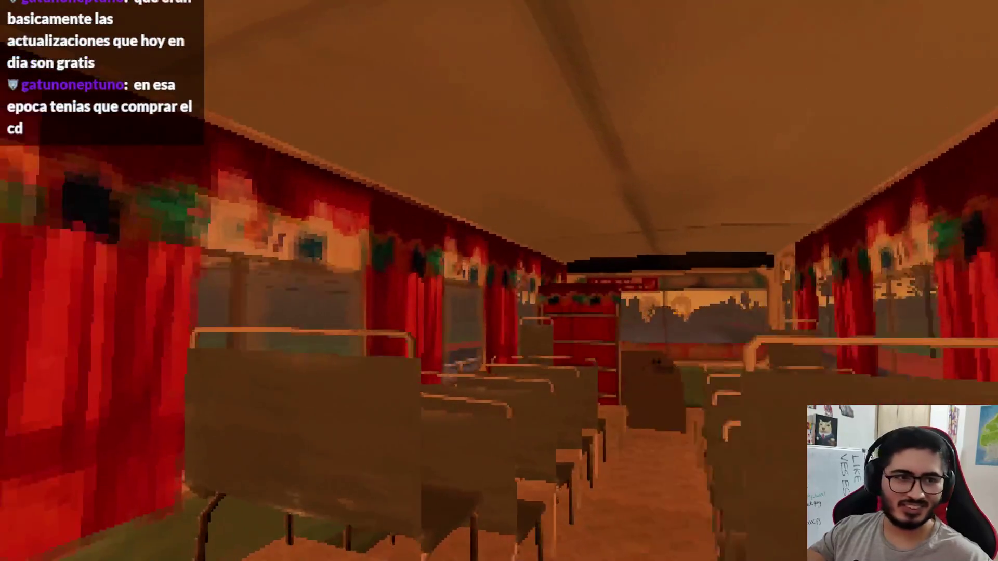
{"action": "key", "text": "w"}
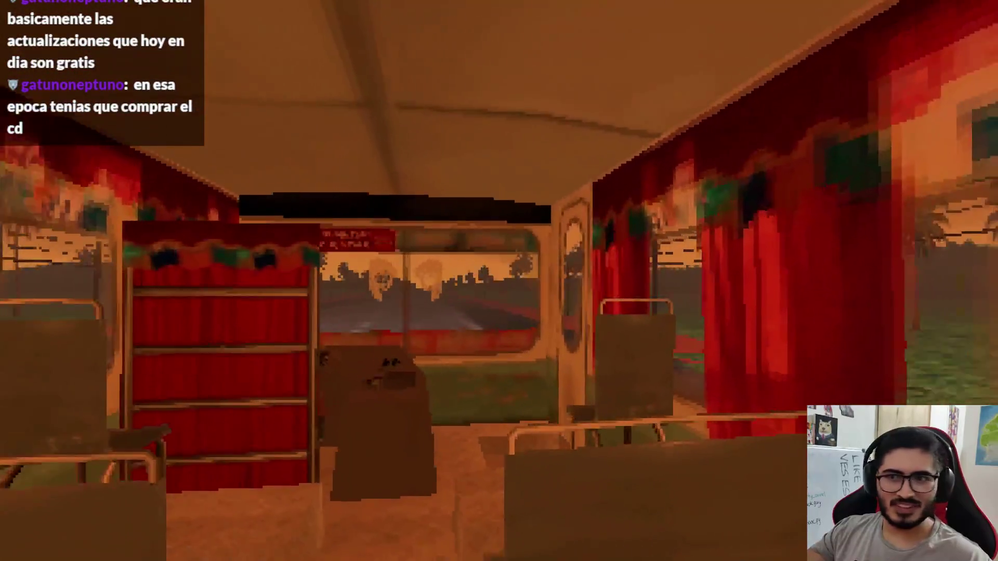
{"action": "key", "text": "w"}
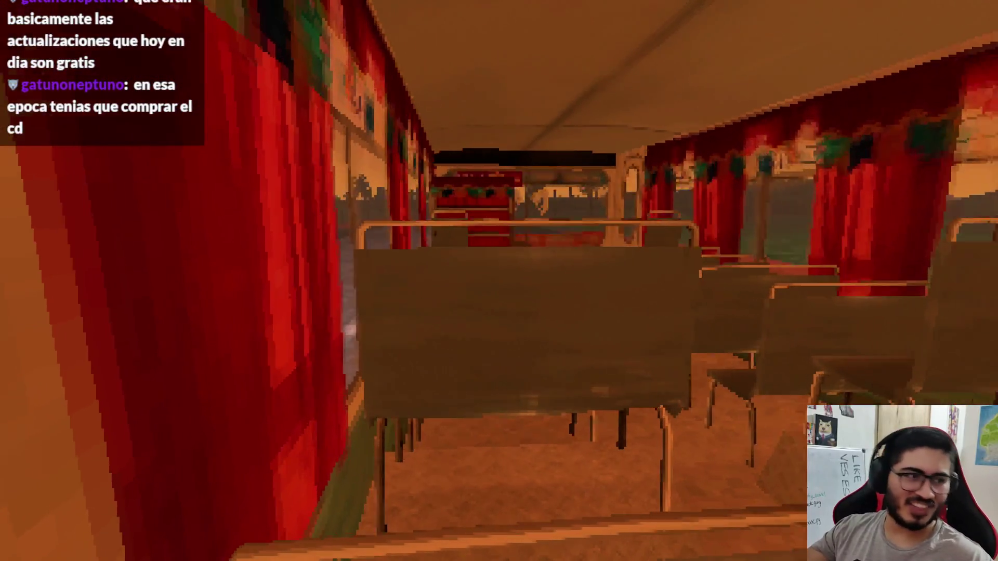
{"action": "key", "text": "e"}
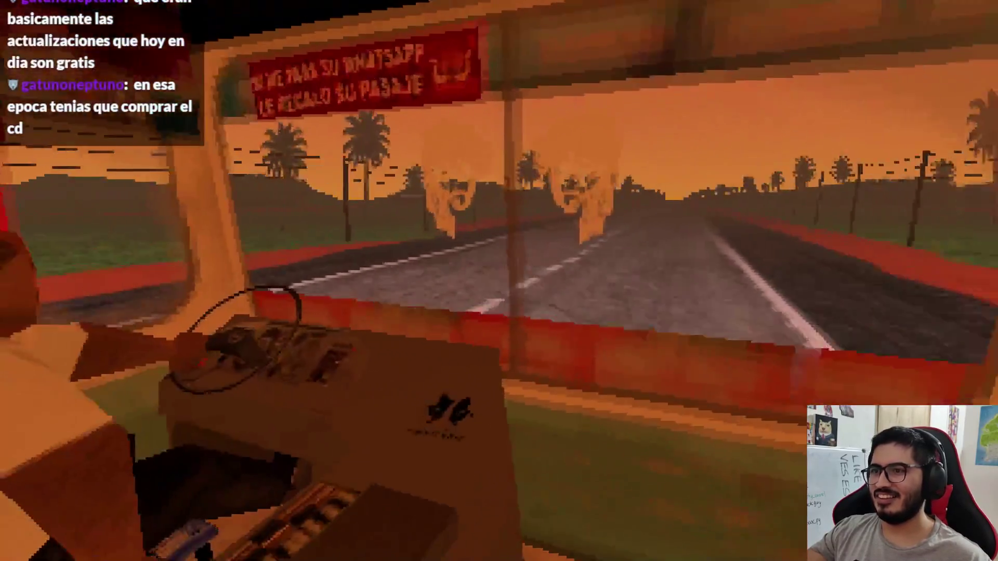
{"action": "key", "text": "Escape"}
{"action": "left_click", "coordinate": [487, 394]}
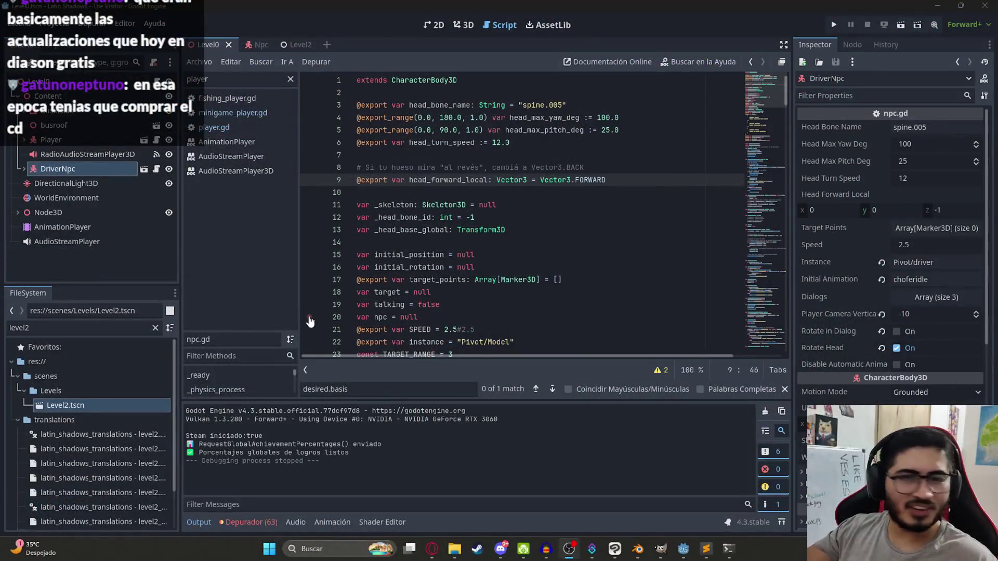
Place the caret on line 13 of npc.gd, then switch to the ChatGPT head-rotation conversation.
{"action": "left_click", "coordinate": [488, 230]}
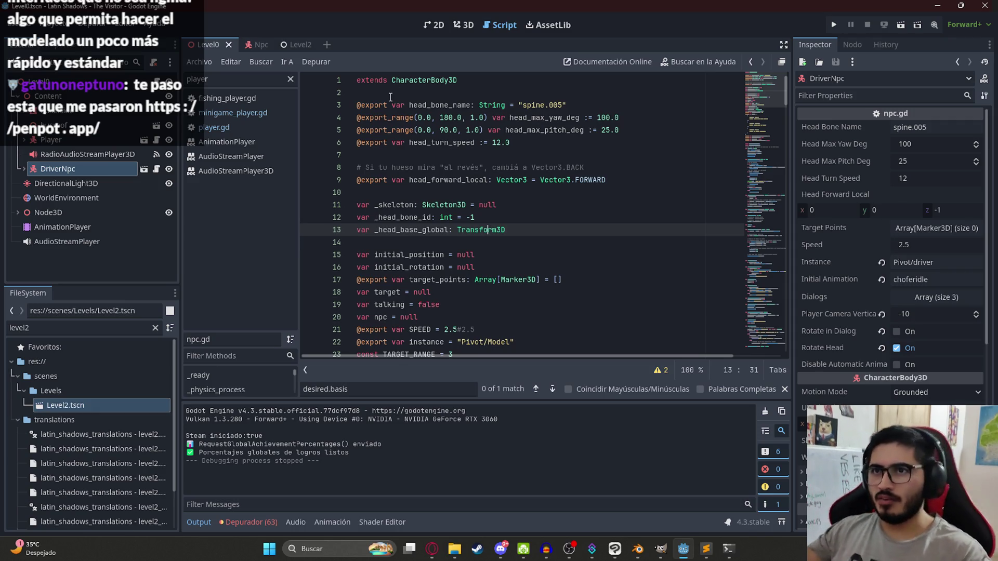
{"action": "left_click", "coordinate": [432, 549]}
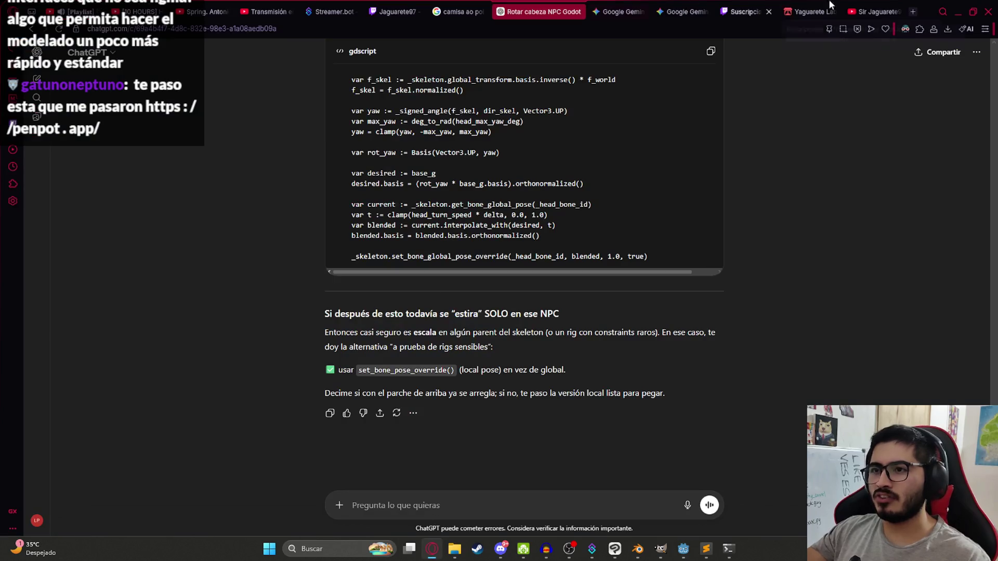
Open latin_shadows_translations in a new browser tab and go to its level1 sheet.
{"action": "left_click", "coordinate": [913, 11]}
{"action": "type", "text": "transla"}
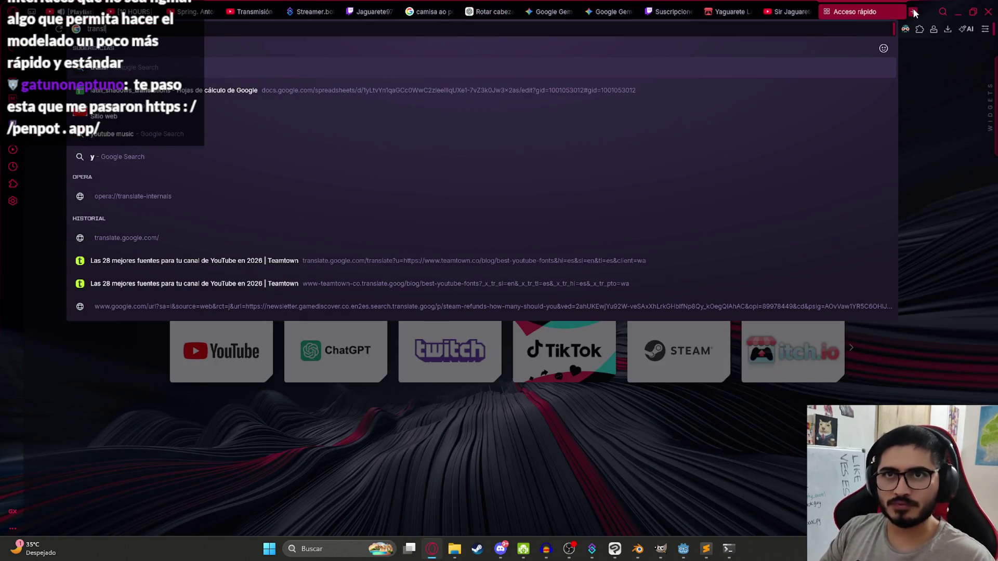
{"action": "key", "text": "Down"}
{"action": "key", "text": "Return"}
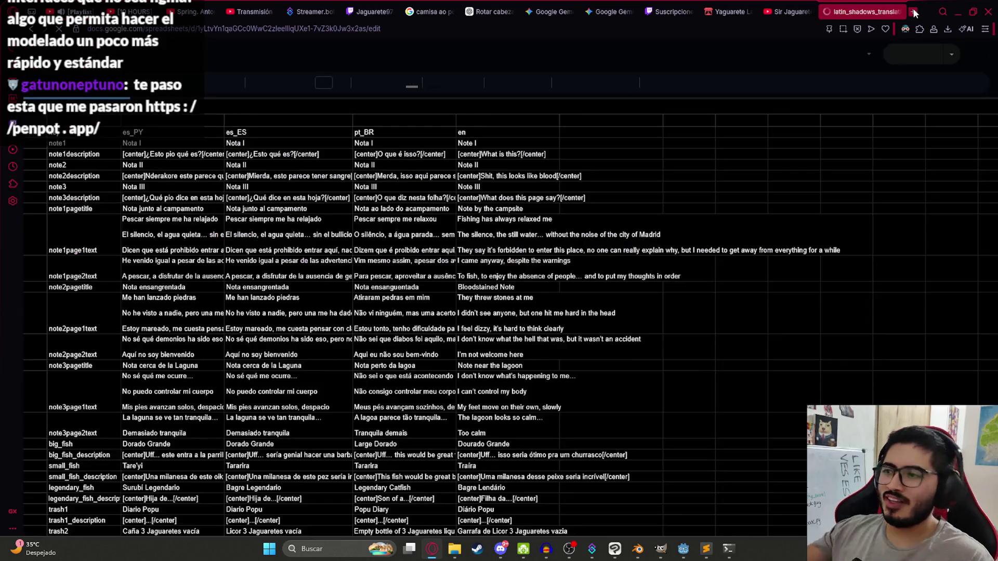
{"action": "scroll", "coordinate": [319, 490], "scroll_direction": "down", "scroll_amount": 5}
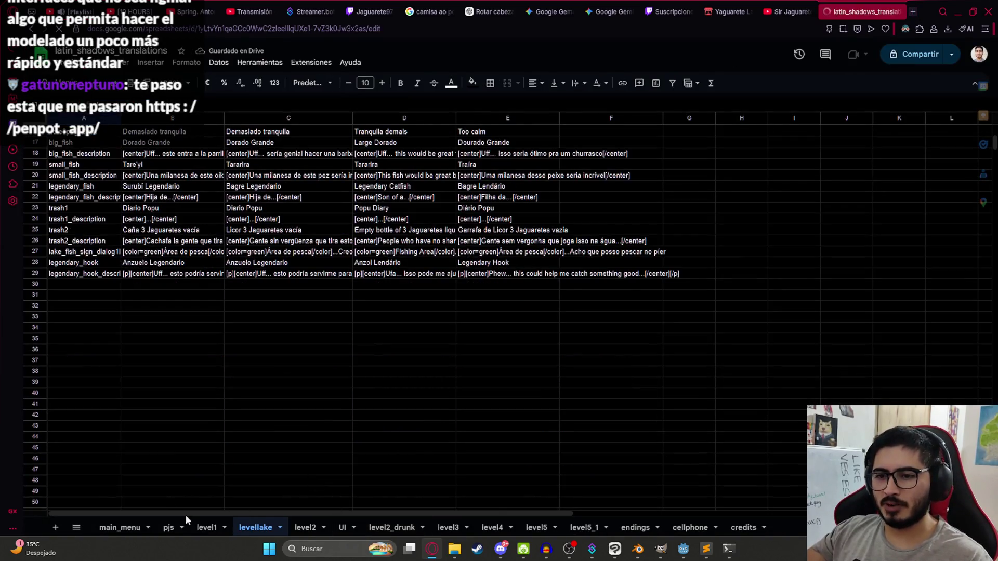
{"action": "left_click", "coordinate": [210, 529]}
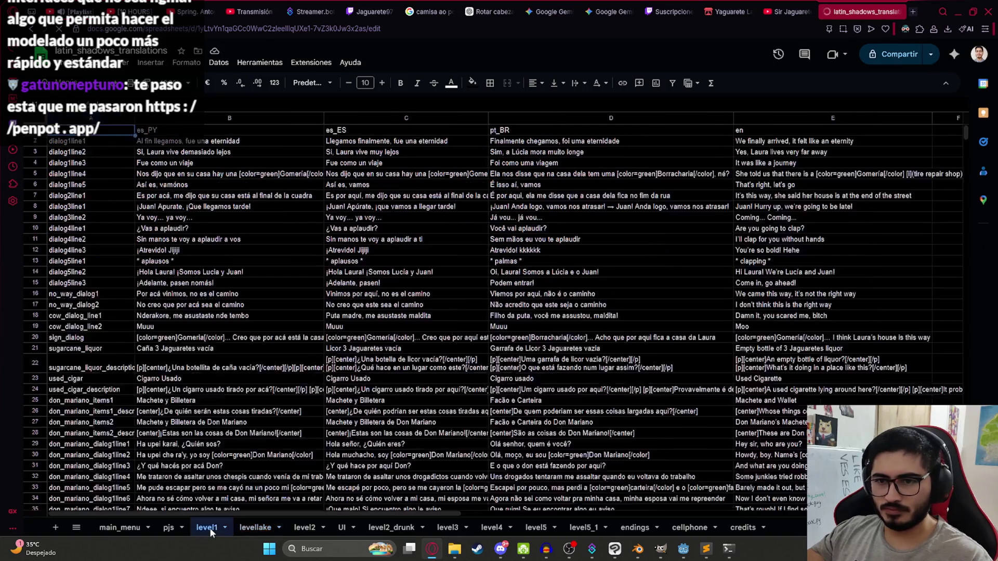
Duplicate the level1 sheet, rename the copy level0, and move it before level1.
{"action": "right_click", "coordinate": [210, 528]}
{"action": "left_click", "coordinate": [221, 363]}
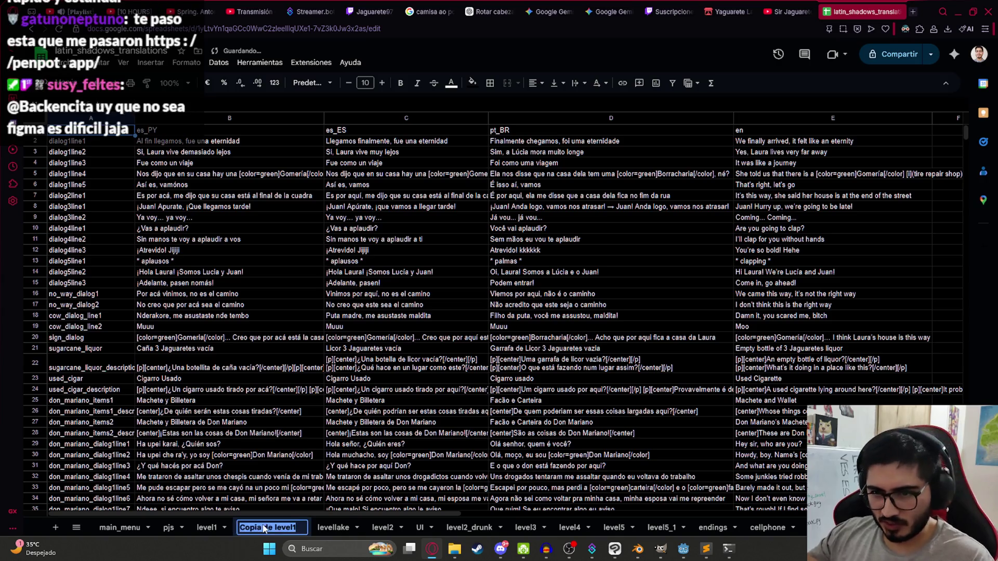
{"action": "double_click", "coordinate": [264, 529]}
{"action": "type", "text": "level0"}
{"action": "key", "text": "Return"}
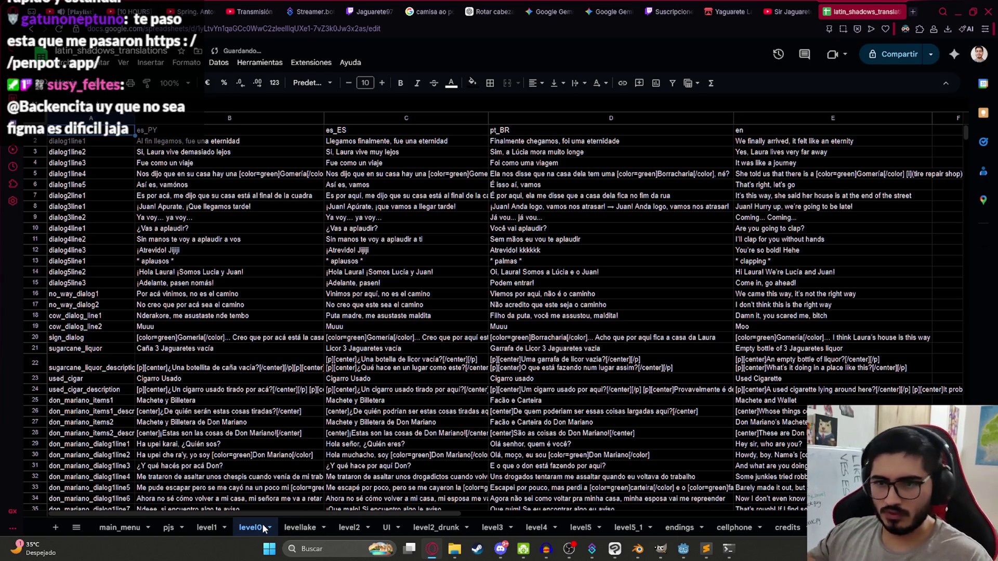
{"action": "left_click_drag", "start_coordinate": [264, 529], "coordinate": [208, 528]}
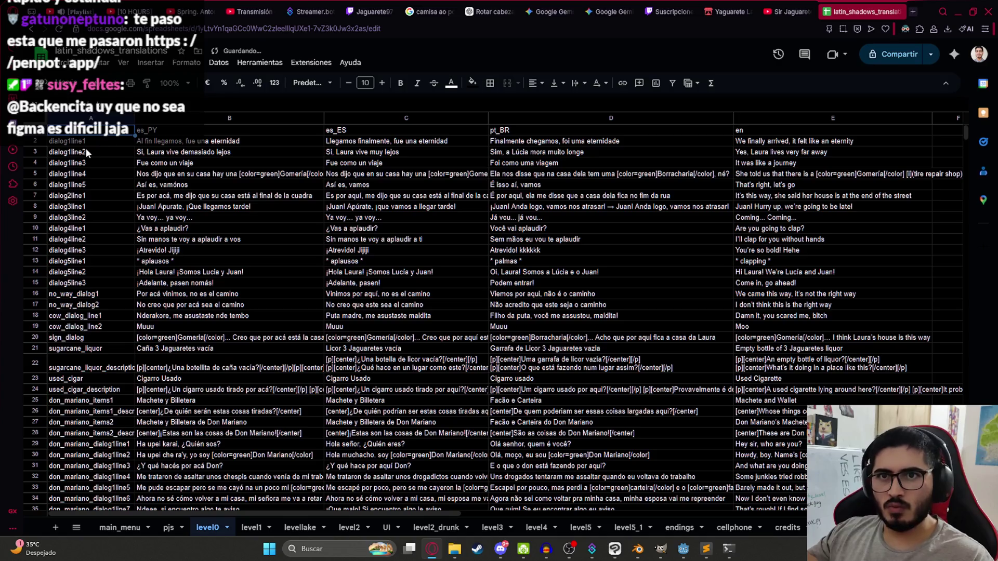
Clear the copied data from rows 3 to 54 of level0, leaving only rows 1-2.
{"action": "left_click", "coordinate": [73, 165]}
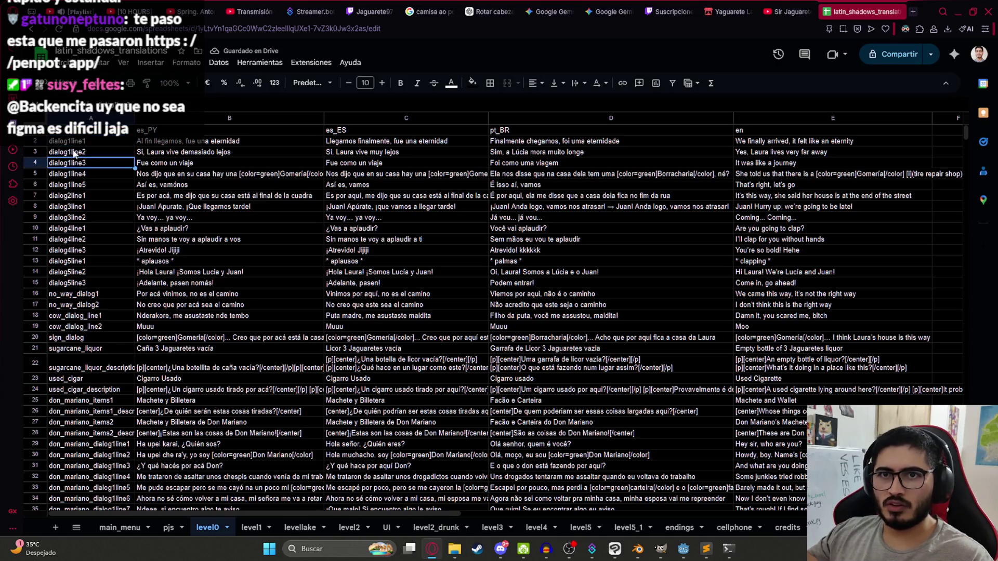
{"action": "scroll", "coordinate": [675, 354], "scroll_direction": "down", "scroll_amount": 10}
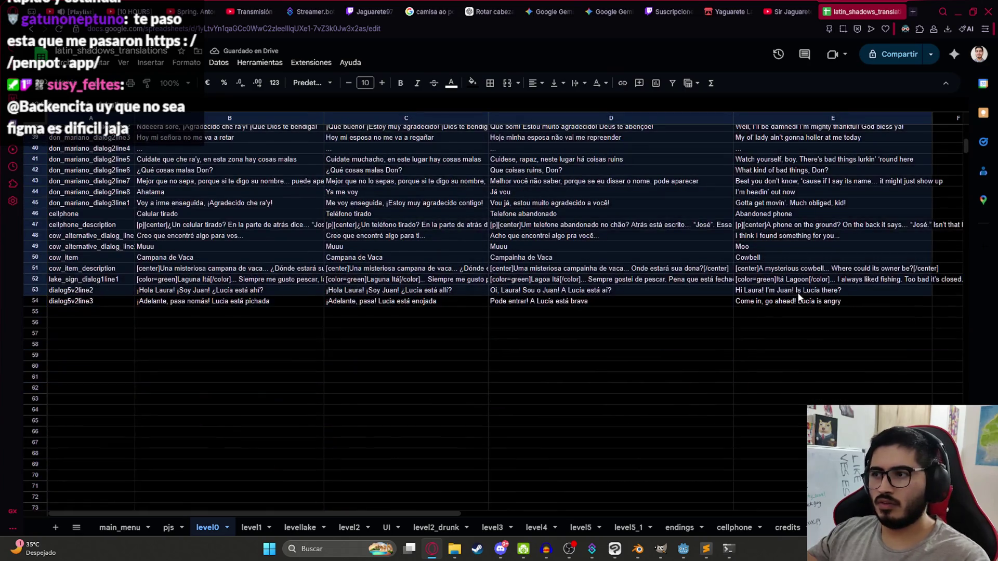
{"action": "left_click", "coordinate": [795, 302], "text": "shift"}
{"action": "scroll", "coordinate": [292, 242], "scroll_direction": "up", "scroll_amount": 10}
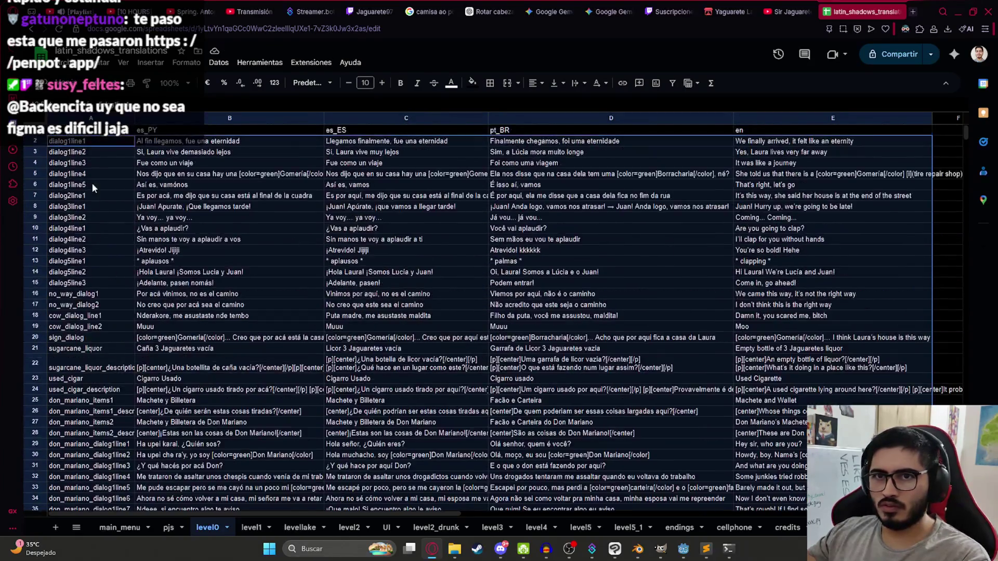
{"action": "left_click", "coordinate": [86, 151]}
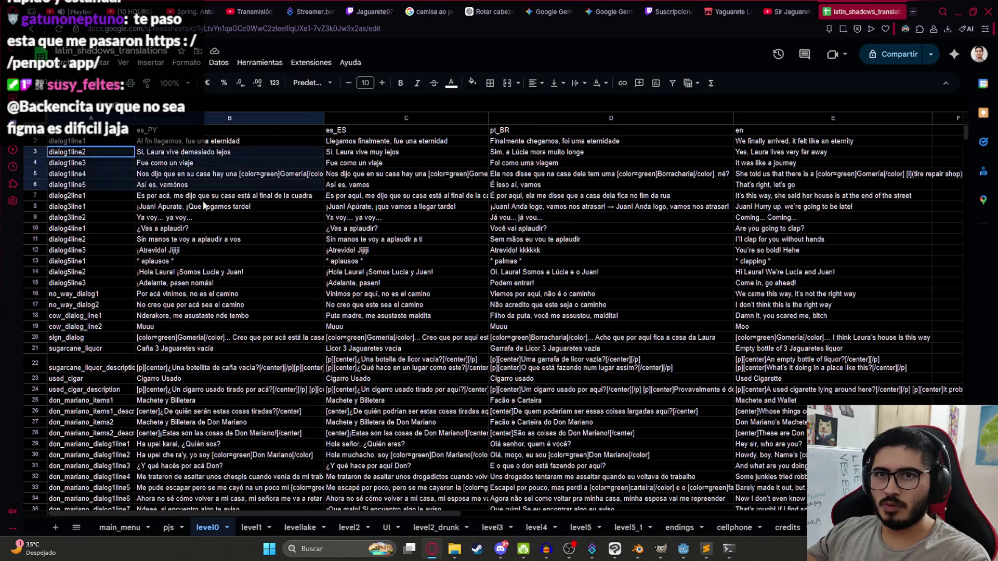
{"action": "scroll", "coordinate": [769, 379], "scroll_direction": "down", "scroll_amount": 10}
{"action": "left_click", "coordinate": [730, 341], "text": "shift"}
{"action": "key", "text": "Delete"}
{"action": "scroll", "coordinate": [730, 341], "scroll_direction": "up", "scroll_amount": 10}
{"action": "left_click", "coordinate": [79, 145]}
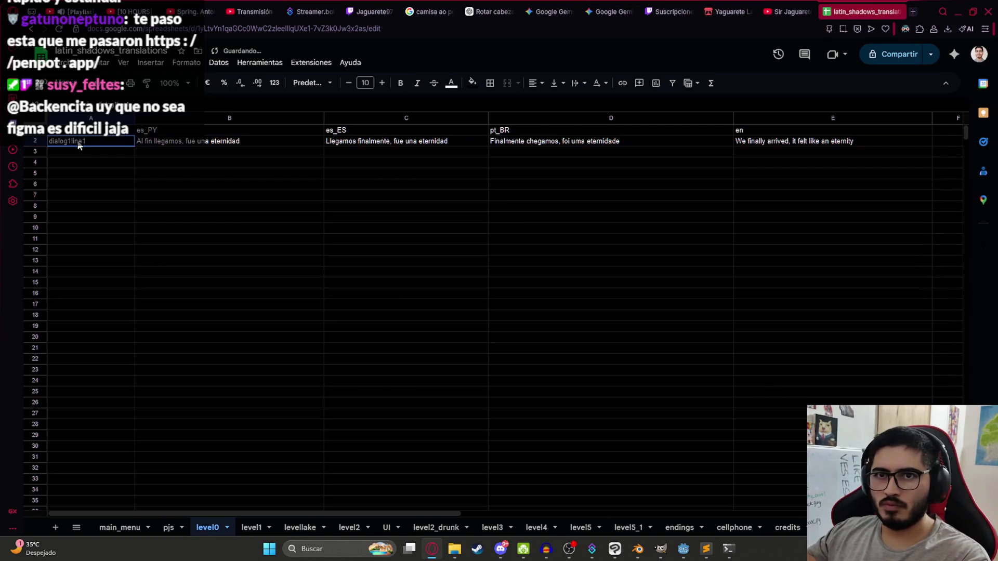
Change the key in A2 to busdialog1line1.
{"action": "left_click", "coordinate": [88, 151]}
{"action": "left_click", "coordinate": [65, 141]}
{"action": "double_click", "coordinate": [65, 141]}
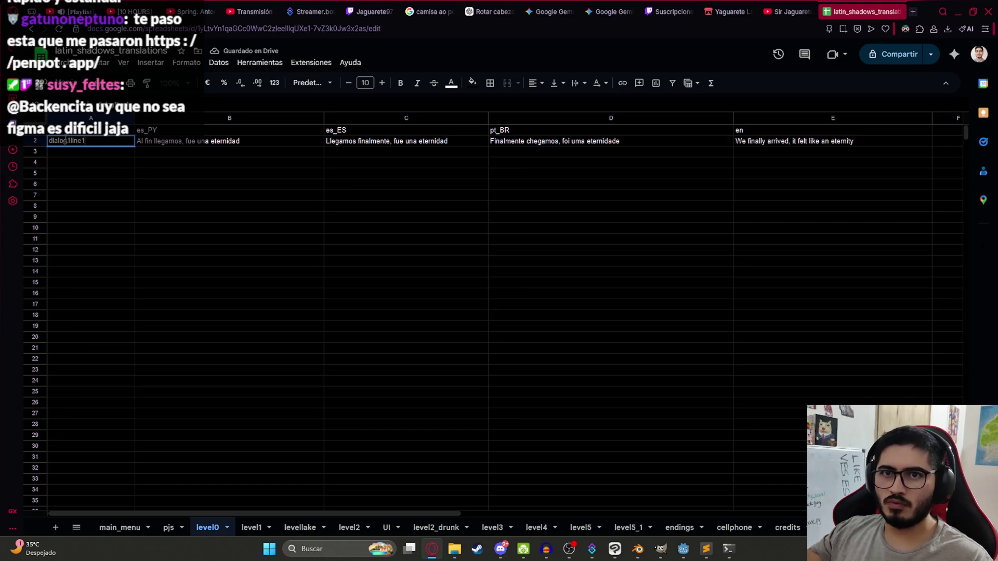
{"action": "type", "text": "bus"}
{"action": "key", "text": "Return"}
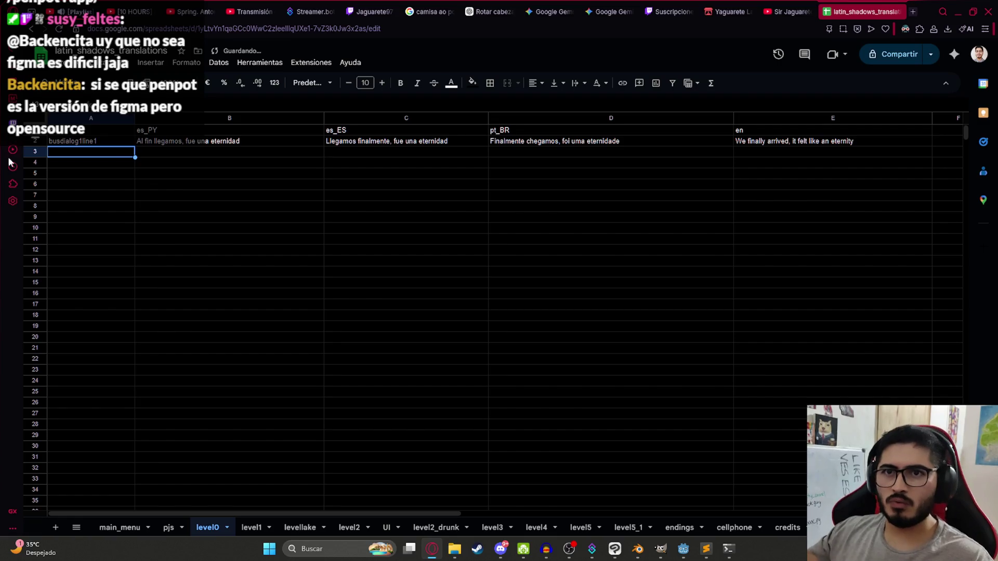
Clear the es_ES, pt_BR and en translations in C2:E2.
{"action": "double_click", "coordinate": [175, 142]}
{"action": "left_click", "coordinate": [367, 142]}
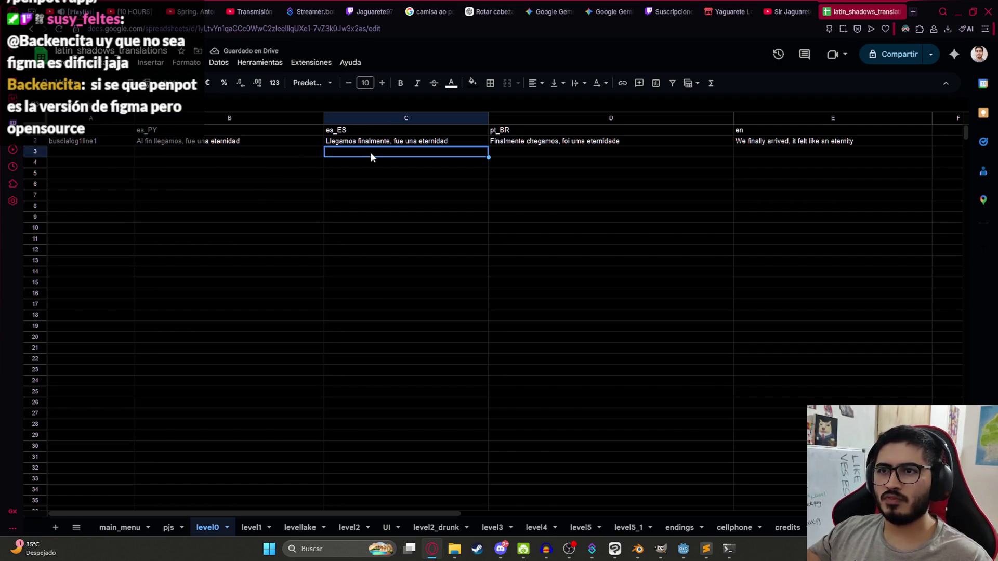
{"action": "mouse_move", "coordinate": [327, 147]}
{"action": "left_mouse_down"}
{"action": "mouse_move", "coordinate": [481, 153]}
{"action": "mouse_move", "coordinate": [838, 142]}
{"action": "left_mouse_up"}
{"action": "key", "text": "Delete"}
{"action": "left_click", "coordinate": [426, 189]}
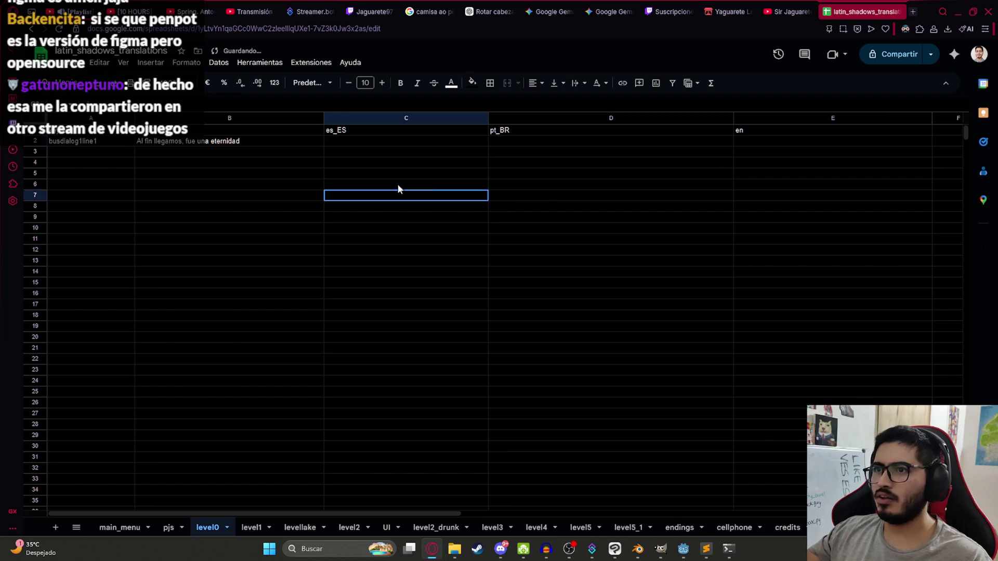
Replace the es_PY line in B2 with 'Ha upei Don'.
{"action": "left_click", "coordinate": [181, 143]}
{"action": "double_click", "coordinate": [181, 143]}
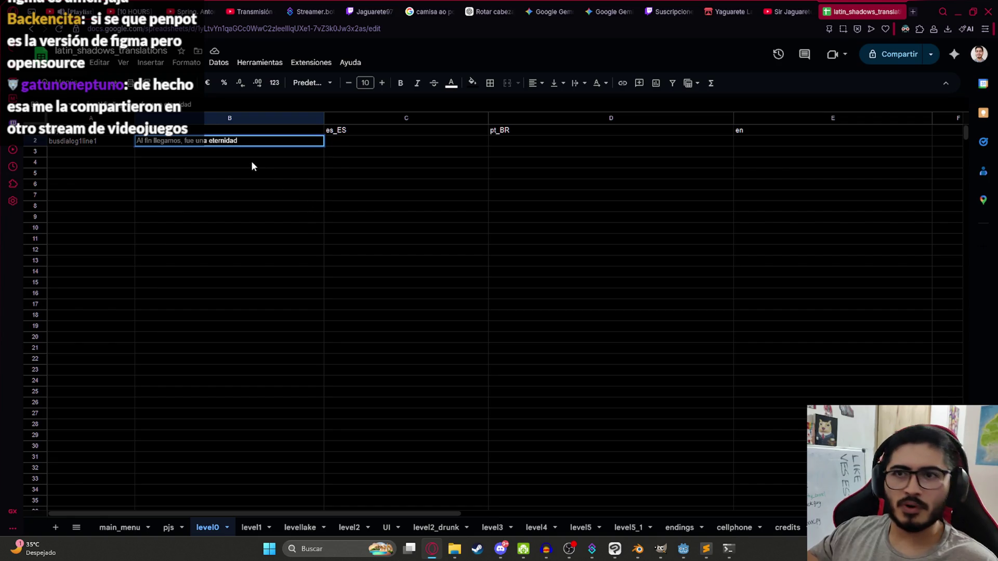
{"action": "triple_click", "coordinate": [285, 141]}
{"action": "type", "text": "A"}
{"action": "key", "text": "BackSpace"}
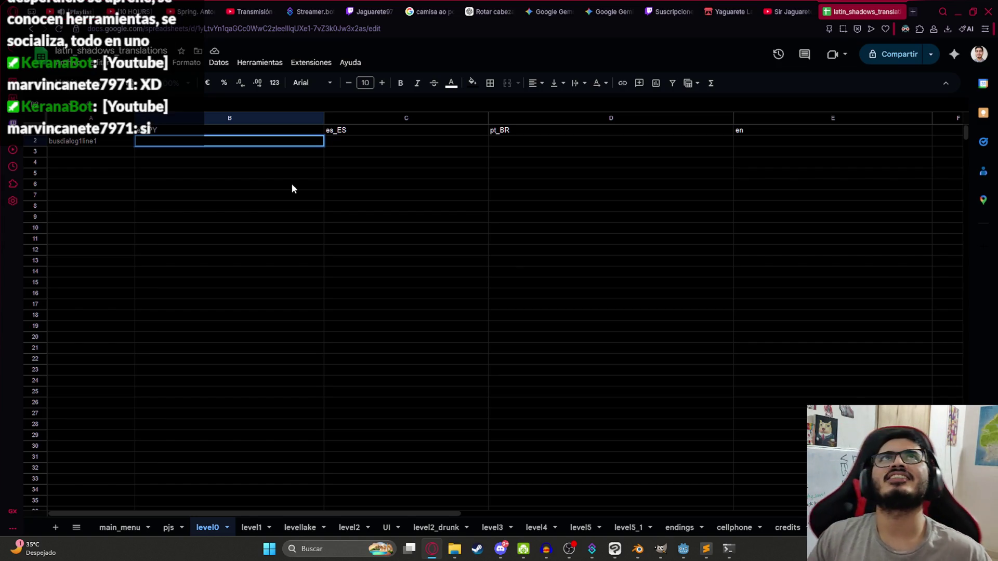
{"action": "type", "text": "Ha upe"}
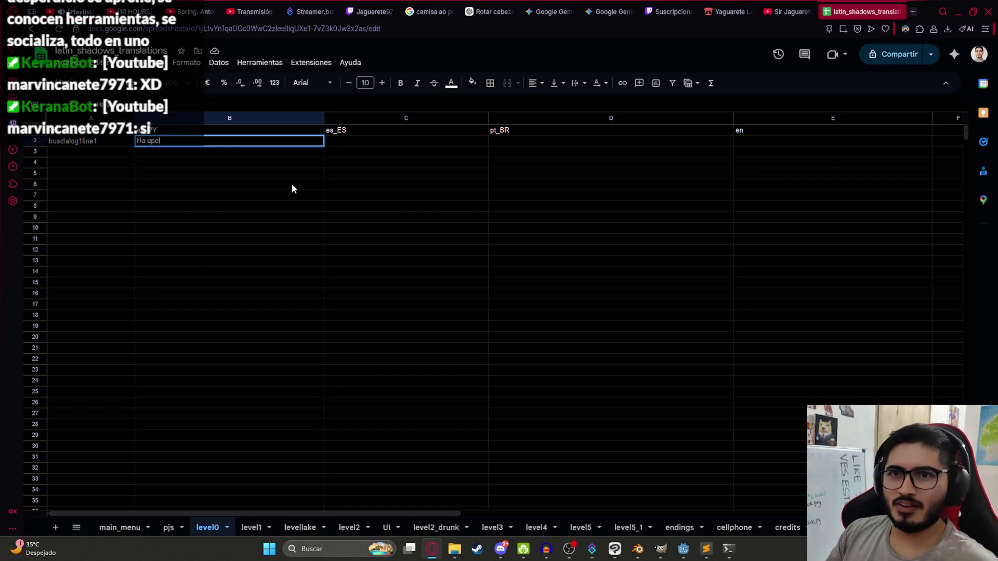
{"action": "type", "text": "i Don"}
{"action": "key", "text": "Return"}
Enter the key busdialog1line2 in A3.
{"action": "key", "text": "Left"}
{"action": "type", "text": "busdialog1line1"}
{"action": "key", "text": "BackSpace"}
{"action": "type", "text": "2"}
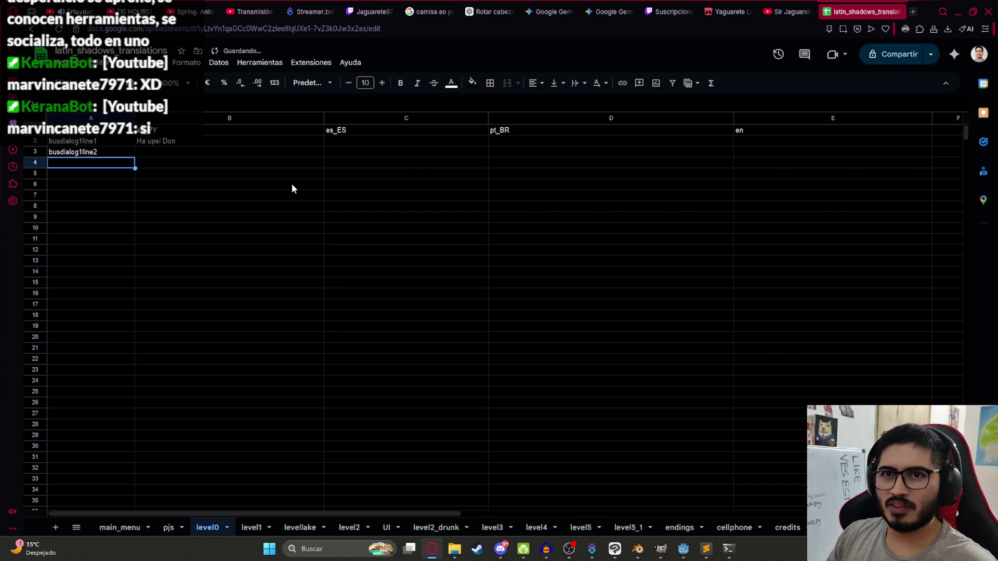
{"action": "key", "text": "Tab"}
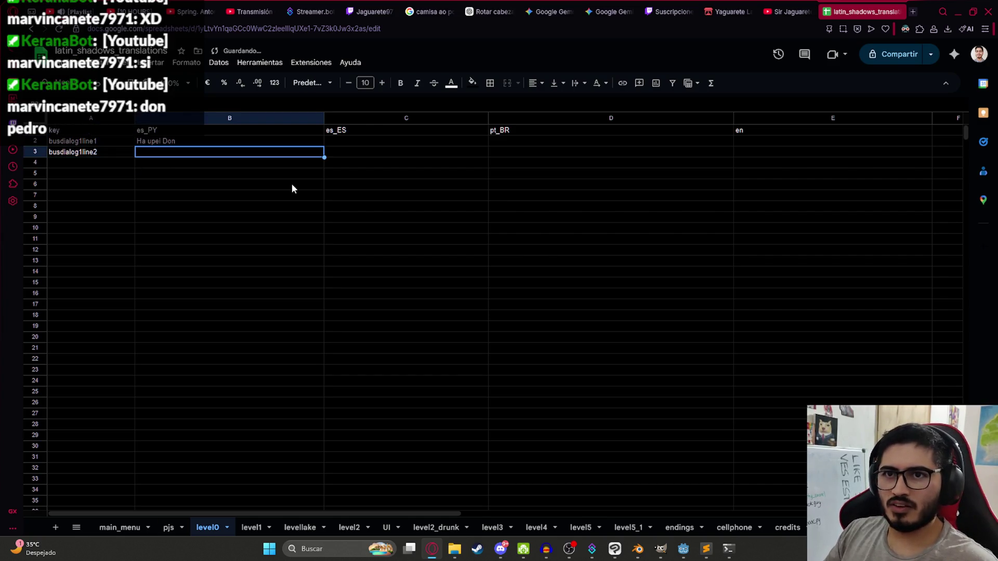
Put the placeholder '...' in B3, then close the leftover login tab.
{"action": "type", "text": "H"}
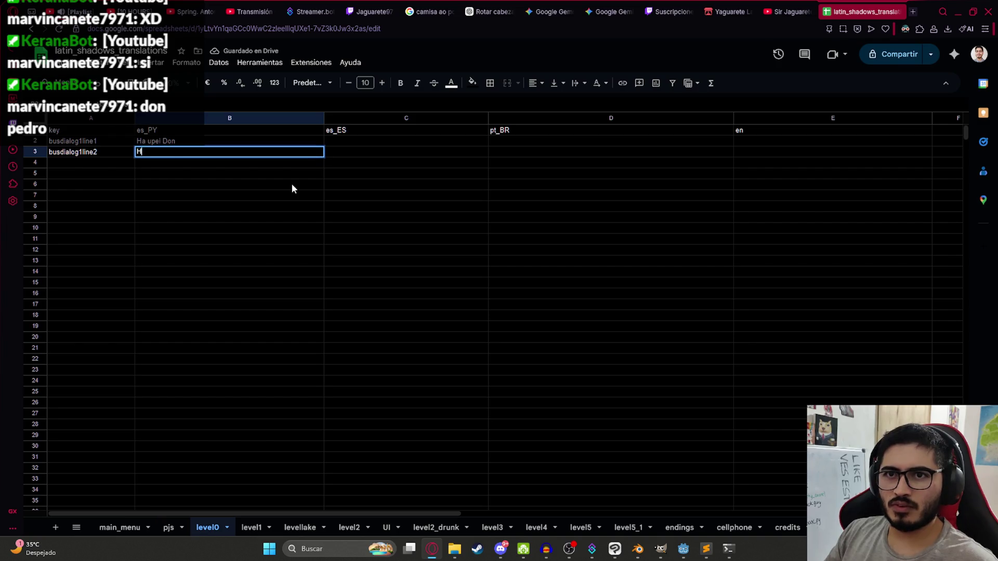
{"action": "type", "text": "ol"}
{"action": "key", "text": "BackSpace"}
{"action": "key", "text": "BackSpace"}
{"action": "key", "text": "BackSpace"}
{"action": "type", "text": "Mbaeteko "}
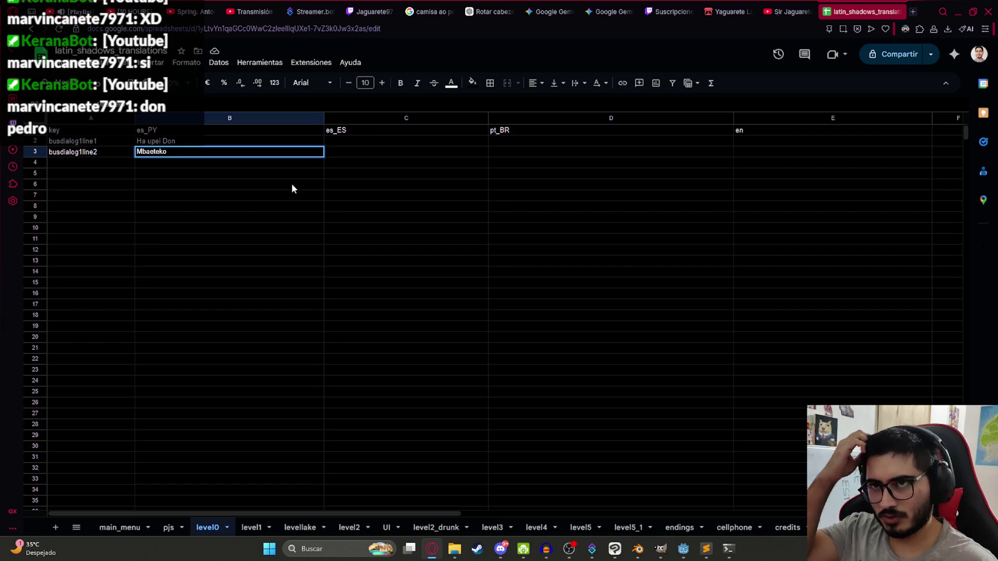
{"action": "type", "text": "che ra-"}
{"action": "key", "text": "BackSpace"}
{"action": "key", "text": "BackSpace"}
{"action": "key", "text": "BackSpace"}
{"action": "key", "text": "BackSpace"}
{"action": "key", "text": "BackSpace"}
{"action": "key", "text": "BackSpace"}
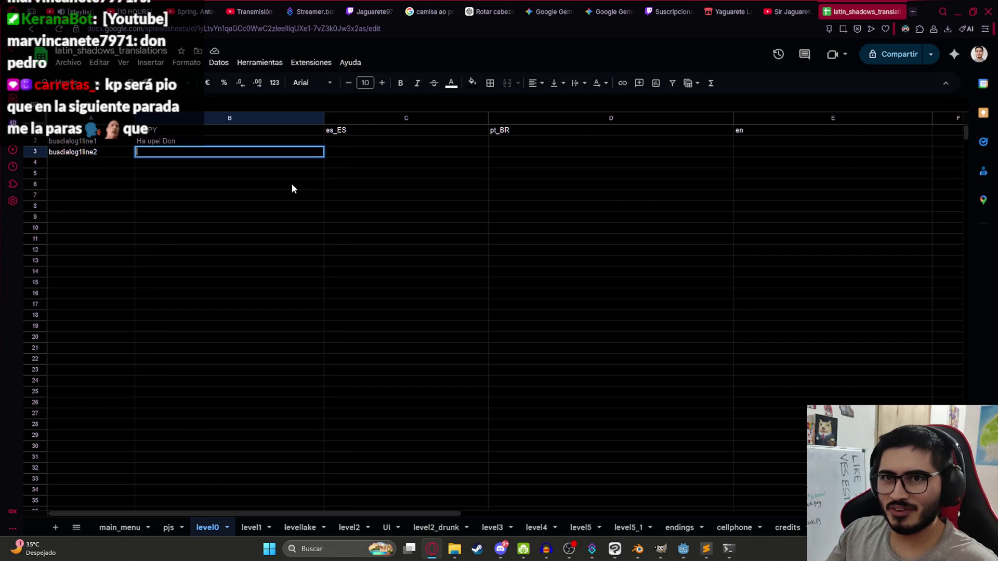
{"action": "type", "text": "..."}
{"action": "key", "text": "Return"}
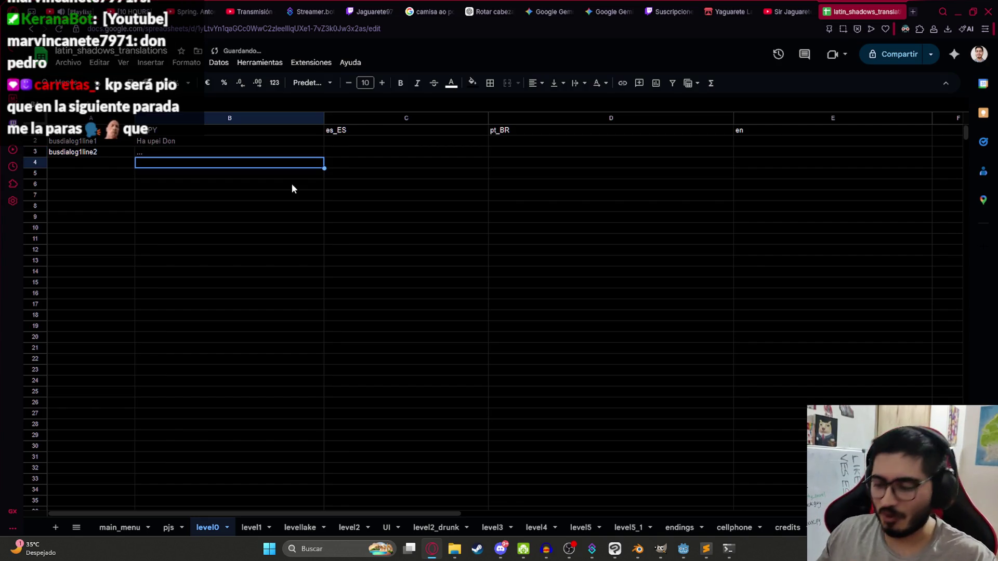
{"action": "key", "text": "Up"}
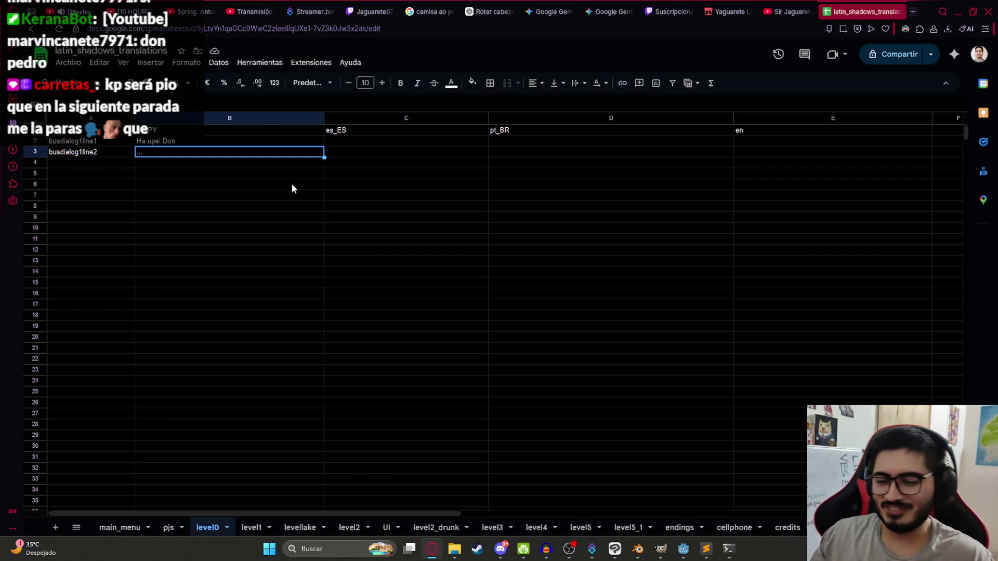
{"action": "key", "text": "ctrl+Tab"}
{"action": "left_click", "coordinate": [325, 12]}
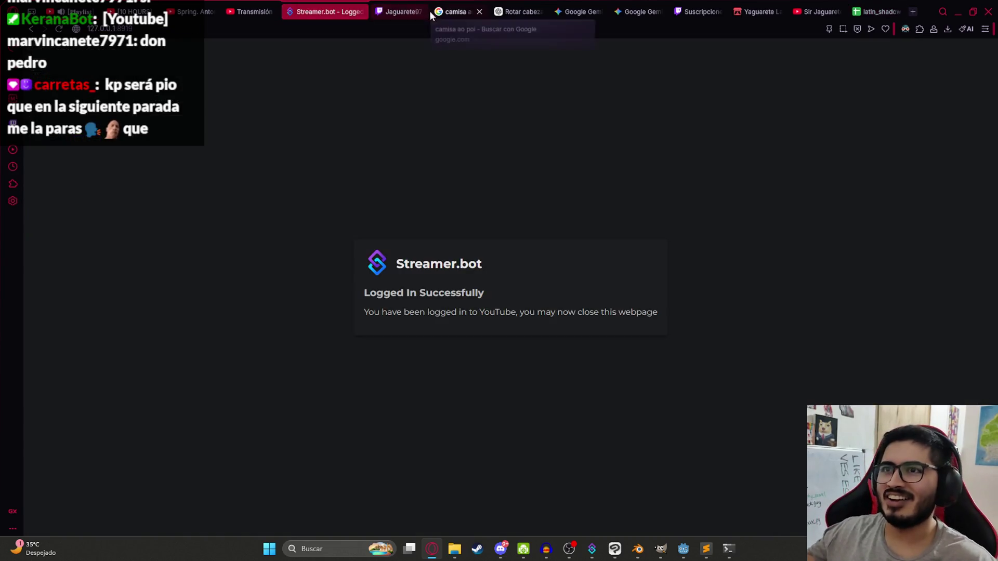
Close another stray tab, view the camisa ao poi image results, and return to B3 in the spreadsheet.
{"action": "left_click", "coordinate": [421, 12]}
{"action": "left_click", "coordinate": [362, 11]}
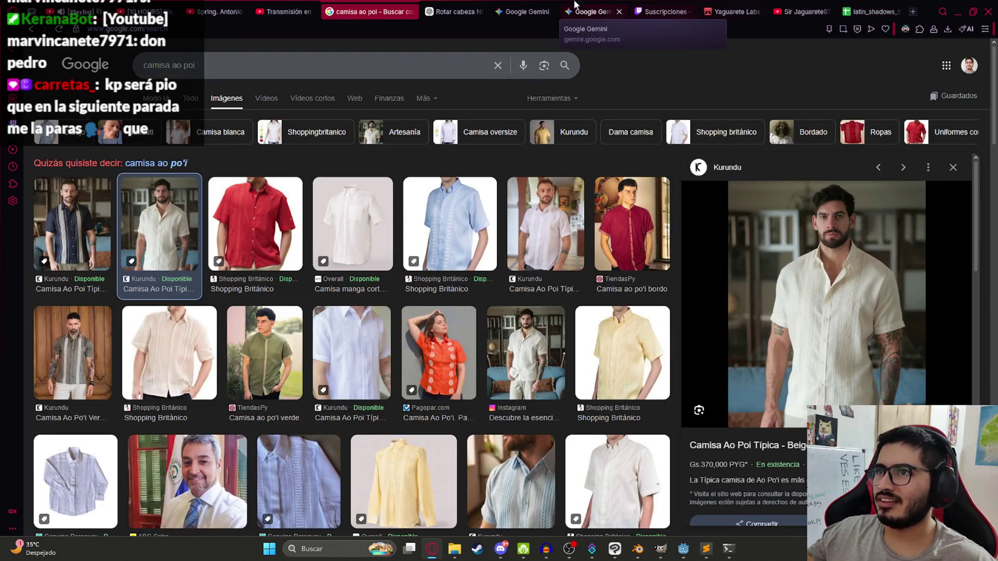
{"action": "left_click", "coordinate": [873, 12]}
{"action": "left_click", "coordinate": [214, 168]}
{"action": "left_click", "coordinate": [184, 151]}
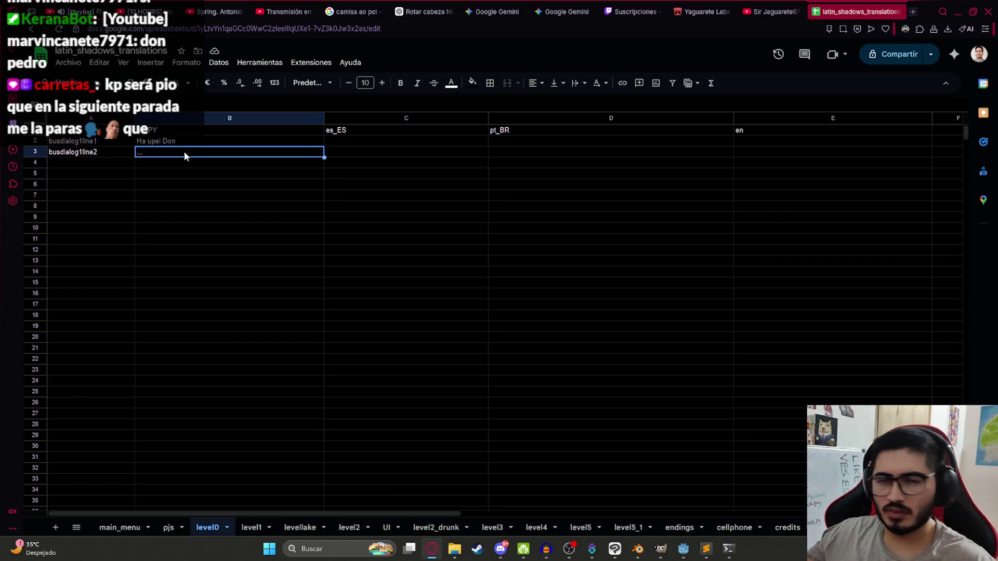
Write 'Más hacia al fondo... más hacia el fondo...' into B3.
{"action": "left_click", "coordinate": [211, 140]}
{"action": "left_click", "coordinate": [204, 159]}
{"action": "left_click", "coordinate": [205, 152]}
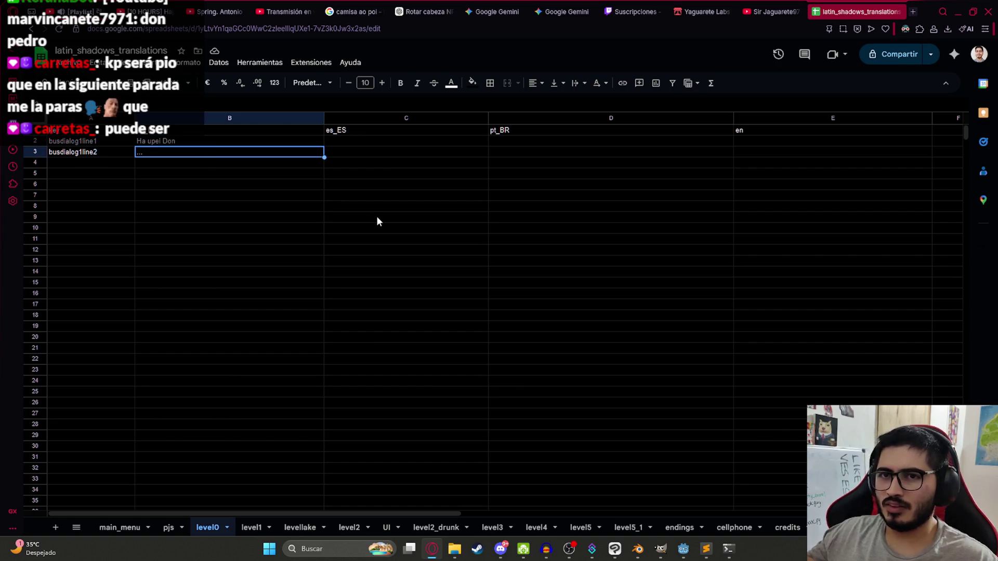
{"action": "type", "text": "M"}
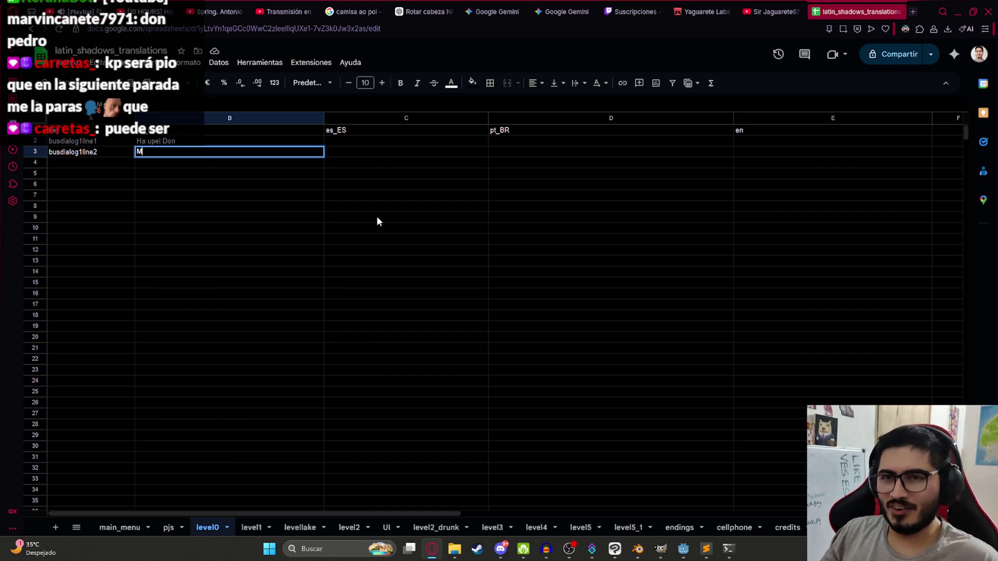
{"action": "type", "text": "ás hacia"}
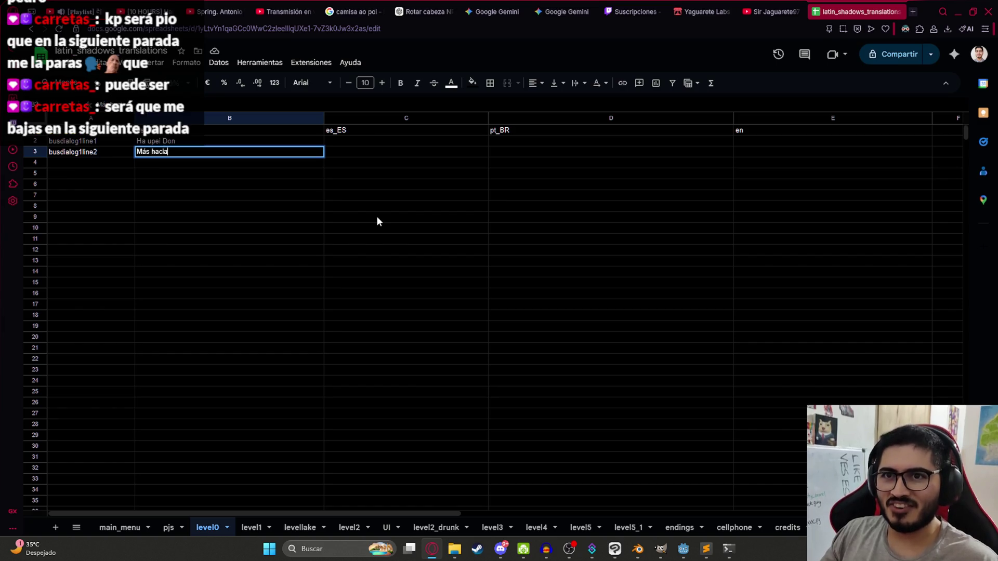
{"action": "type", "text": " al fondo..."}
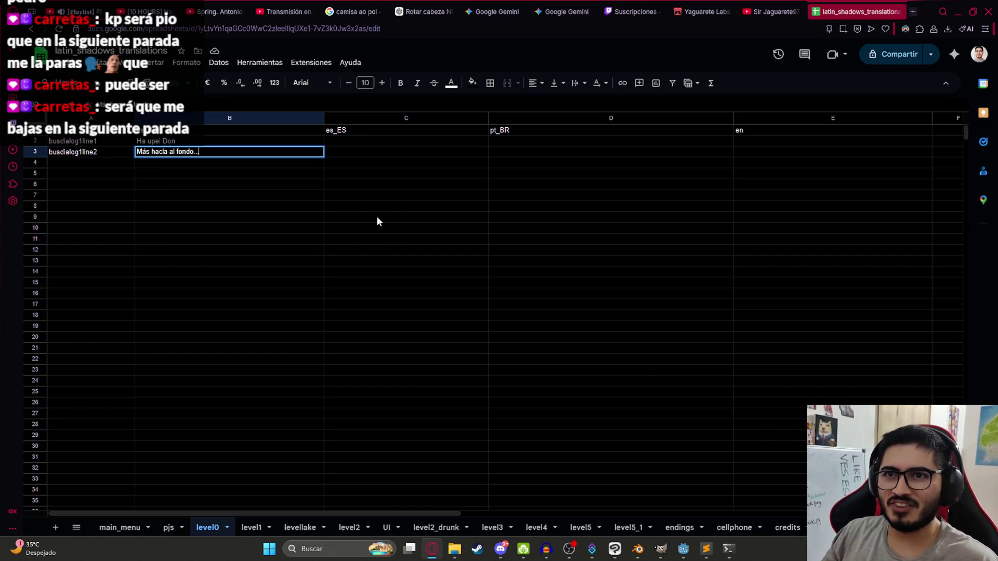
{"action": "type", "text": " más hacia el fondo..."}
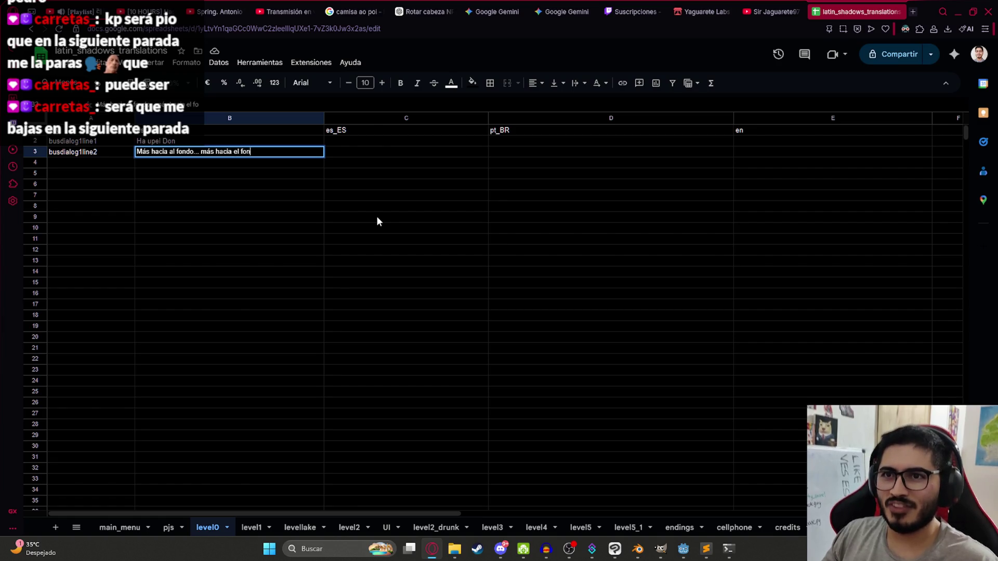
{"action": "key", "text": "Return"}
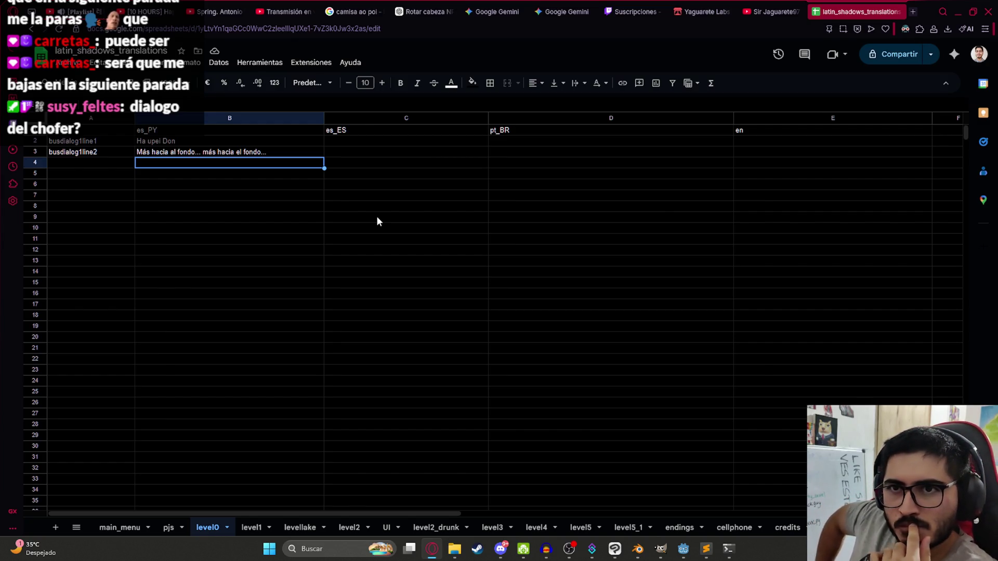
Rewrite B3 as 'Mbaeteko, que querés?'.
{"action": "key", "text": "Up"}
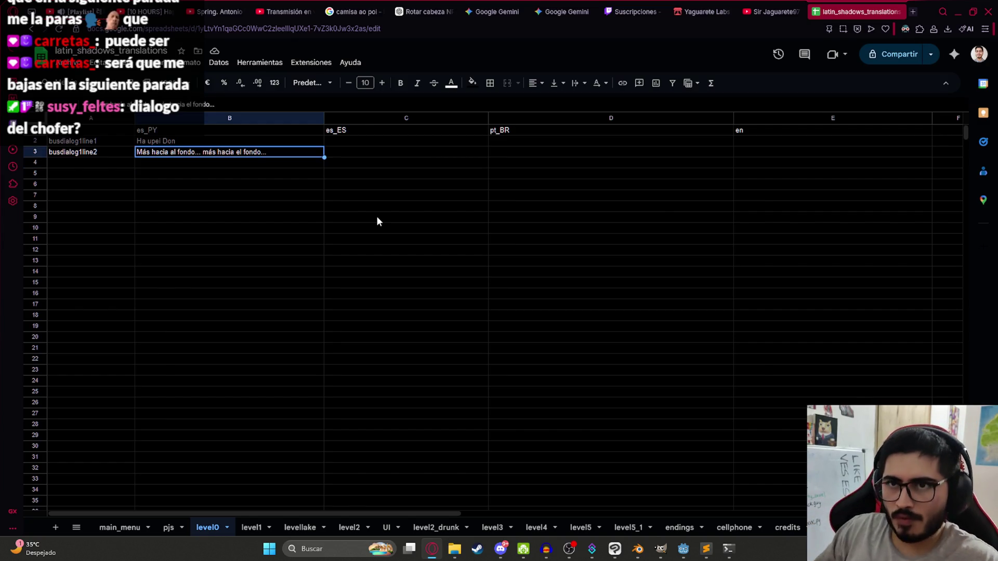
{"action": "type", "text": "Mbaeteko c"}
{"action": "type", "text": "hamig"}
{"action": "key", "text": "BackSpace"}
{"action": "key", "text": "BackSpace"}
{"action": "key", "text": "BackSpace"}
{"action": "key", "text": "BackSpace"}
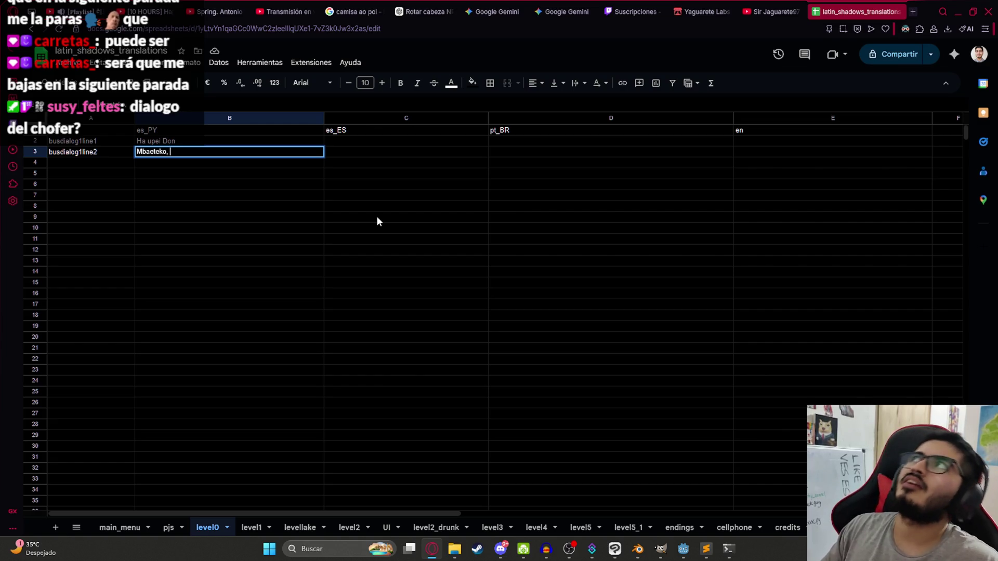
{"action": "type", "text": "que"}
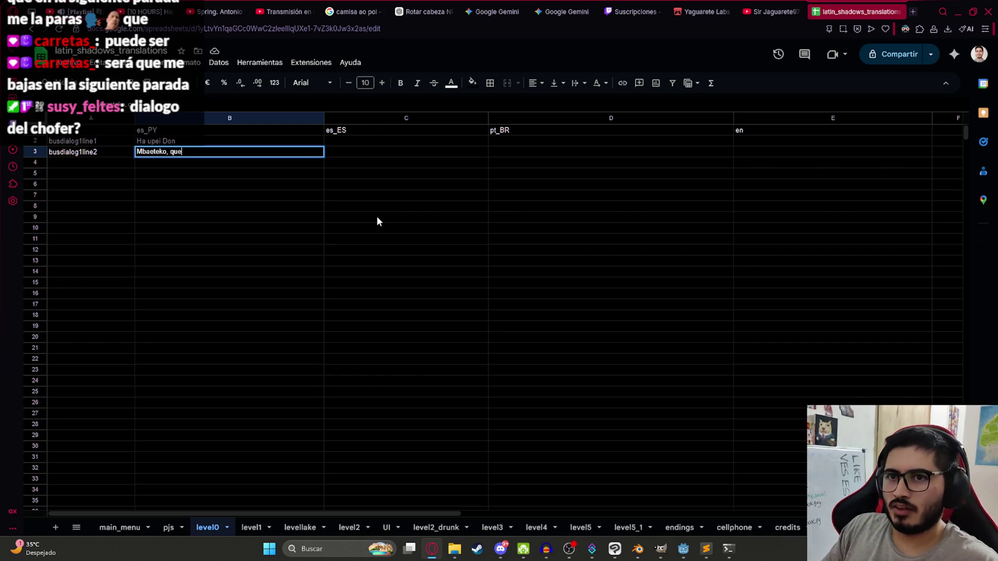
{"action": "type", "text": " querés?"}
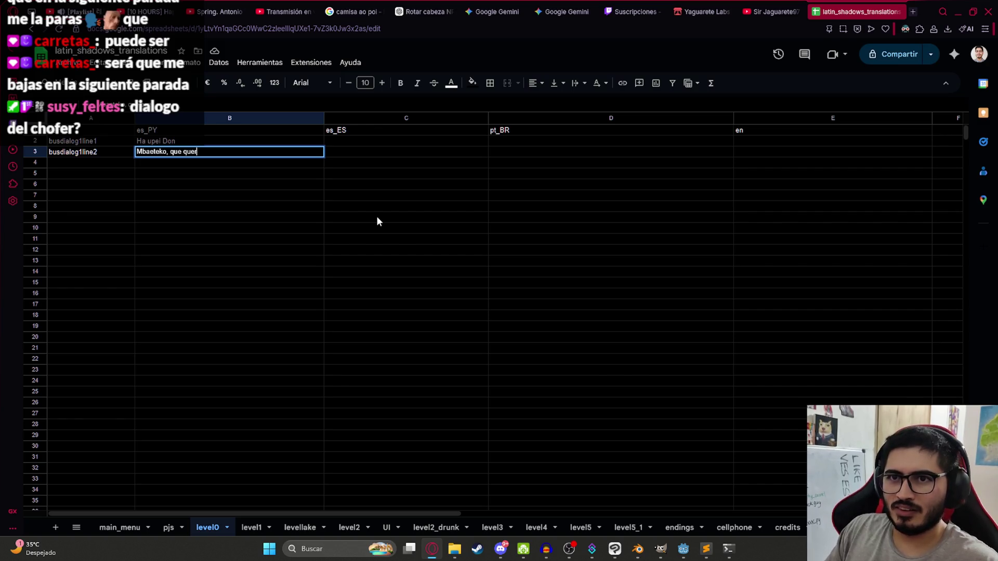
{"action": "key", "text": "Return"}
Enter the key busdialog1line3 in A4.
{"action": "key", "text": "Left"}
{"action": "type", "text": "busdialog1line2"}
{"action": "key", "text": "BackSpace"}
{"action": "type", "text": "3"}
{"action": "key", "text": "Tab"}
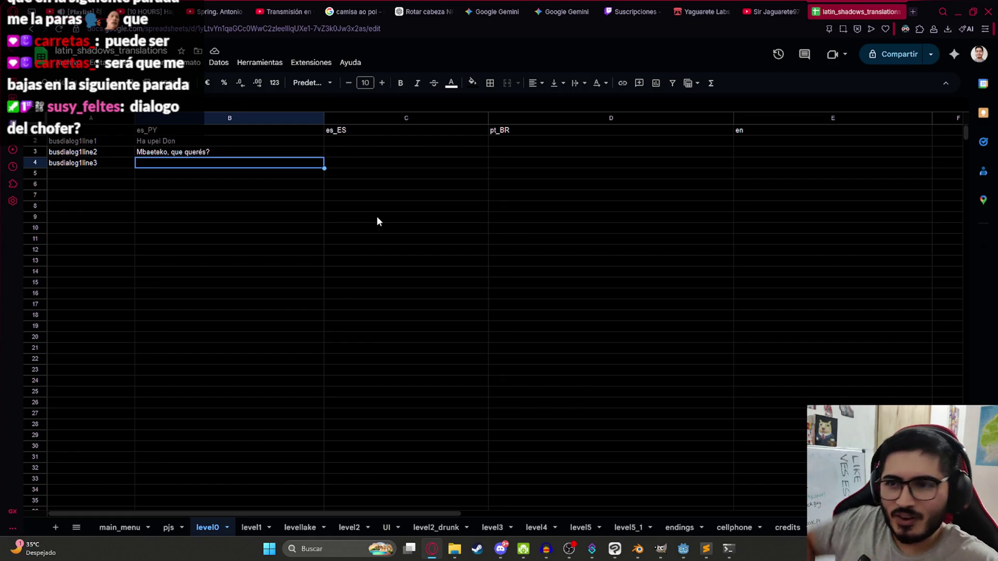
{"action": "key", "text": "Up"}
Reword the B3 line to 'Mbaeteko che ra'y'.
{"action": "key", "text": "Down"}
{"action": "key", "text": "Up"}
{"action": "key", "text": "Return"}
{"action": "key", "text": "BackSpace"}
{"action": "key", "text": "BackSpace"}
{"action": "key", "text": "BackSpace"}
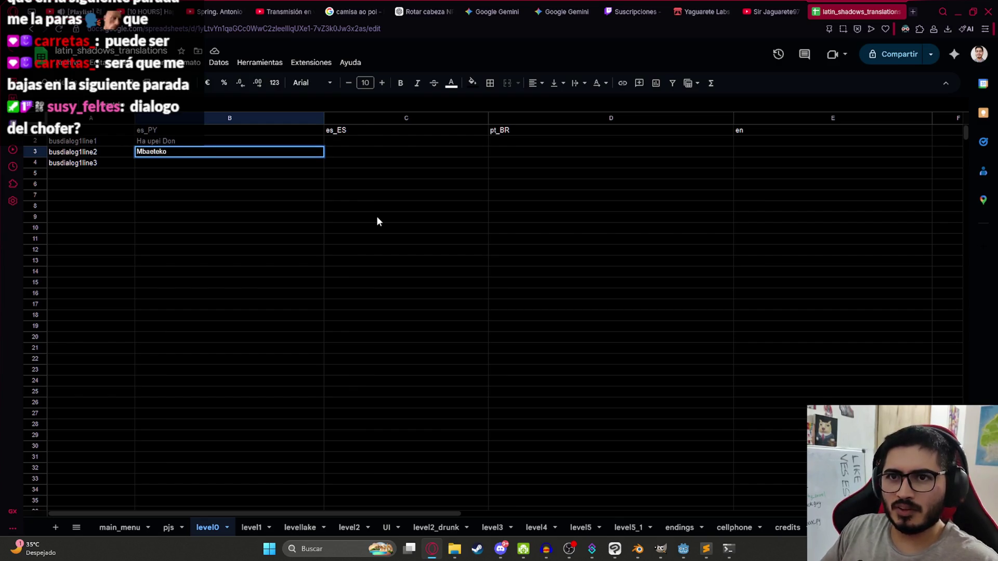
{"action": "type", "text": " che ra'y"}
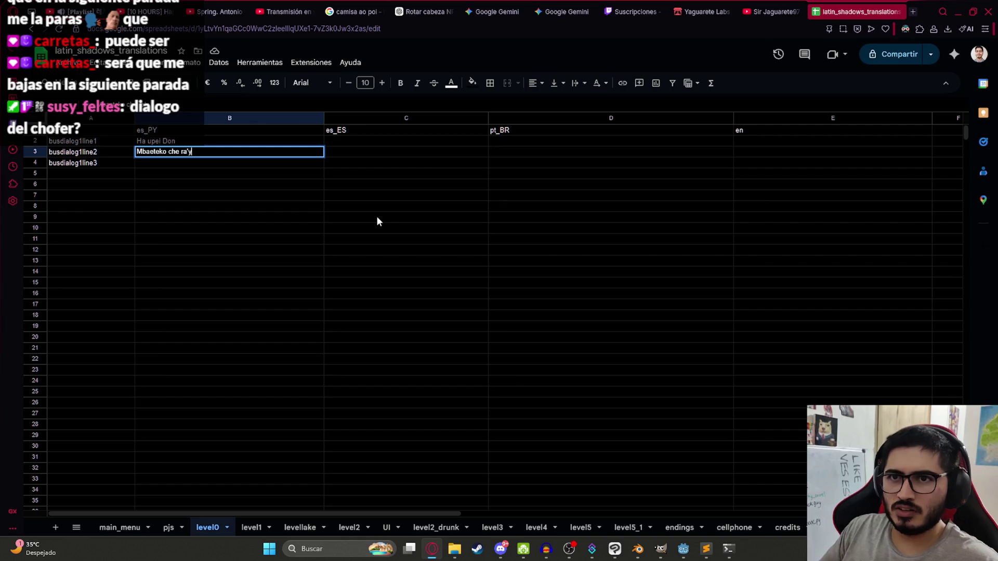
{"action": "type", "text": ", ¿"}
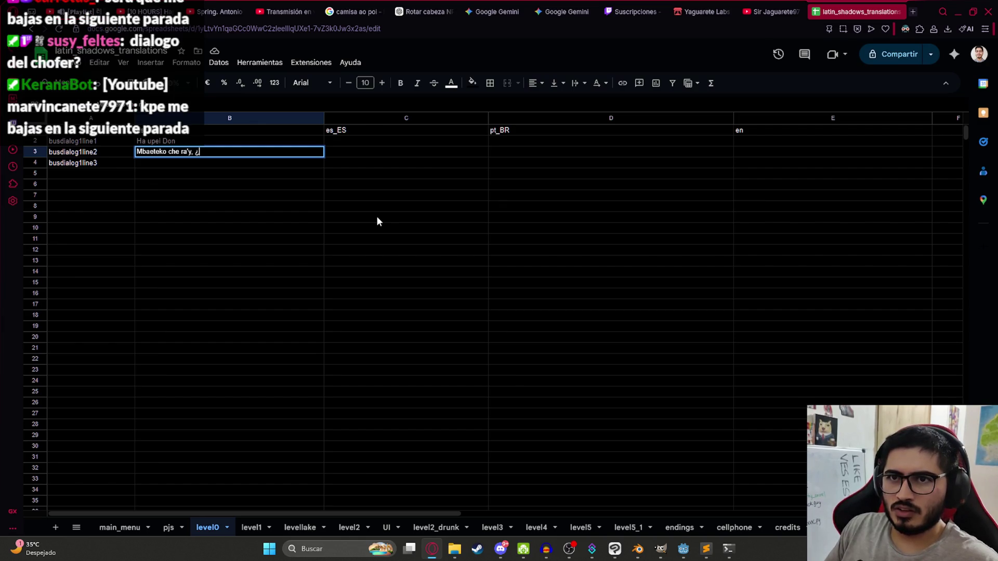
{"action": "key", "text": "BackSpace"}
{"action": "key", "text": "BackSpace"}
{"action": "key", "text": "BackSpace"}
{"action": "key", "text": "Return"}
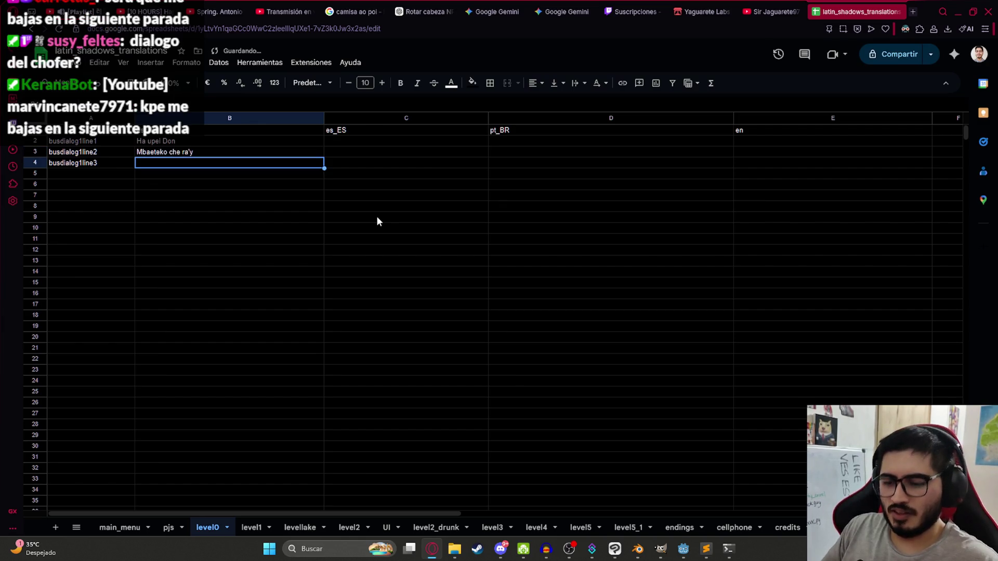
Enter '¿En cuánto tiempo llegamos?' in B4 and 'Y 2 horas por ahí le calculo' in B5.
{"action": "type", "text": "¿En cuánto tiempo llegamos?"}
{"action": "key", "text": "Return"}
{"action": "type", "text": "Y 2 horas por ahí le calculo"}
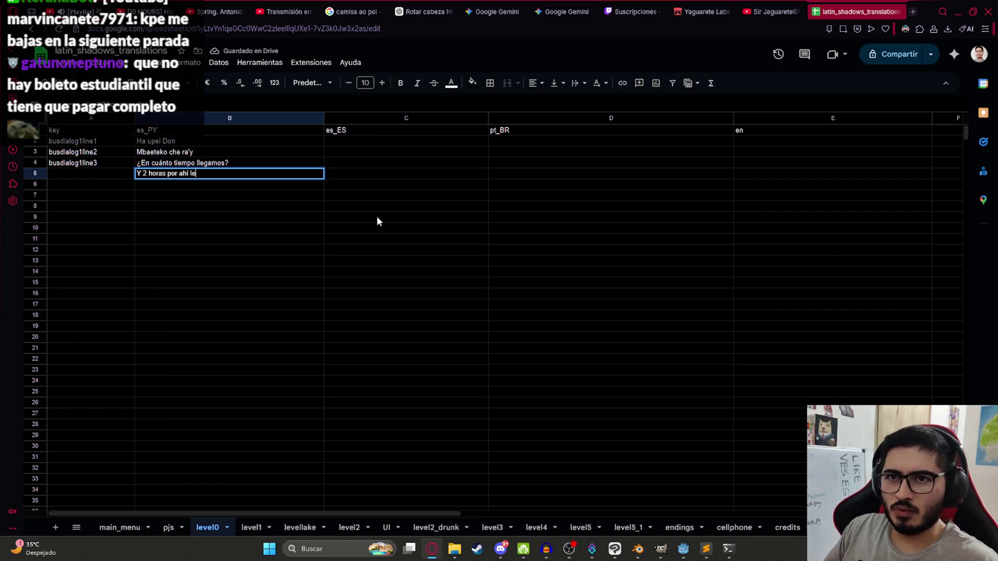
{"action": "key", "text": "Return"}
Copy the busdialog1line3 key into A5 and change it to busdialog1line4.
{"action": "key", "text": "Left"}
{"action": "key", "text": "Up"}
{"action": "key", "text": "Up"}
{"action": "key", "text": "ctrl+c"}
{"action": "key", "text": "Down"}
{"action": "key", "text": "ctrl+v"}
{"action": "key", "text": "F2"}
{"action": "key", "text": "BackSpace"}
{"action": "type", "text": "4"}
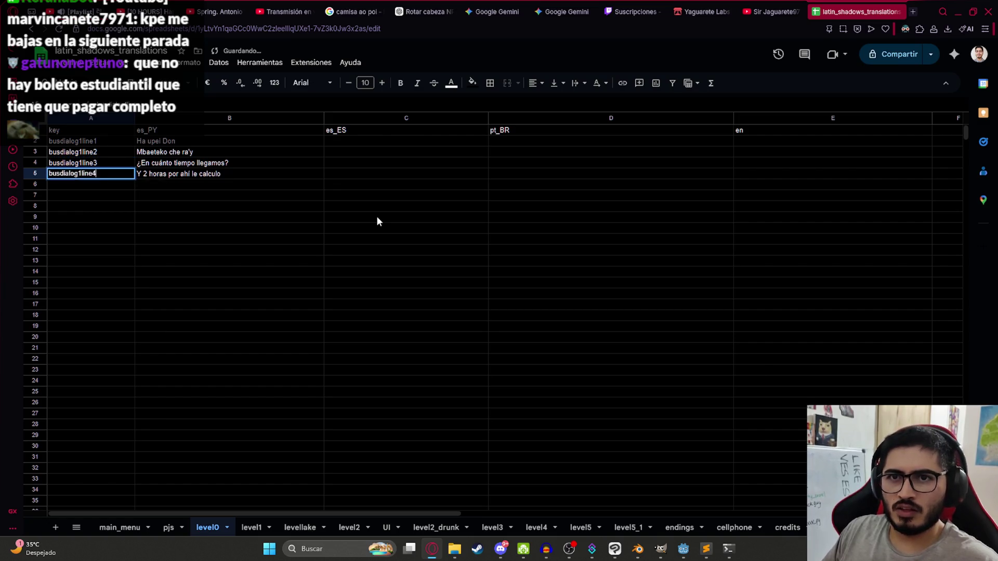
{"action": "key", "text": "Return"}
{"action": "type", "text": "1"}
{"action": "key", "text": "BackSpace"}
{"action": "key", "text": "Return"}
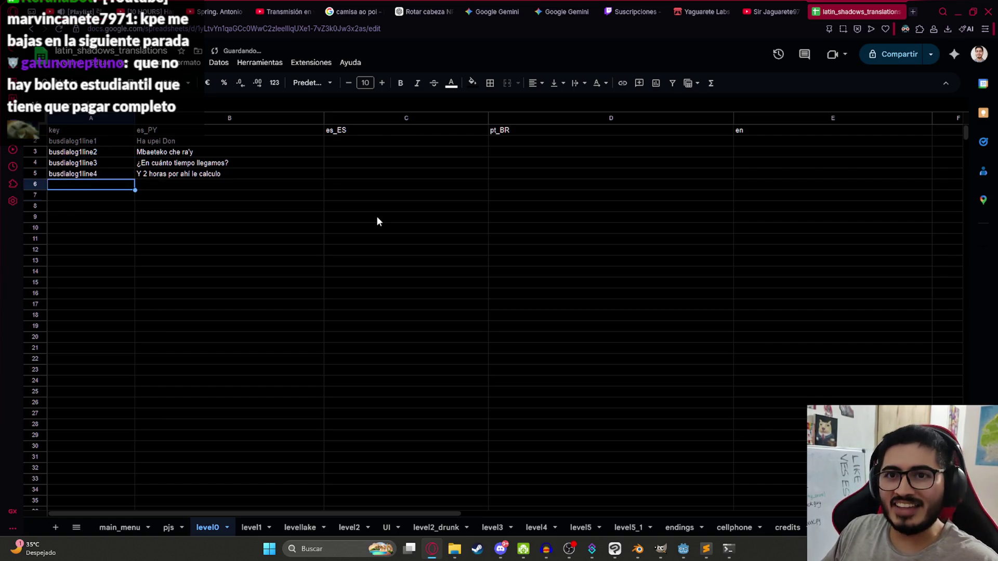
Change the B4 question to '¿En cuánto tiempo llegamos a Itá?'.
{"action": "key", "text": "Up"}
{"action": "key", "text": "Up"}
{"action": "key", "text": "Up"}
{"action": "key", "text": "Right"}
{"action": "key", "text": "F2"}
{"action": "key", "text": "Left"}
{"action": "type", "text": "a It"}
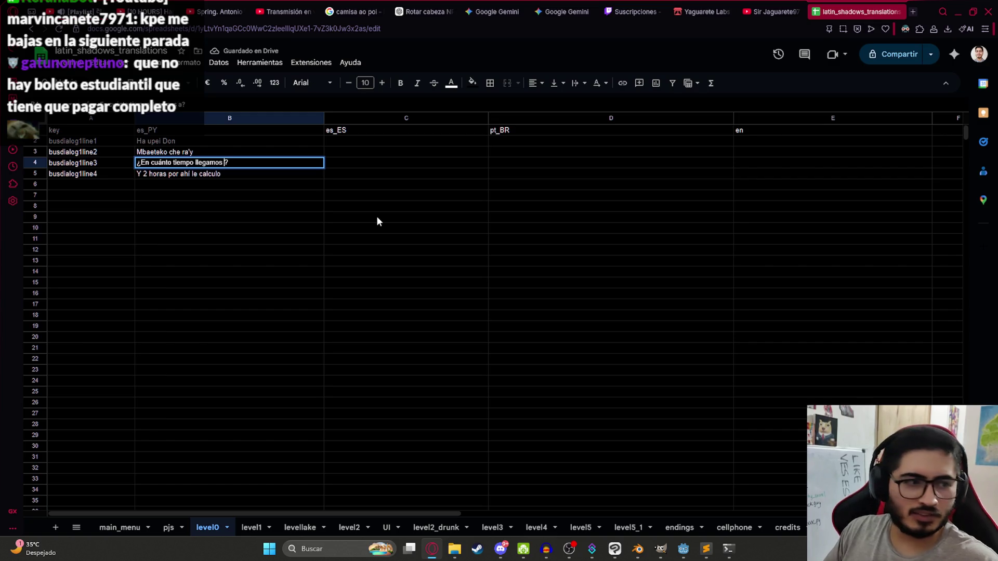
{"action": "type", "text": "á"}
{"action": "key", "text": "Return"}
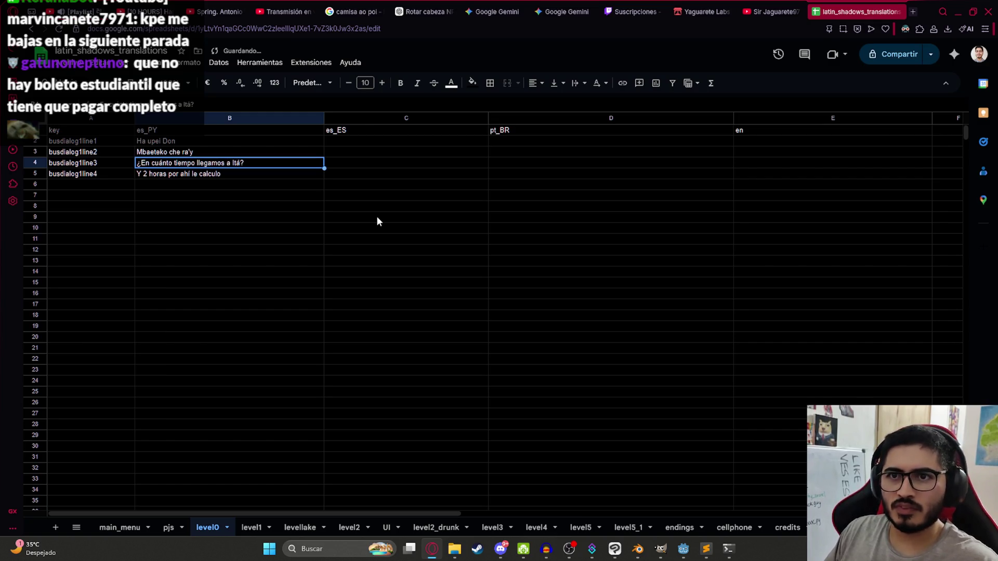
Correct the B5 answer by inserting 'en' after 'Y'.
{"action": "key", "text": "F2"}
{"action": "key", "text": "Left"}
{"action": "key", "text": "ctrl+Left"}
{"action": "key", "text": "ctrl+Left"}
{"action": "type", "text": "en"}
{"action": "key", "text": "Right"}
{"action": "key", "text": "Return"}
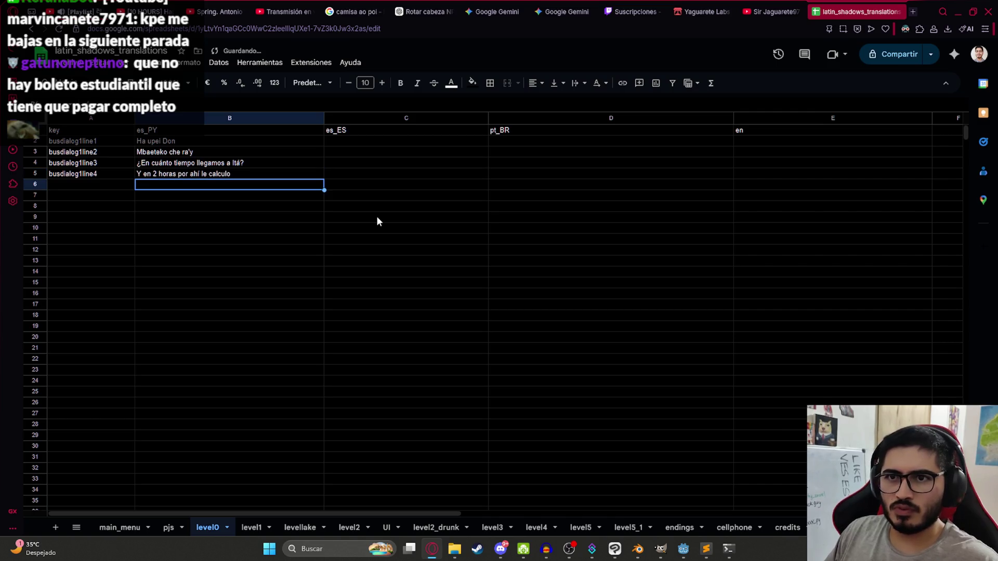
{"action": "key", "text": "Left"}
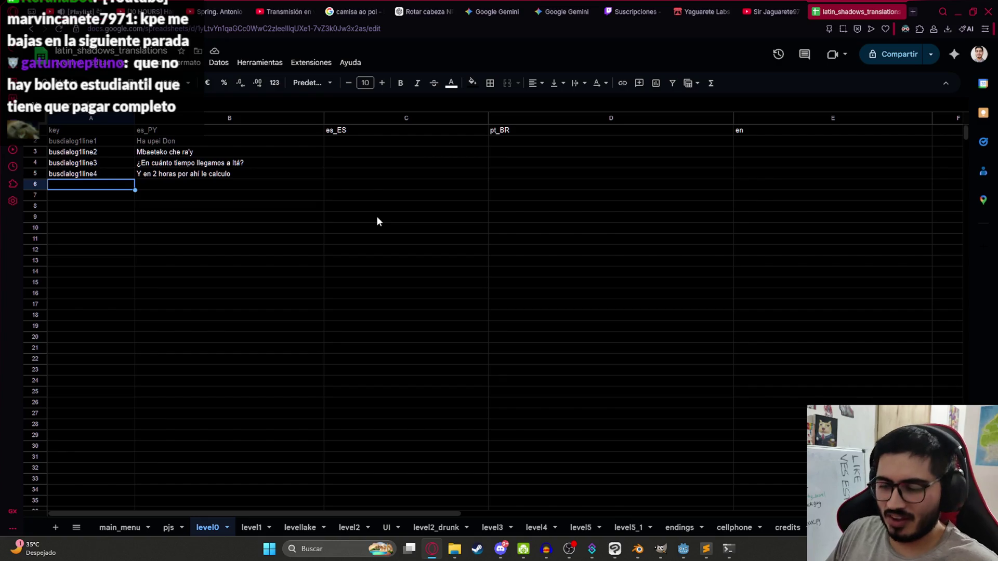
{"action": "key", "text": "Up"}
{"action": "key", "text": "shift+Right"}
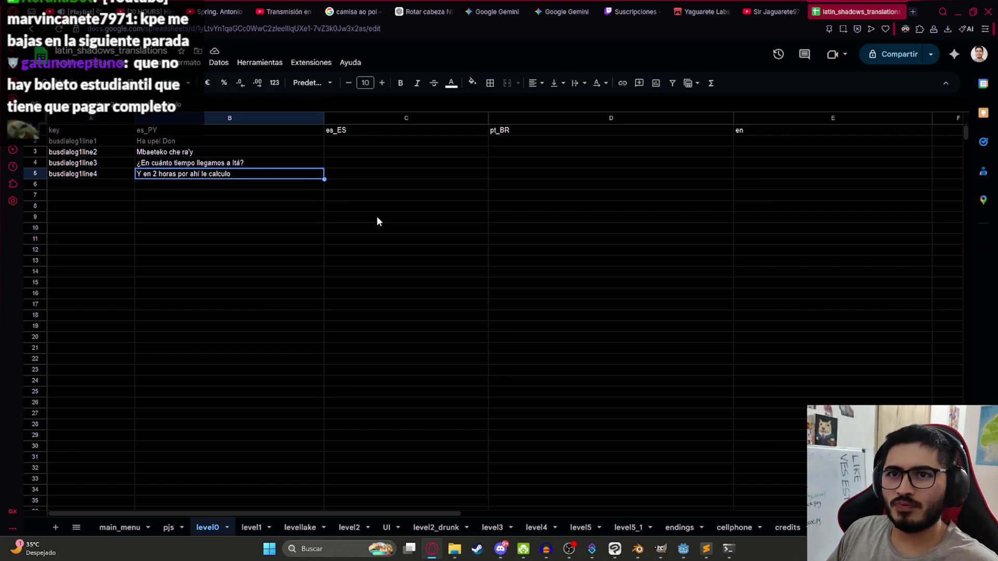
Add key busdialog1line5 in A6 with the line 'Aijue re lejos ra'e es' in B6.
{"action": "key", "text": "Down"}
{"action": "type", "text": "busdialog1line5"}
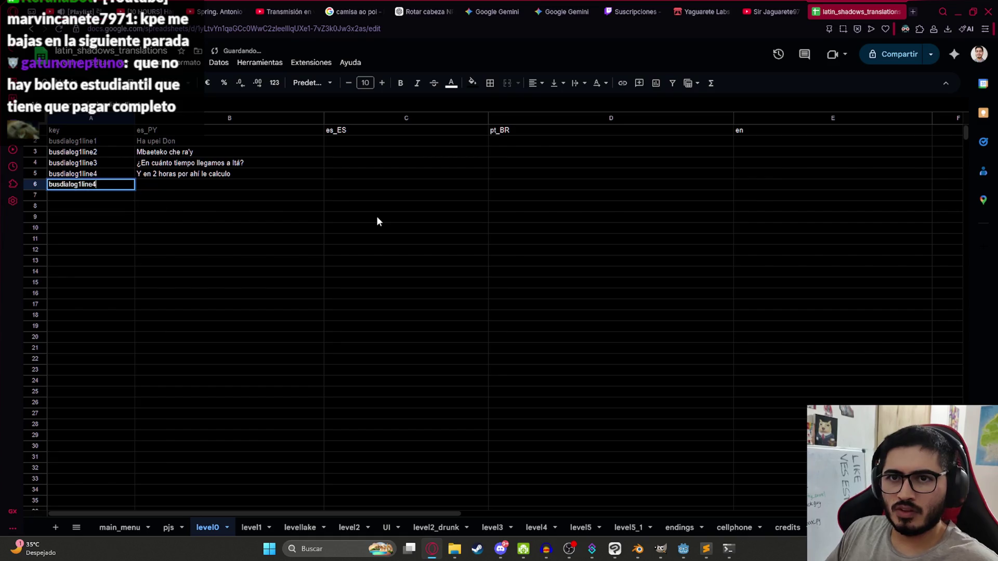
{"action": "key", "text": "Return"}
{"action": "key", "text": "Up"}
{"action": "key", "text": "Right"}
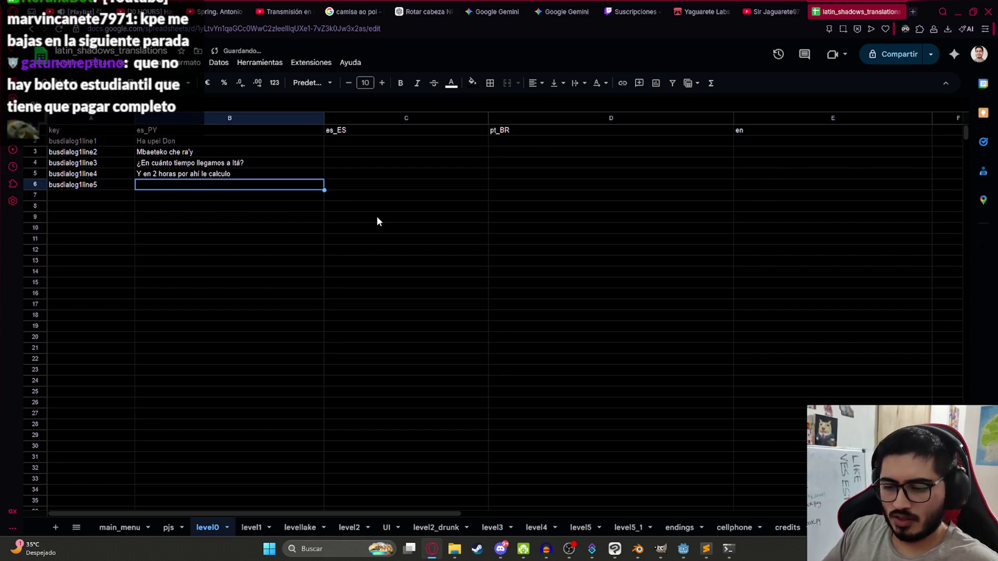
{"action": "type", "text": "Aijue re lej"}
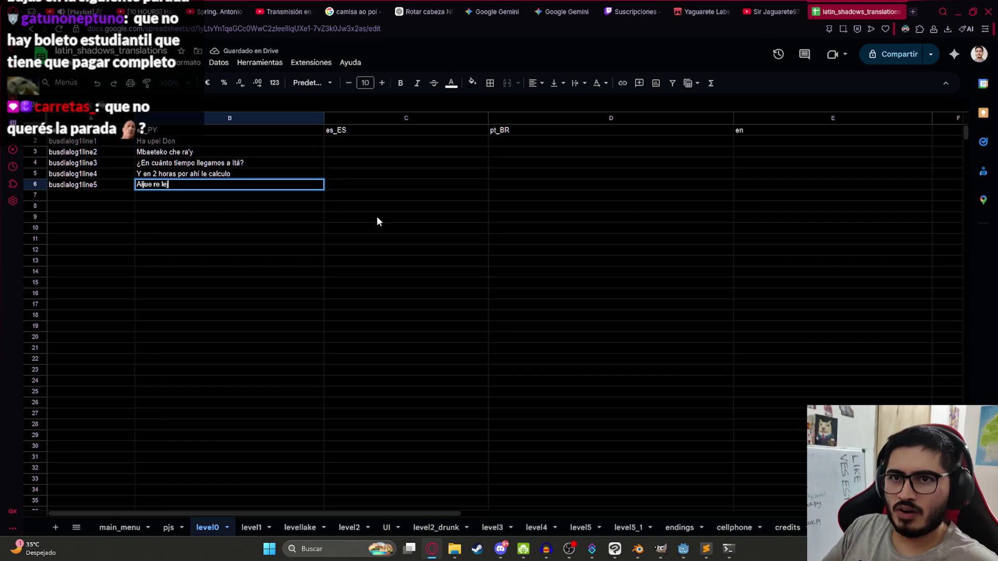
{"action": "type", "text": "os ra'e es"}
{"action": "key", "text": "Return"}
Add key busdialog1line6 in A7 with the line 'Si che ra'y', then switch to ChatGPT.
{"action": "key", "text": "Up"}
{"action": "key", "text": "Up"}
{"action": "key", "text": "Up"}
{"action": "key", "text": "Up"}
{"action": "key", "text": "Up"}
{"action": "key", "text": "Down"}
{"action": "key", "text": "Down"}
{"action": "key", "text": "Down"}
{"action": "key", "text": "Down"}
{"action": "key", "text": "Down"}
{"action": "type", "text": "Si che"}
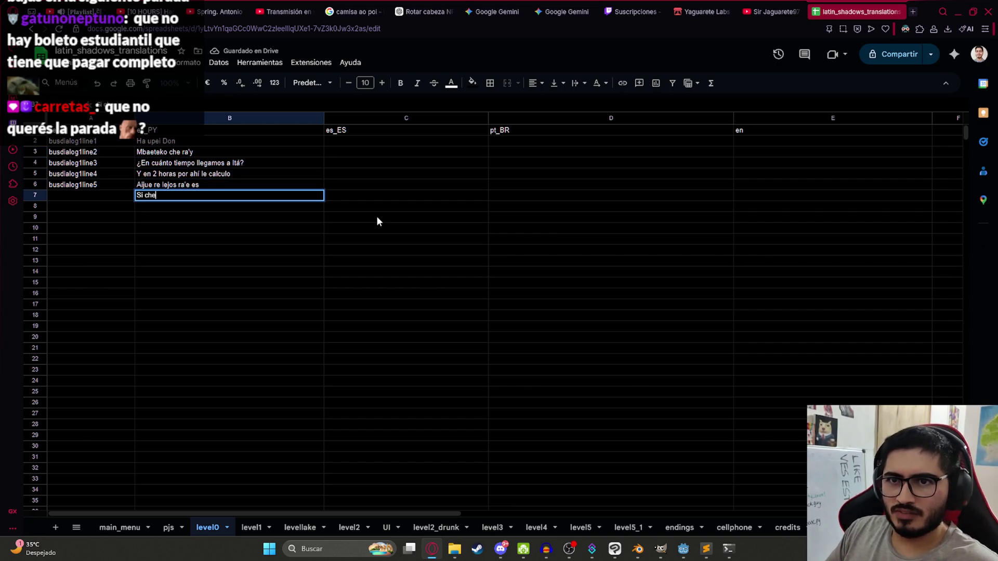
{"action": "type", "text": " ra'y"}
{"action": "key", "text": "Return"}
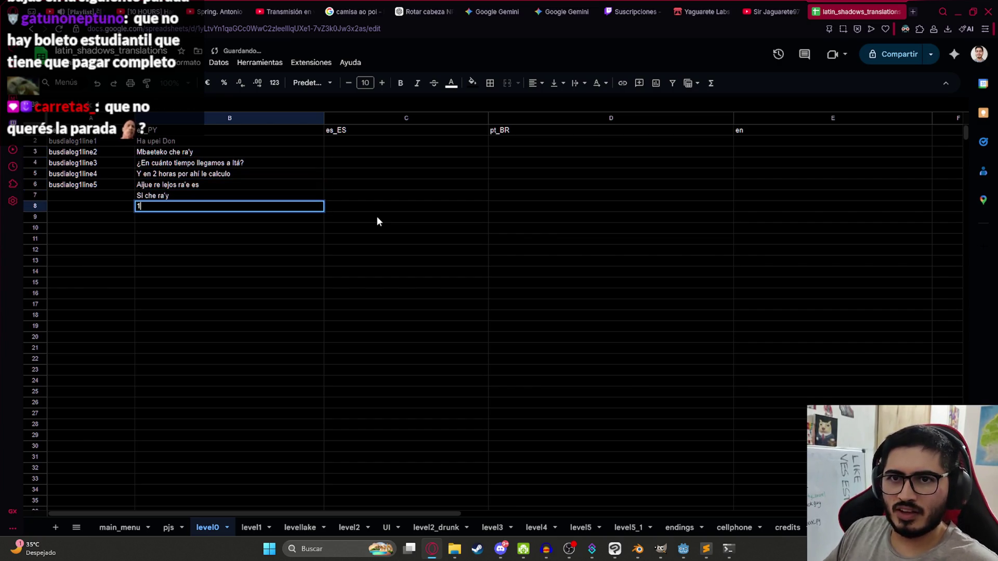
{"action": "key", "text": "Left"}
{"action": "key", "text": "Up"}
{"action": "key", "text": "Right"}
{"action": "key", "text": "Left"}
{"action": "type", "text": "busdialog1line6"}
{"action": "key", "text": "Return"}
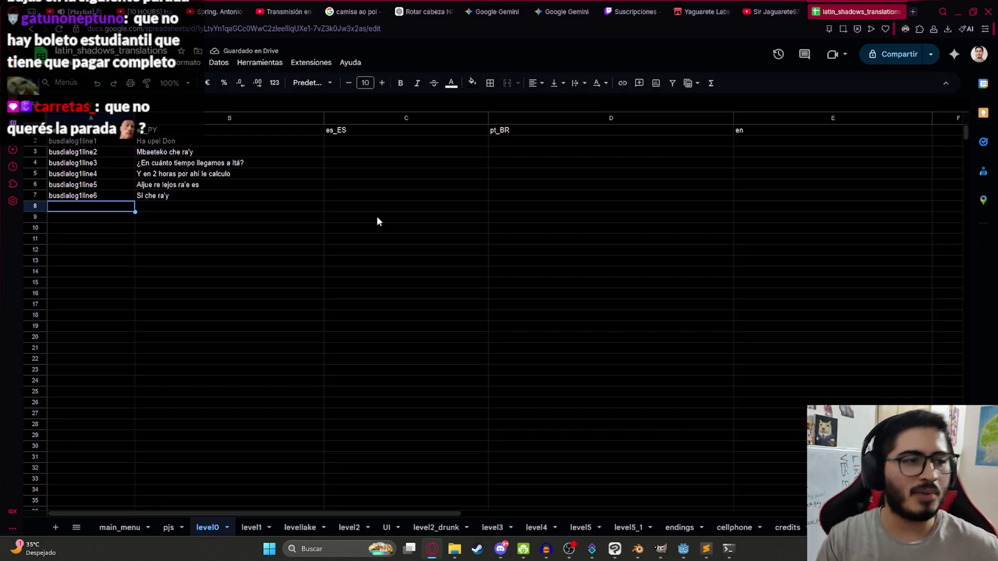
{"action": "key", "text": "ctrl+Tab"}
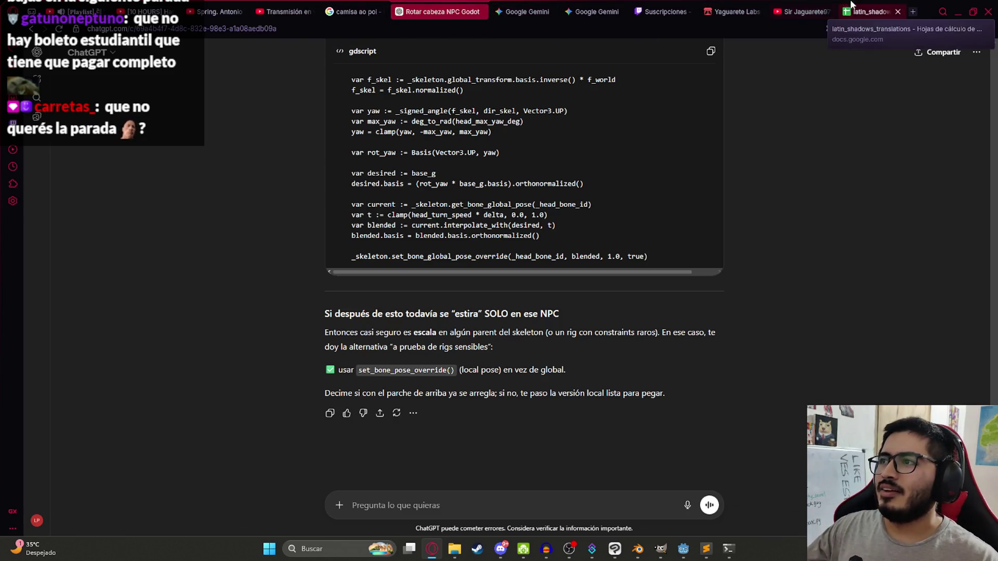
Back in the spreadsheet, correct B3 to read 'Mba'eteko che ra'y' by adding the apostrophe.
{"action": "left_click_drag", "start_coordinate": [849, 4], "coordinate": [439, 12]}
{"action": "left_click", "coordinate": [215, 195]}
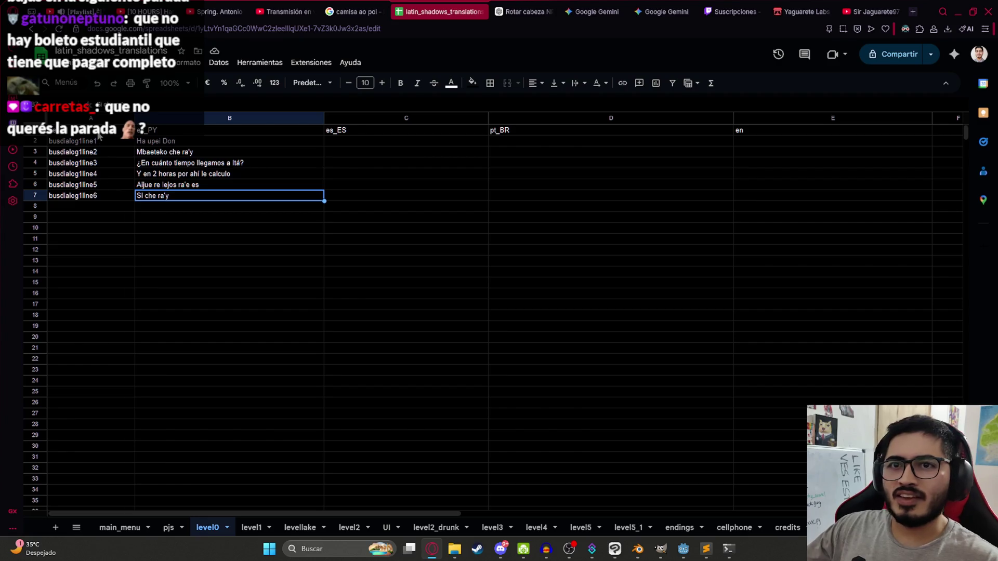
{"action": "left_click", "coordinate": [150, 144]}
{"action": "left_click", "coordinate": [153, 153]}
{"action": "double_click", "coordinate": [148, 151]}
{"action": "left_click", "coordinate": [149, 152]}
{"action": "type", "text": "'"}
{"action": "left_click", "coordinate": [161, 164]}
{"action": "left_click", "coordinate": [162, 155]}
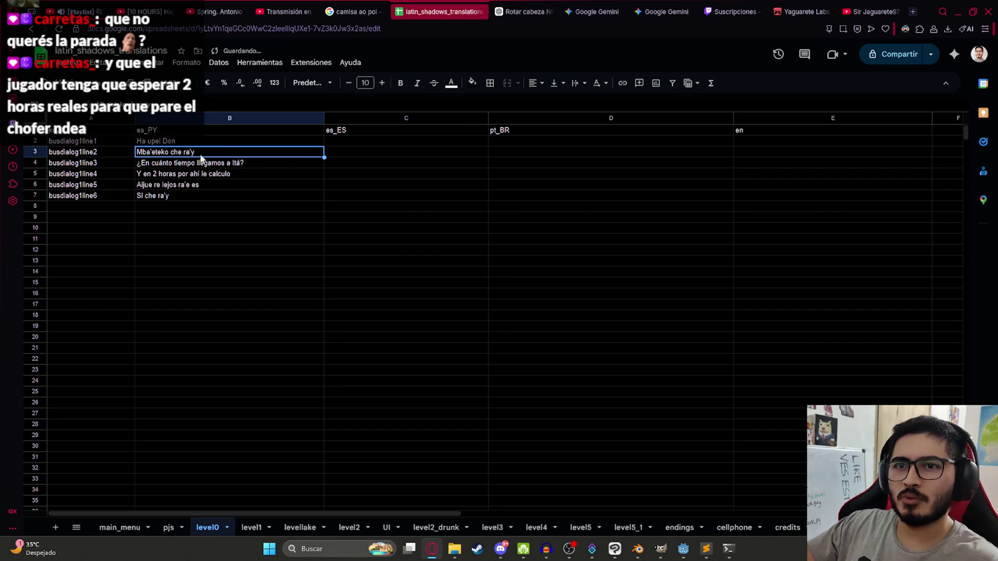
Move ra'e to the end of B6 so it reads 'Aijue re lejos es ra'e'.
{"action": "left_click", "coordinate": [164, 165]}
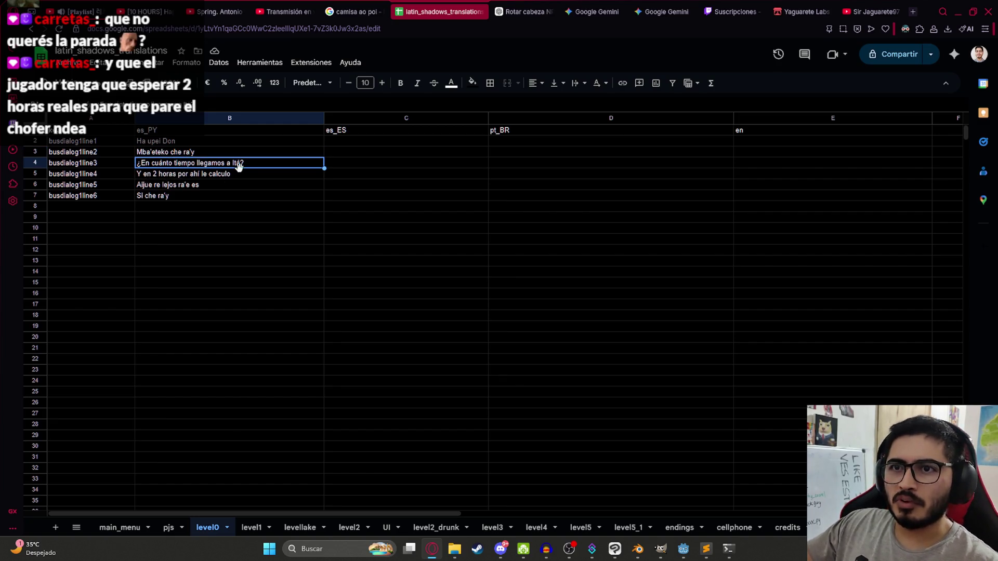
{"action": "key", "text": "Down"}
{"action": "key", "text": "Down"}
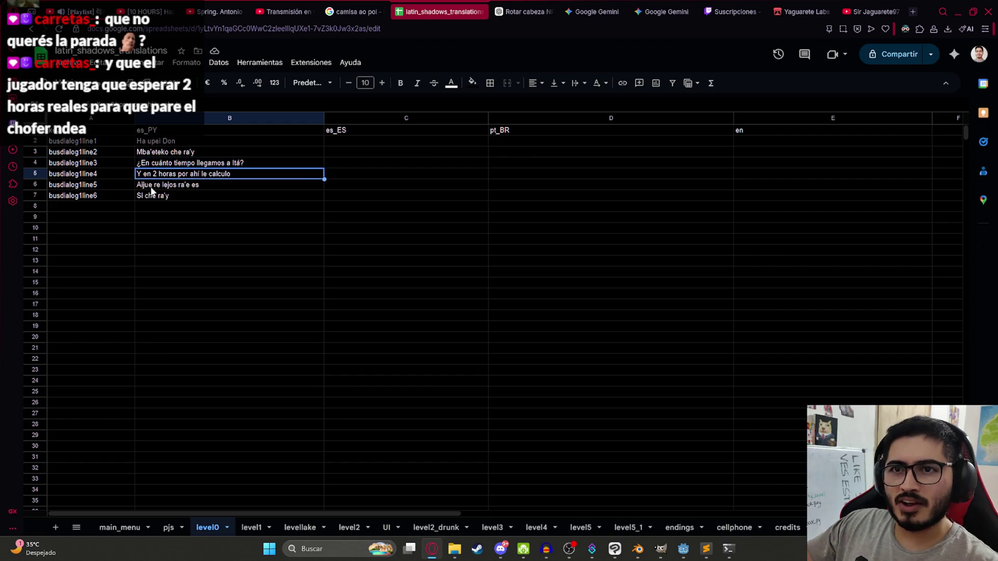
{"action": "double_click", "coordinate": [180, 186]}
{"action": "double_click", "coordinate": [185, 184]}
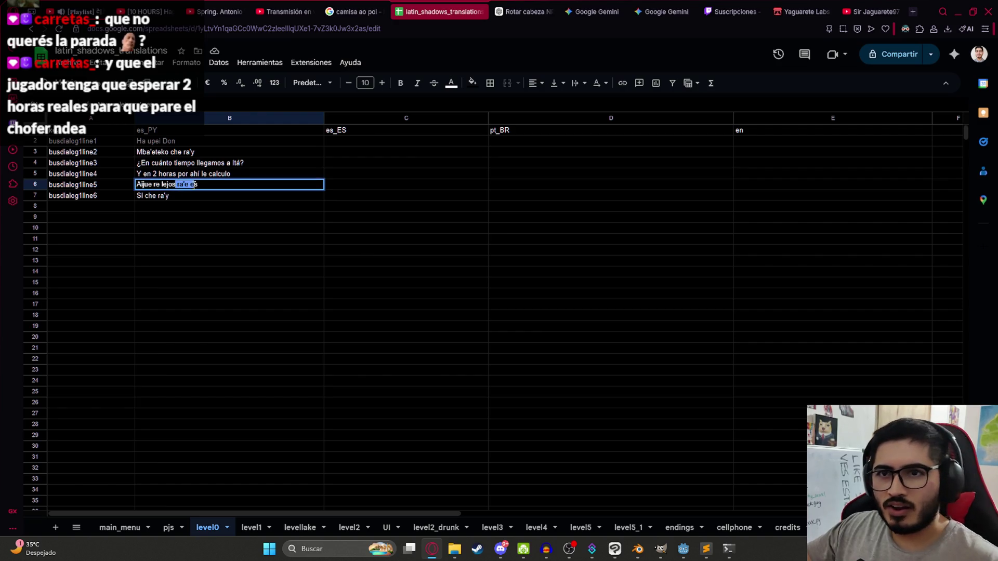
{"action": "key", "text": "BackSpace"}
{"action": "type", "text": "ra'e"}
{"action": "key", "text": "Return"}
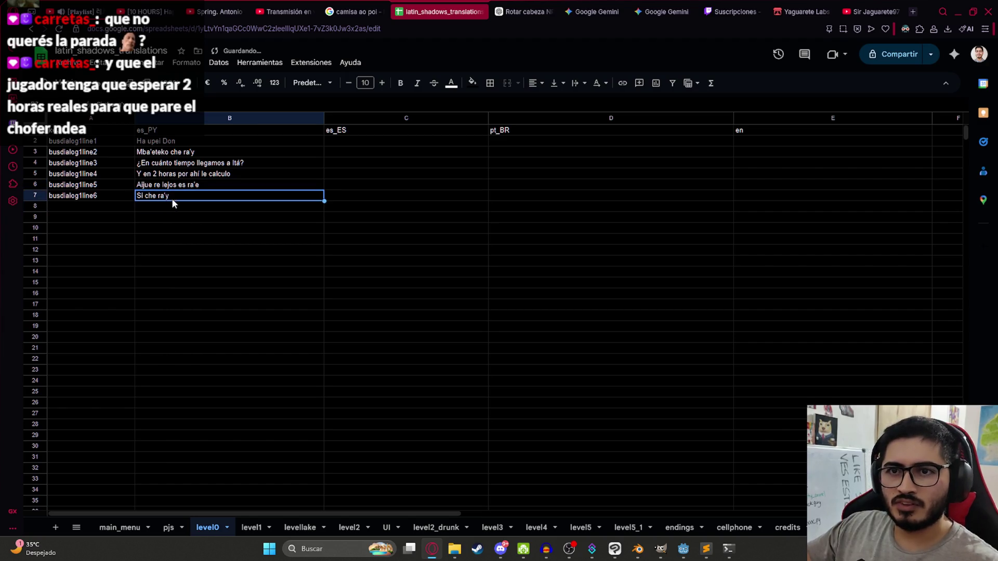
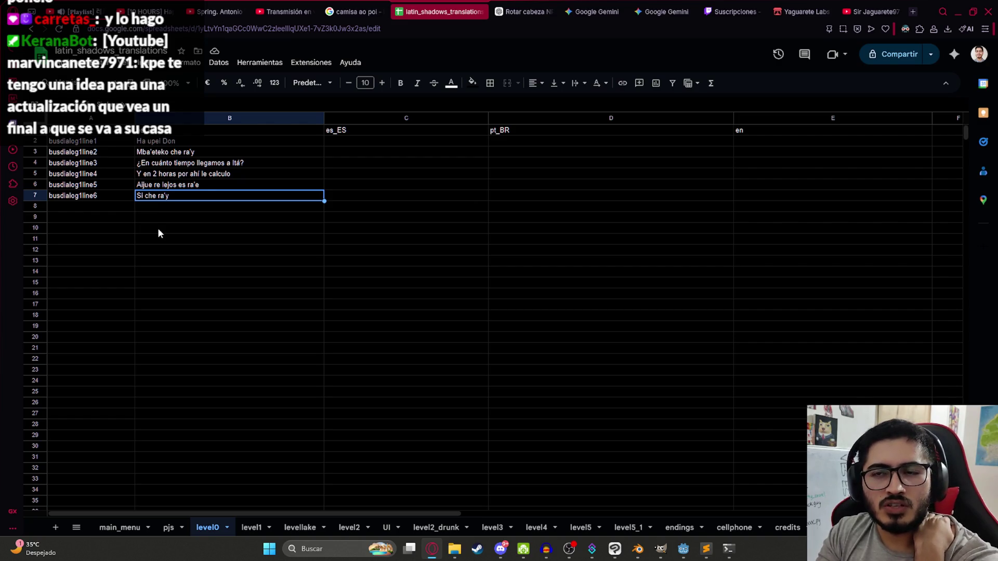
Enter 'Hola Don' and '¿Qué tal muchacho?' in C2 and C3 of the es_ES column.
{"action": "left_click", "coordinate": [187, 186]}
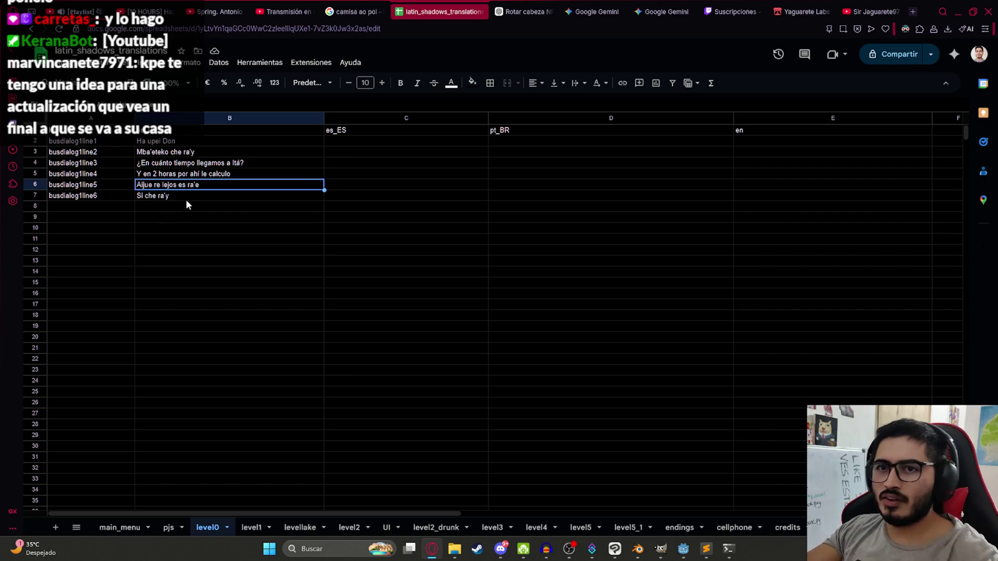
{"action": "left_click", "coordinate": [187, 199]}
{"action": "left_click", "coordinate": [403, 141]}
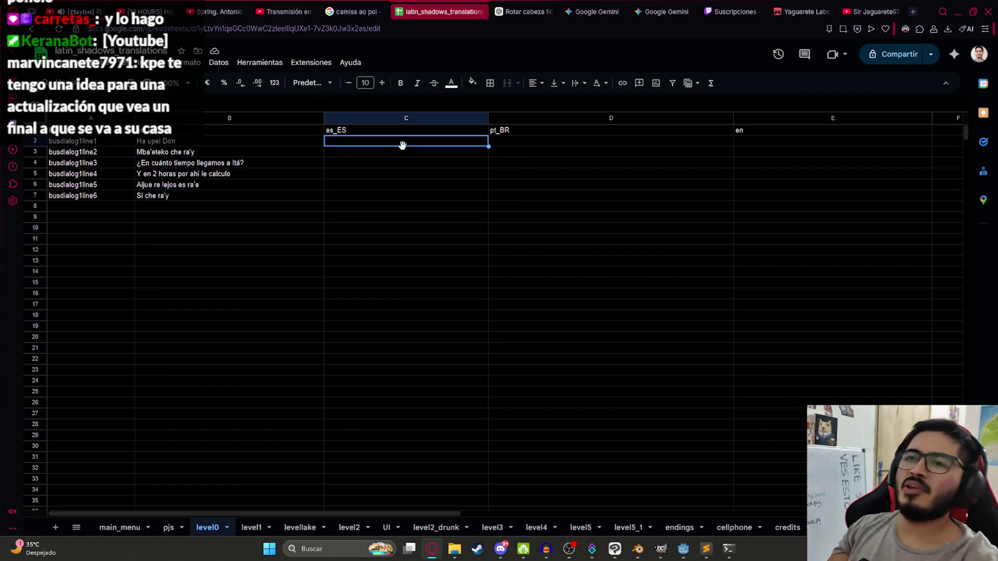
{"action": "type", "text": "Hola Do"}
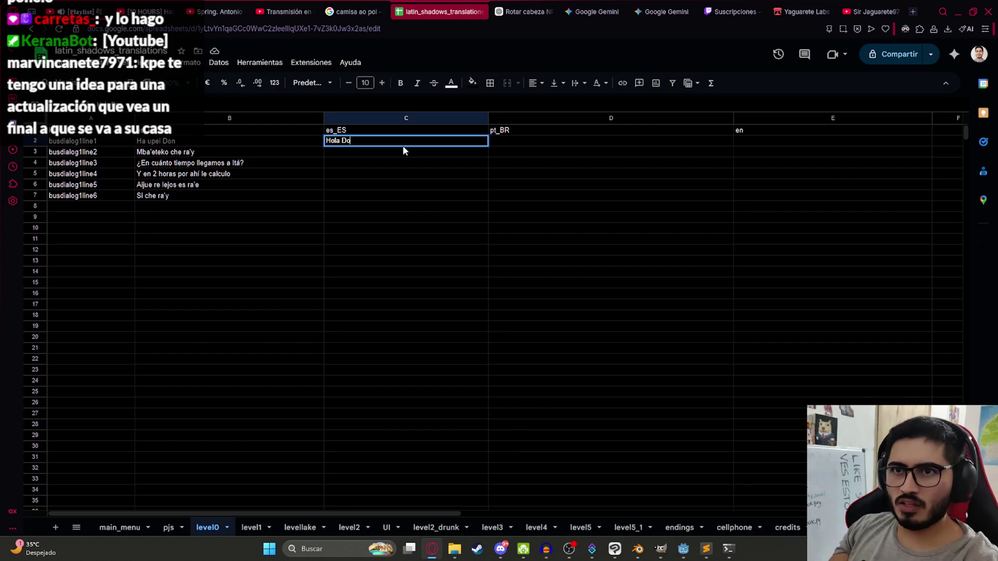
{"action": "type", "text": "n"}
{"action": "key", "text": "Return"}
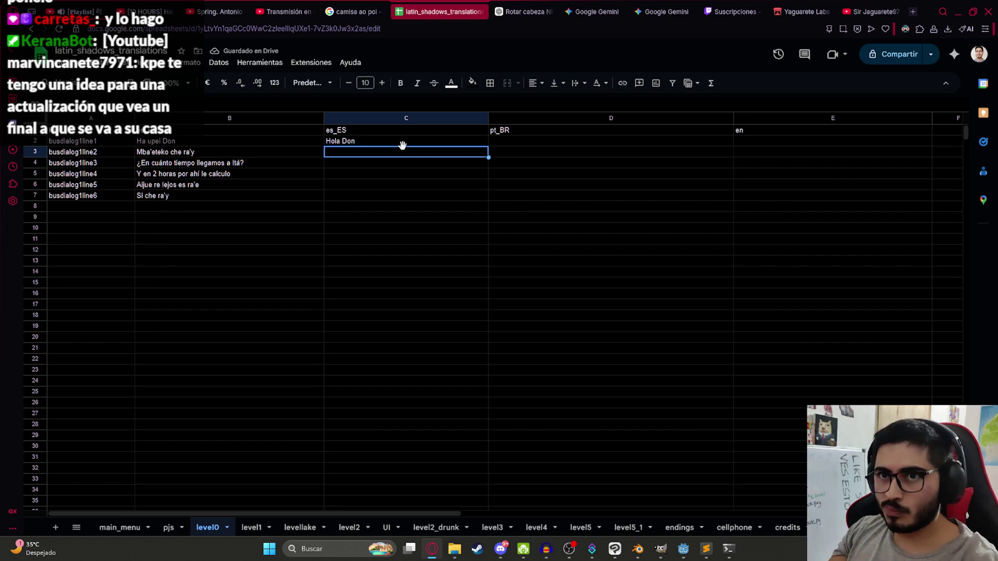
{"action": "type", "text": "¿Qué tal muchacho?"}
{"action": "key", "text": "Return"}
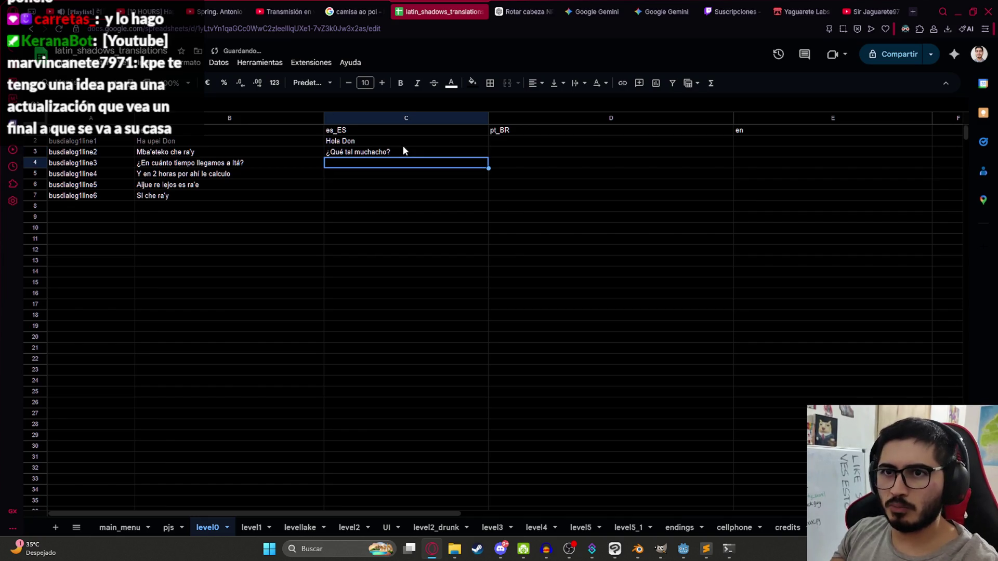
Copy B4's question into C4, then enter 'Y en 2 horas por ahí' in C5.
{"action": "key", "text": "Left"}
{"action": "key", "text": "ctrl+c"}
{"action": "key", "text": "Right"}
{"action": "key", "text": "ctrl+v"}
{"action": "key", "text": "Down"}
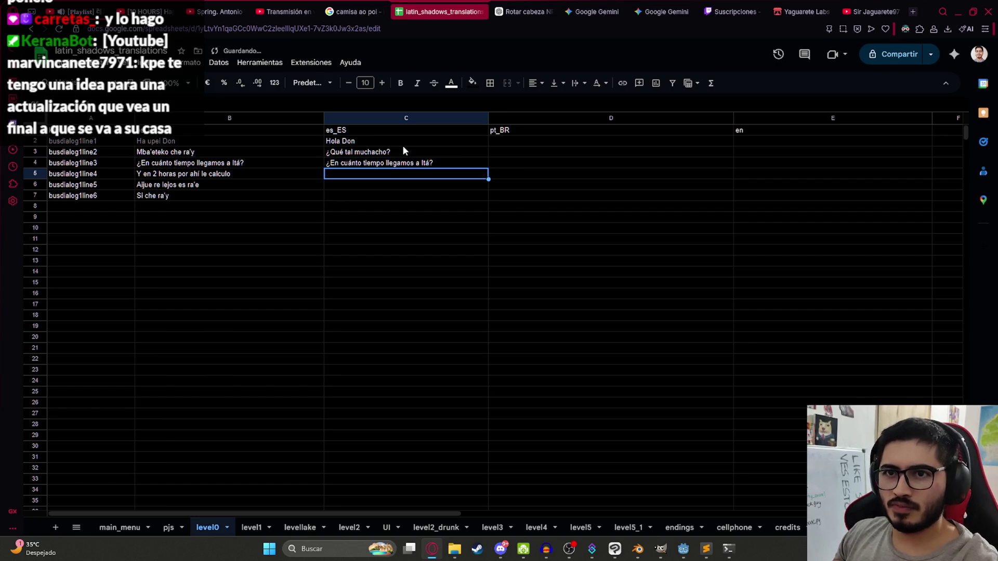
{"action": "type", "text": "Y e"}
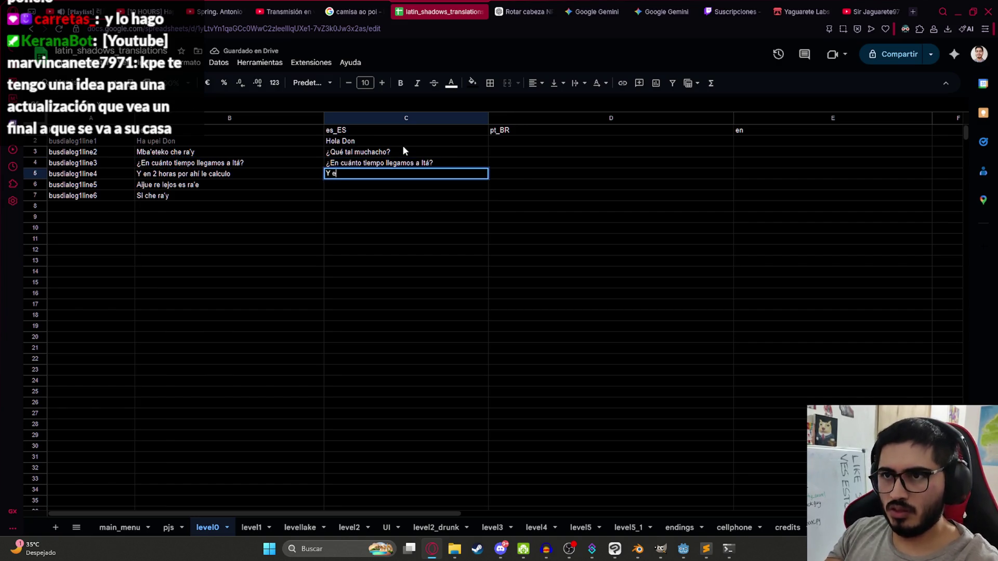
{"action": "type", "text": "n 2 horas p"}
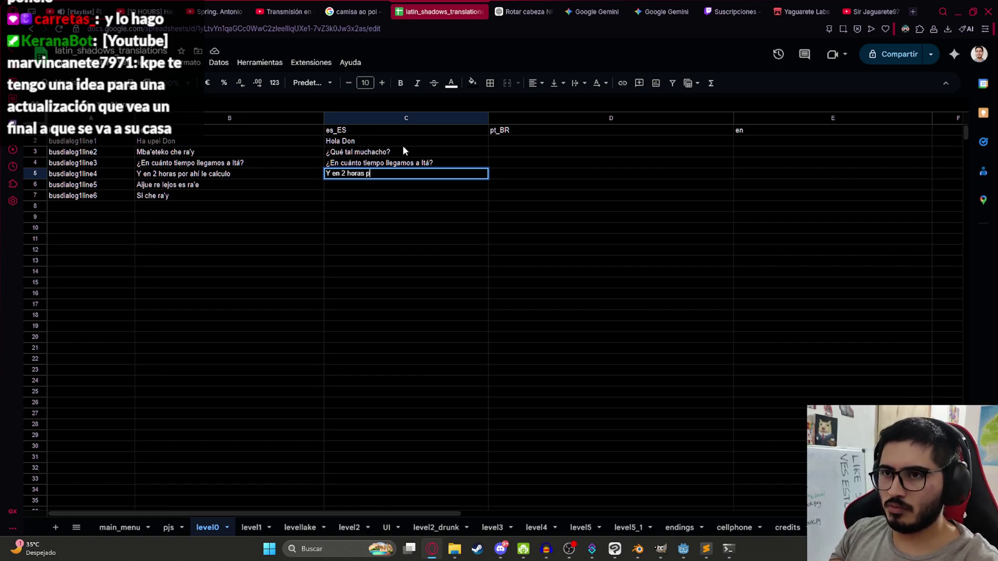
{"action": "type", "text": "or ahí"}
{"action": "key", "text": "Return"}
Enter 'Es muy lejos' in C6 and 'Si muchacho' in C7.
{"action": "key", "text": "Left"}
{"action": "key", "text": "Right"}
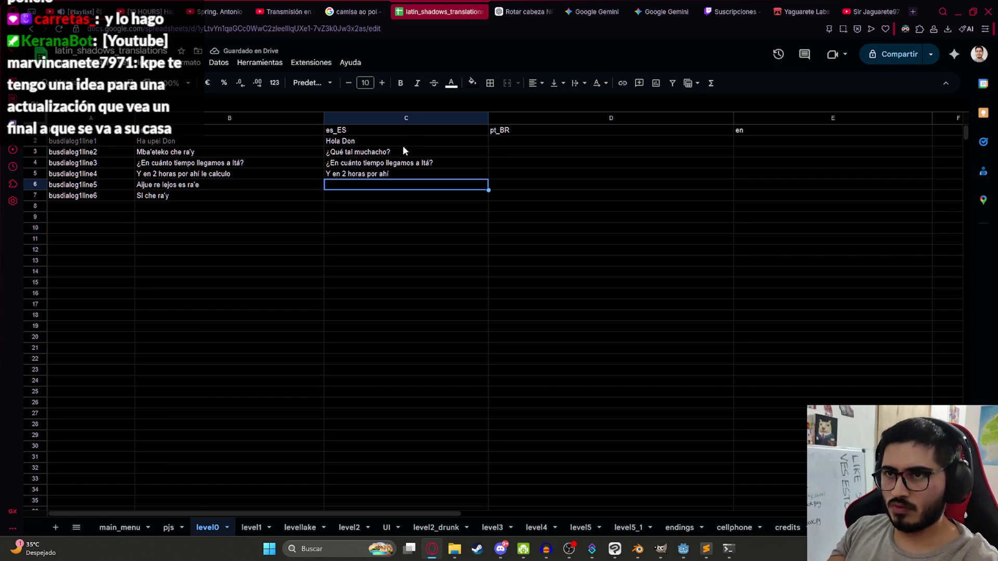
{"action": "type", "text": "Es muy lejos"}
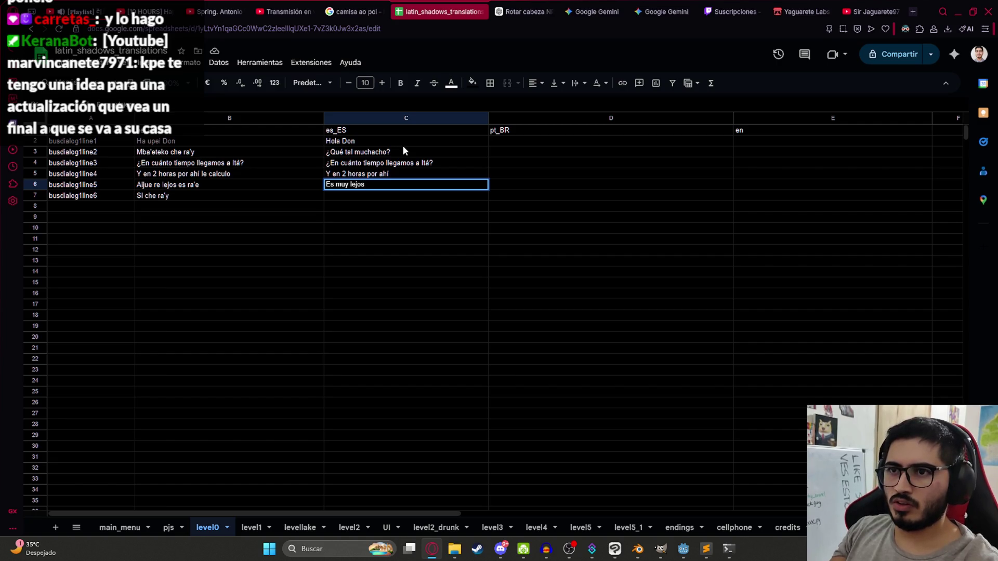
{"action": "key", "text": "Return"}
{"action": "type", "text": "Si"}
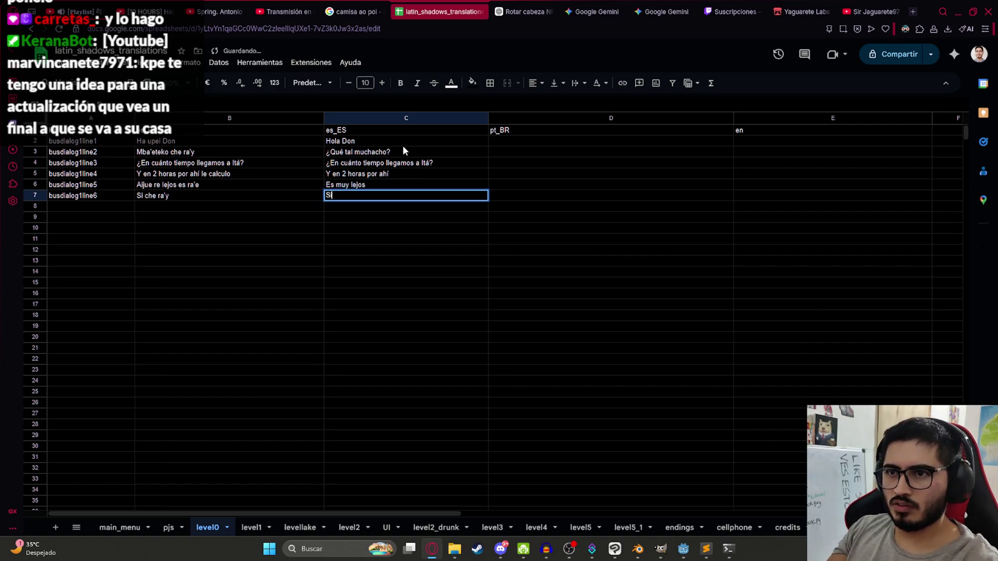
{"action": "type", "text": " muchacho"}
{"action": "key", "text": "Return"}
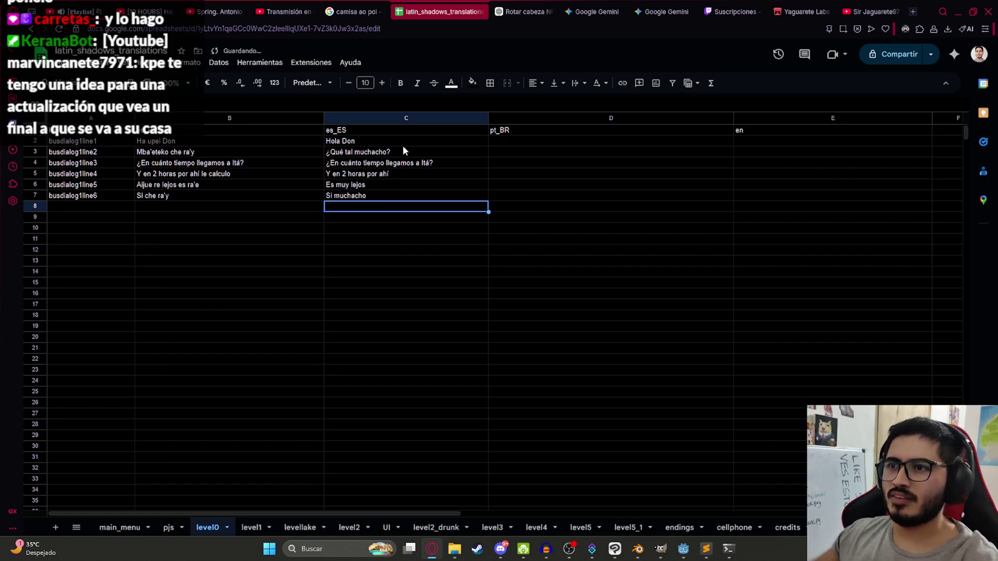
Change the row 2 greeting from 'Hola Don' to 'Hola Señor'.
{"action": "left_click", "coordinate": [635, 141]}
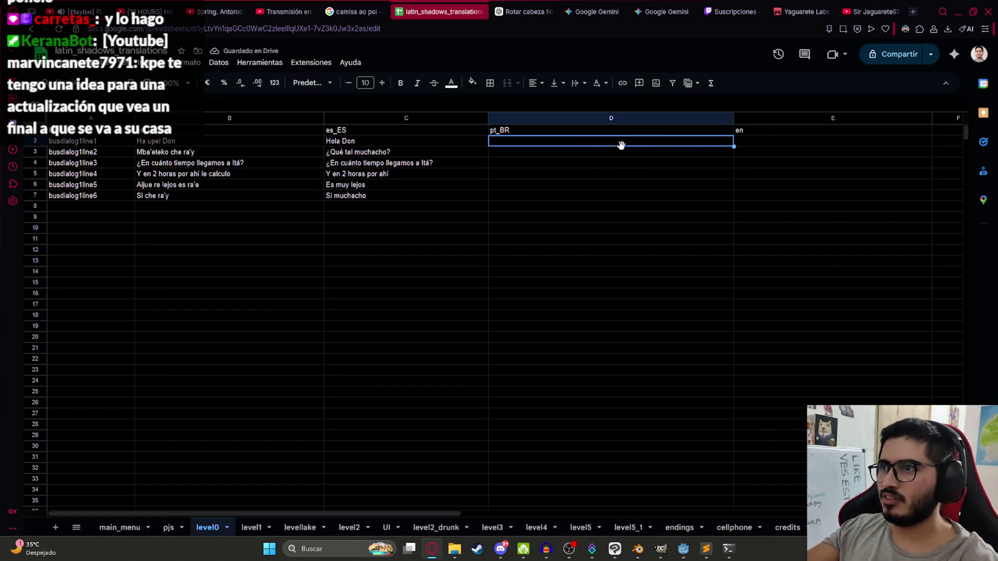
{"action": "left_click_drag", "start_coordinate": [382, 140], "coordinate": [382, 201]}
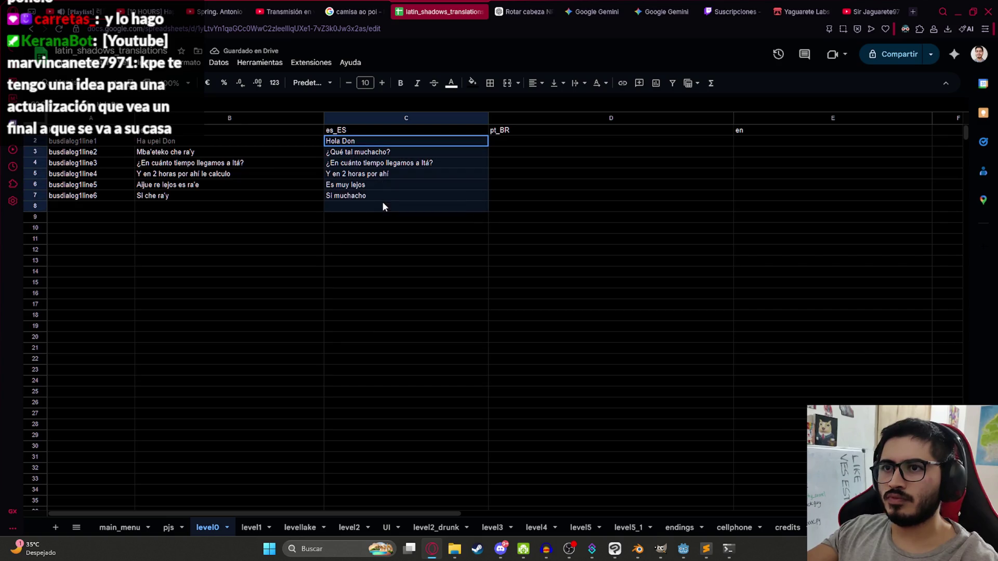
{"action": "double_click", "coordinate": [348, 141]}
{"action": "double_click", "coordinate": [348, 141]}
{"action": "type", "text": "Señor"}
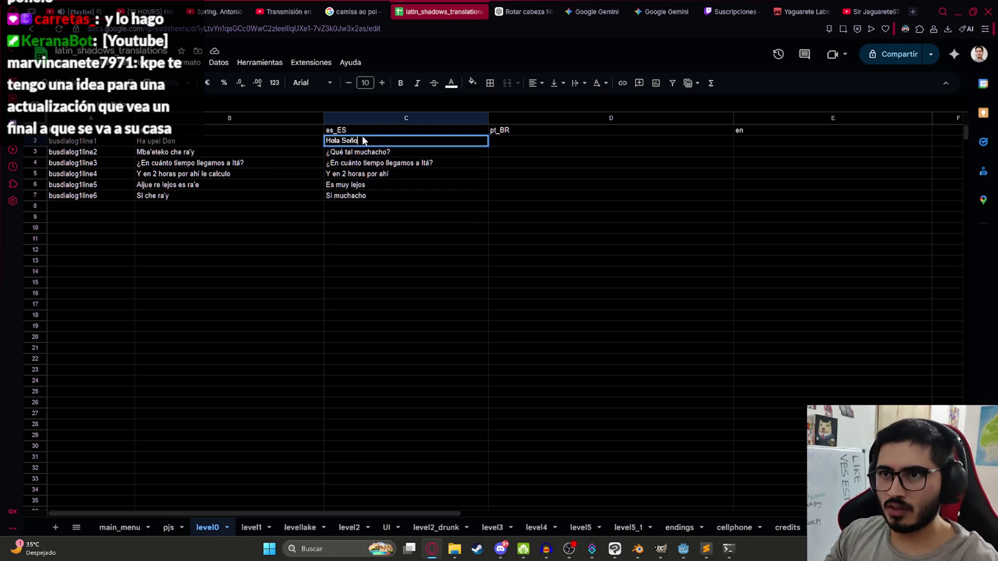
{"action": "key", "text": "Return"}
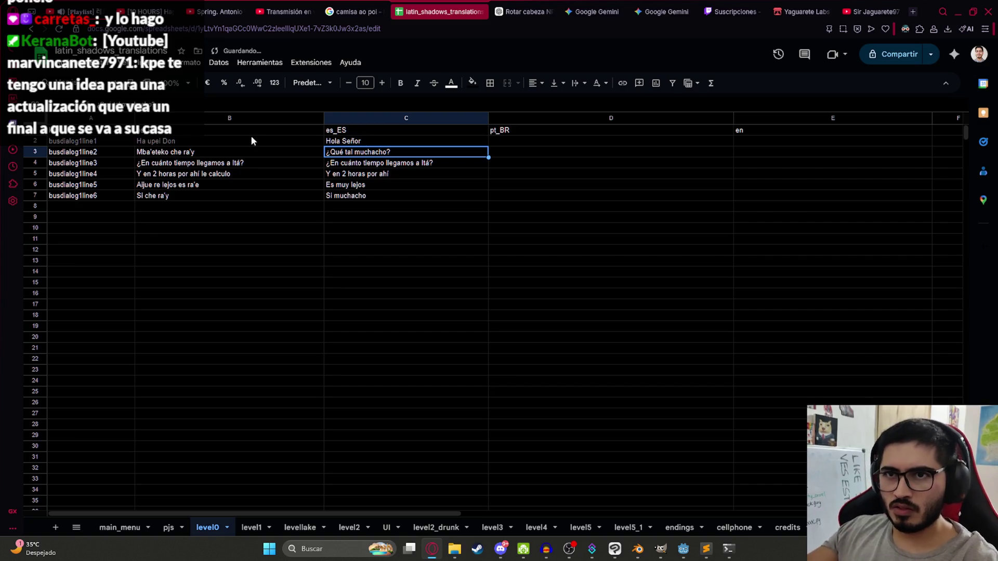
Review the Spanish lines and rewrite row 5 as 'Puede que lleguemos en 2 horas'.
{"action": "left_click", "coordinate": [359, 146]}
{"action": "left_click", "coordinate": [359, 155]}
{"action": "left_click", "coordinate": [381, 164]}
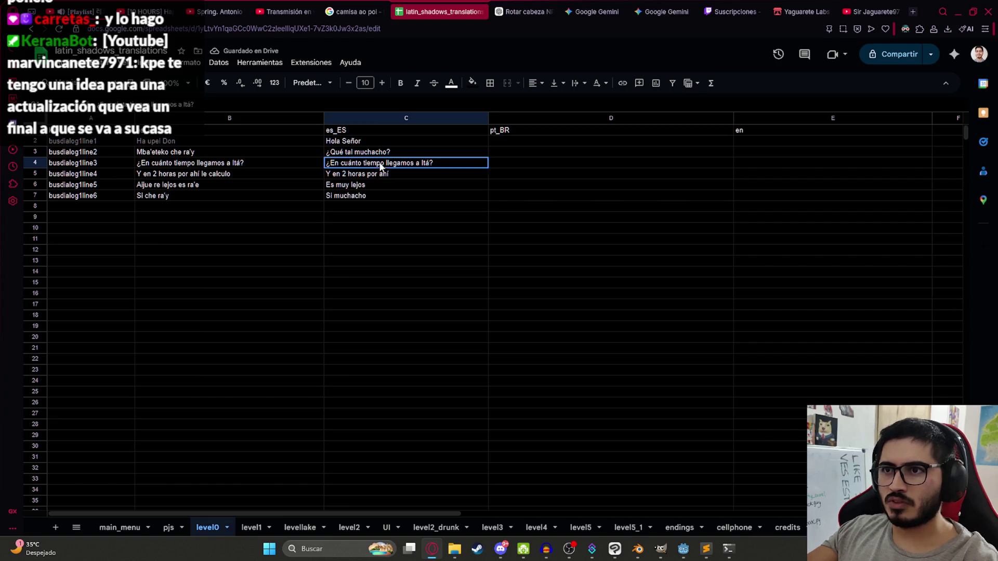
{"action": "left_click", "coordinate": [353, 177]}
{"action": "left_click", "coordinate": [349, 187]}
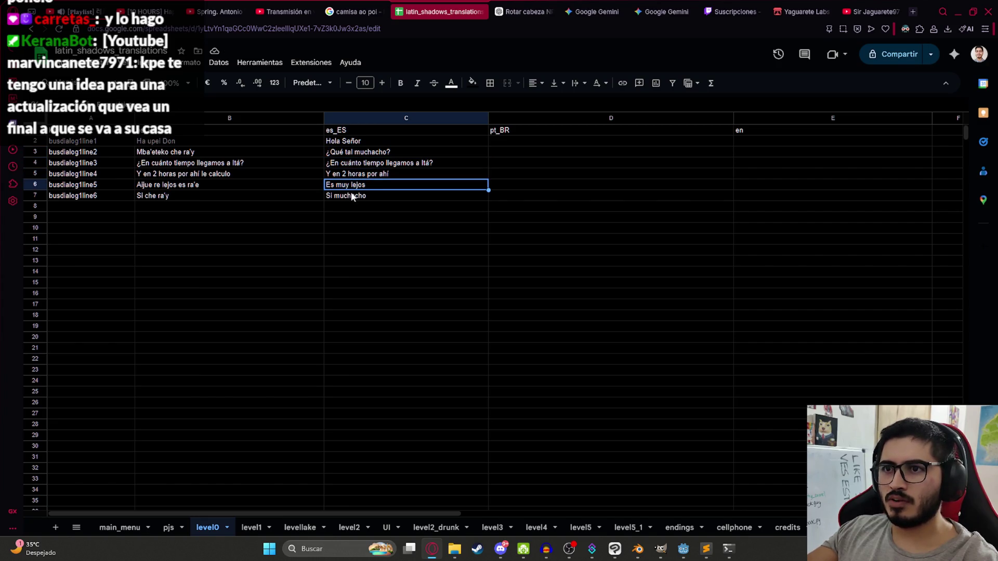
{"action": "left_click", "coordinate": [355, 198]}
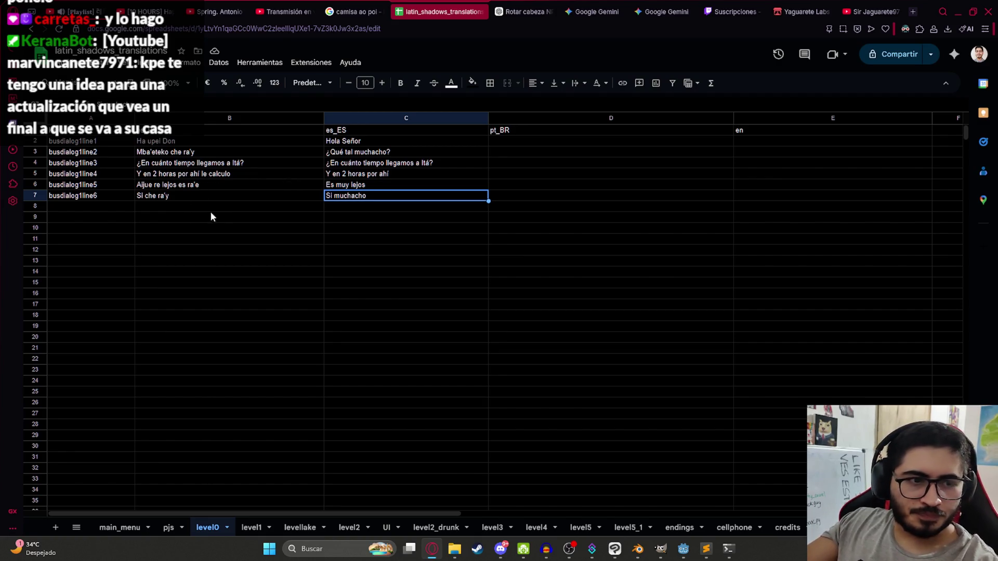
{"action": "left_click", "coordinate": [386, 185]}
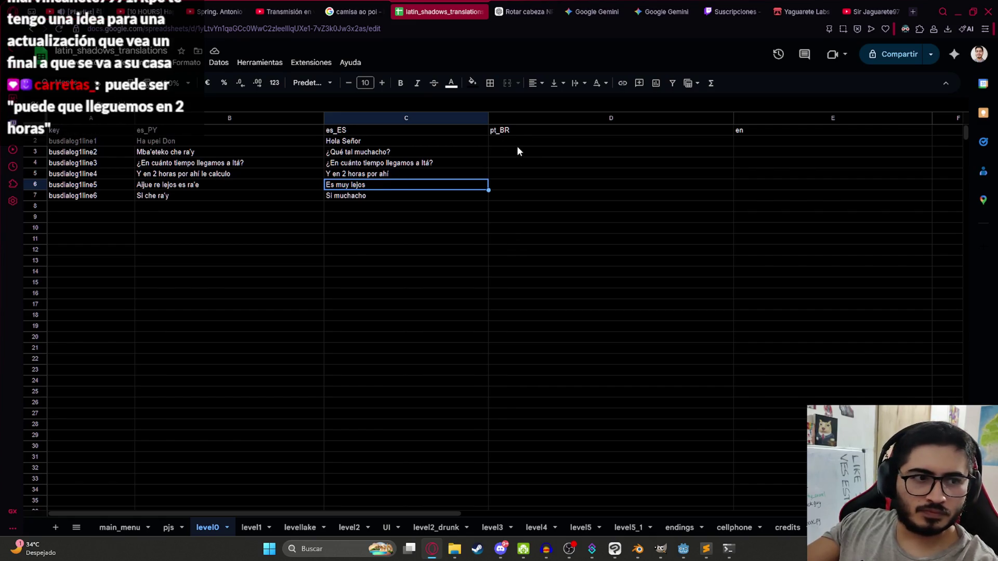
{"action": "left_click", "coordinate": [443, 172]}
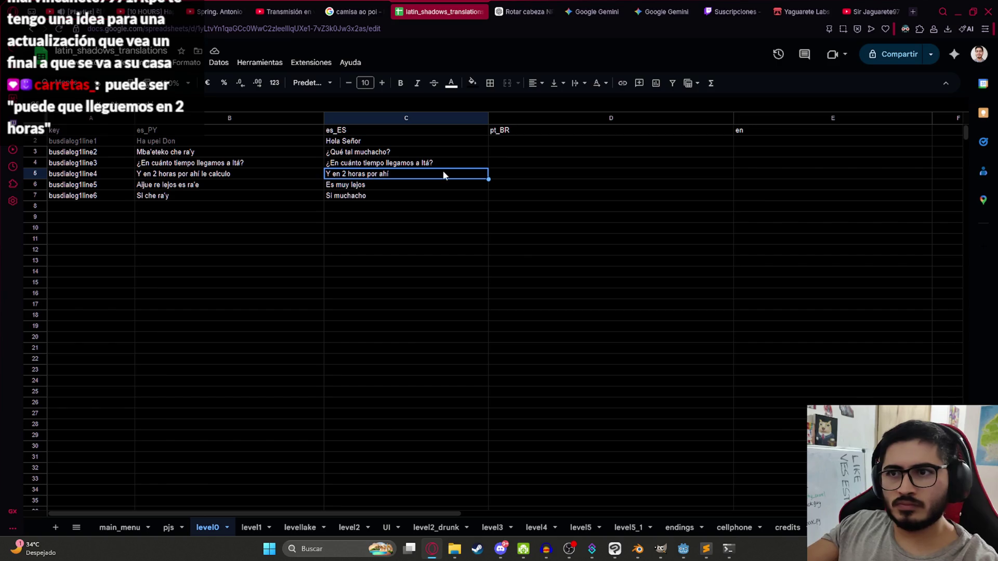
{"action": "type", "text": "Puede que lleguemos en "}
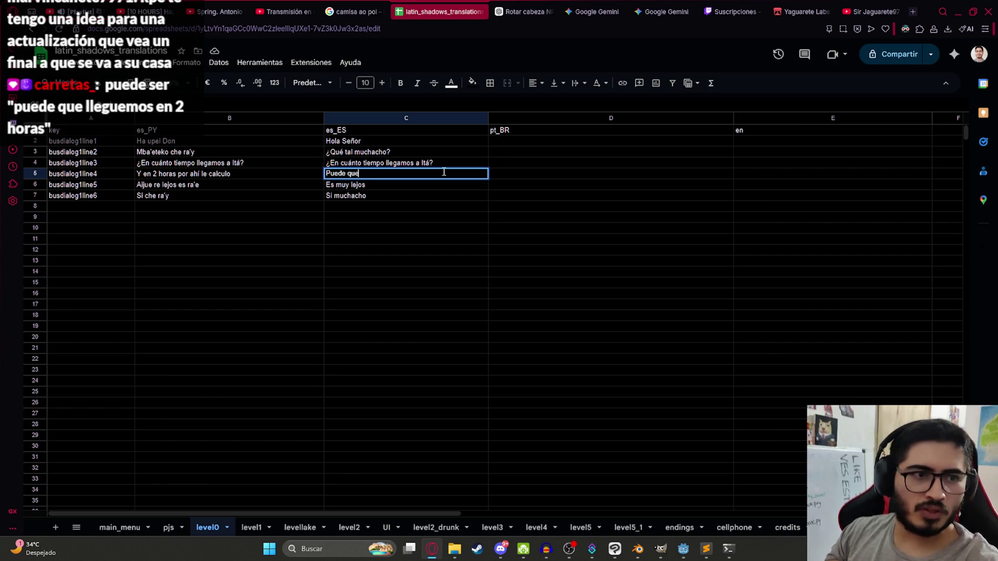
{"action": "type", "text": "2 horas"}
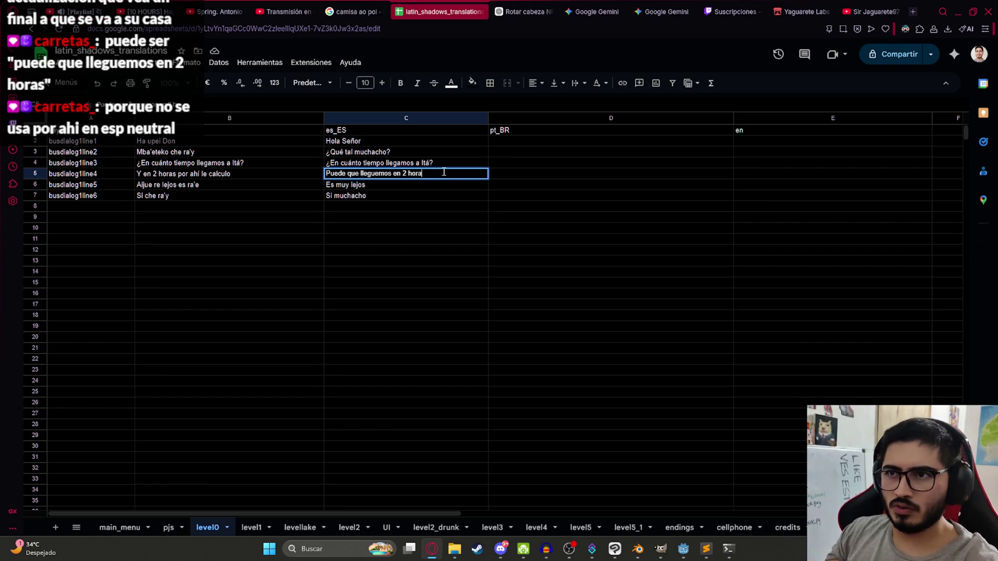
{"action": "key", "text": "Return"}
Recheck the row 4–7 Spanish translations, leaving row 6 unchanged.
{"action": "left_click", "coordinate": [444, 174]}
{"action": "key", "text": "Down"}
{"action": "key", "text": "Down"}
{"action": "key", "text": "Up"}
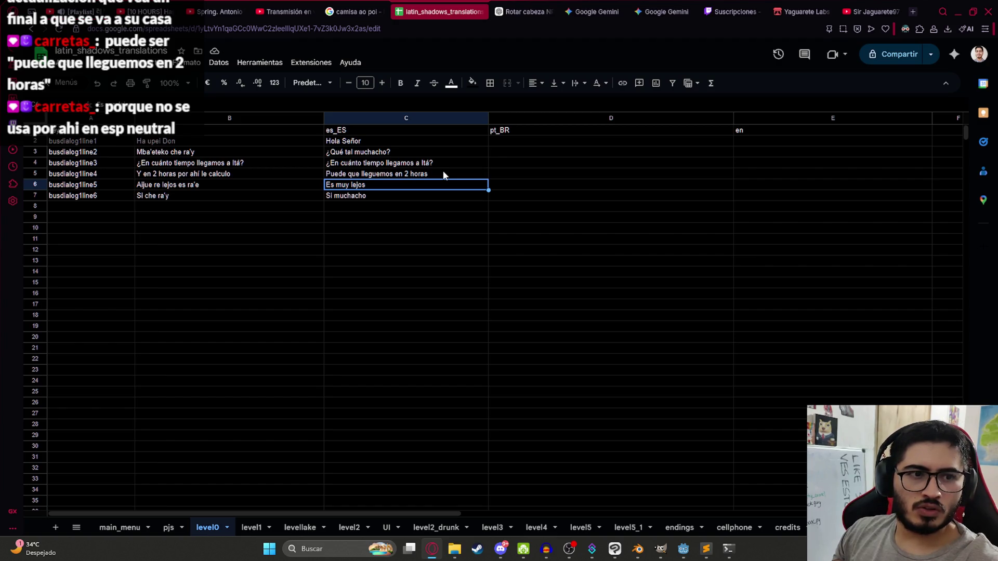
{"action": "left_click", "coordinate": [443, 174]}
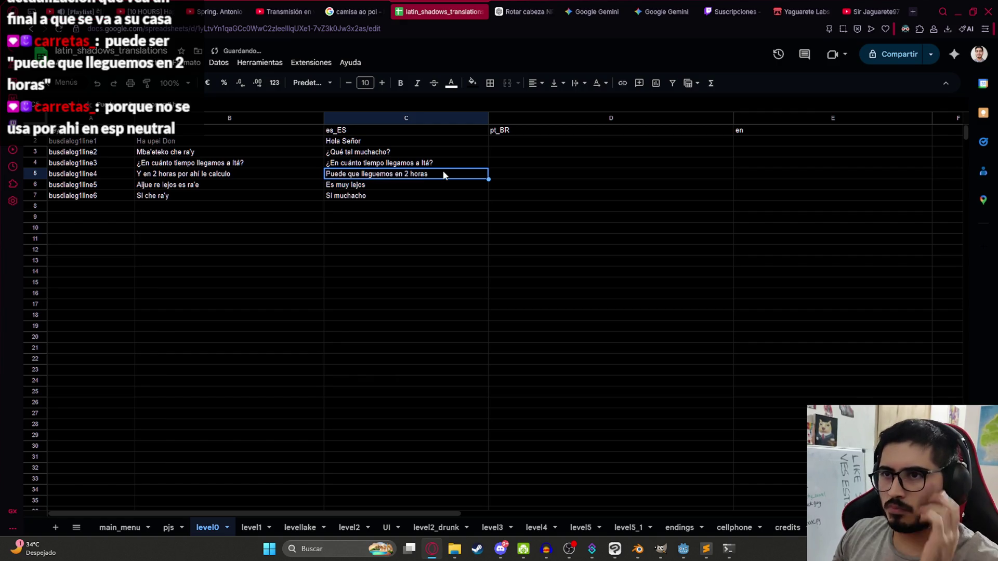
{"action": "key", "text": "Up"}
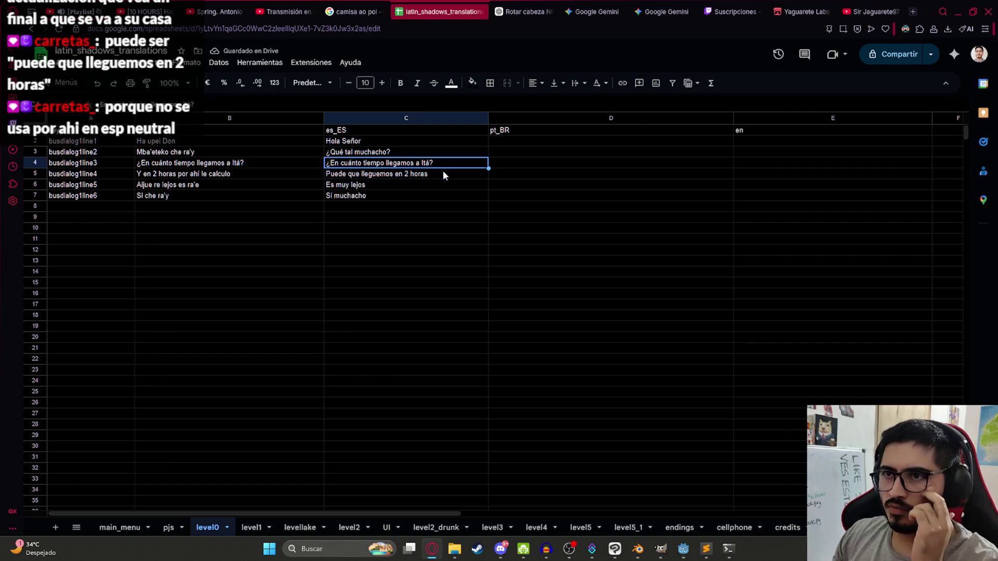
{"action": "key", "text": "Down"}
{"action": "key", "text": "Down"}
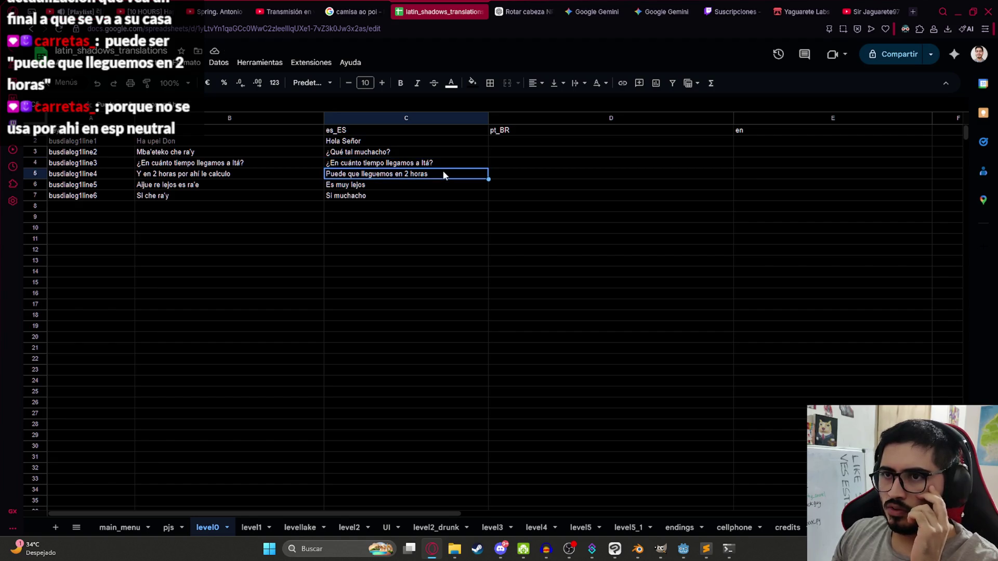
{"action": "key", "text": "Return"}
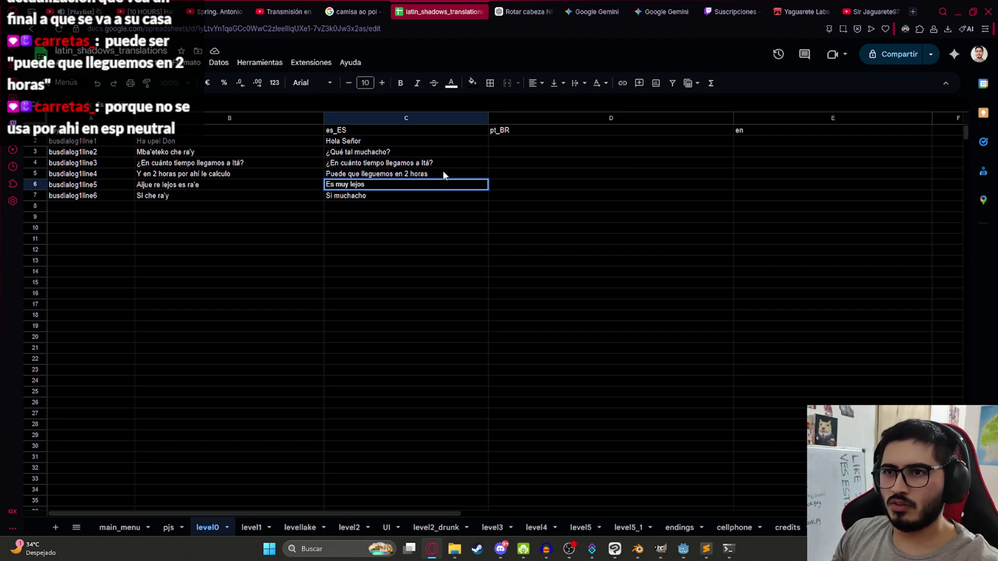
{"action": "key", "text": "Return"}
{"action": "key", "text": "Up"}
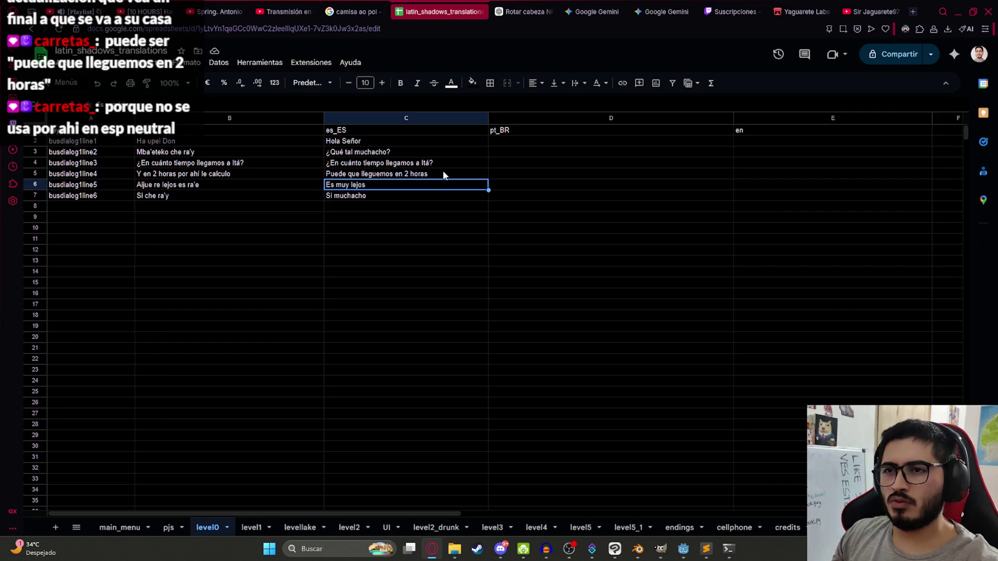
{"action": "key", "text": "Down"}
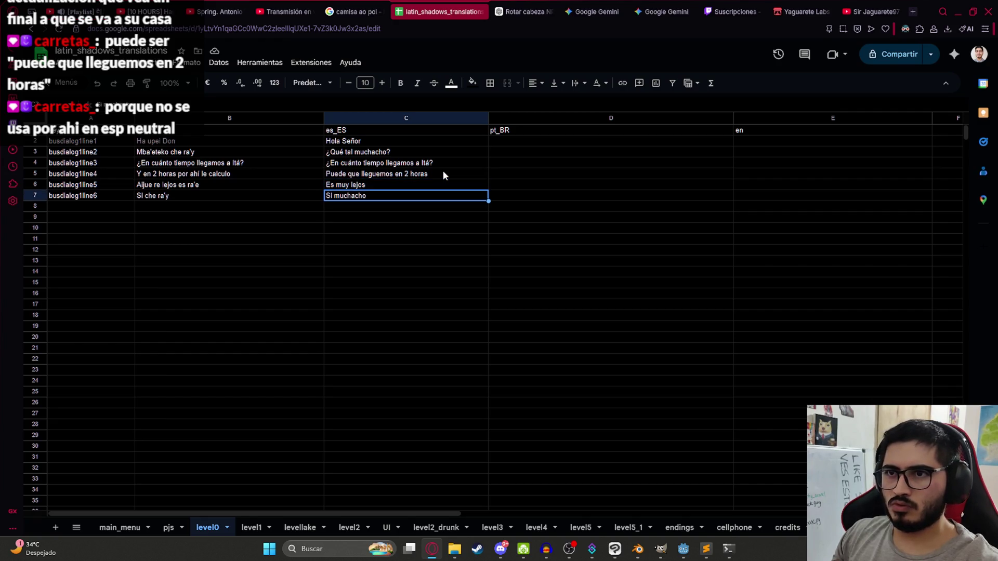
{"action": "key", "text": "Right"}
{"action": "key", "text": "Up"}
{"action": "key", "text": "Up"}
{"action": "key", "text": "Return"}
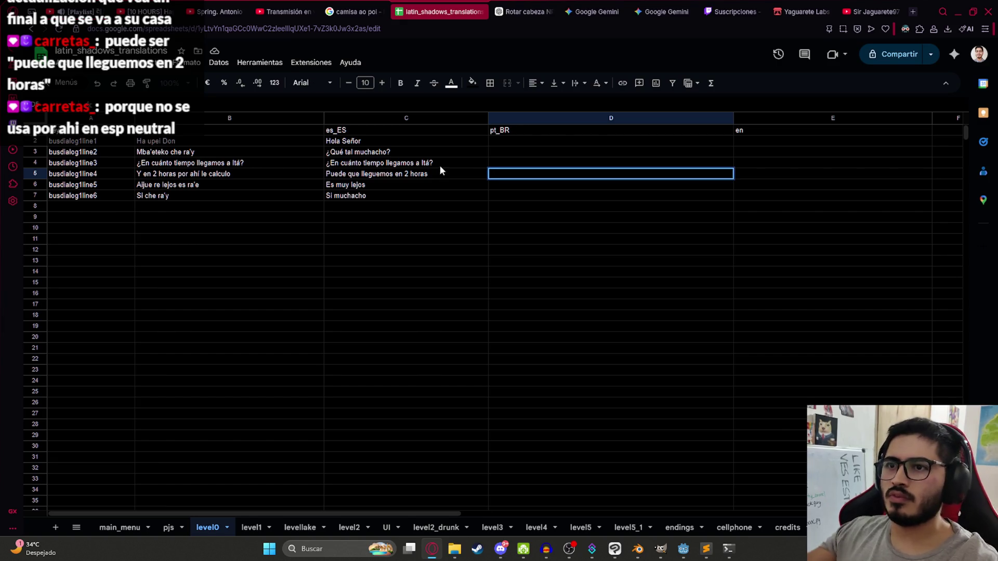
Copy the six Spanish dialogue lines in C2:C7.
{"action": "left_click_drag", "start_coordinate": [399, 145], "coordinate": [393, 196]}
{"action": "key", "text": "ctrl+c"}
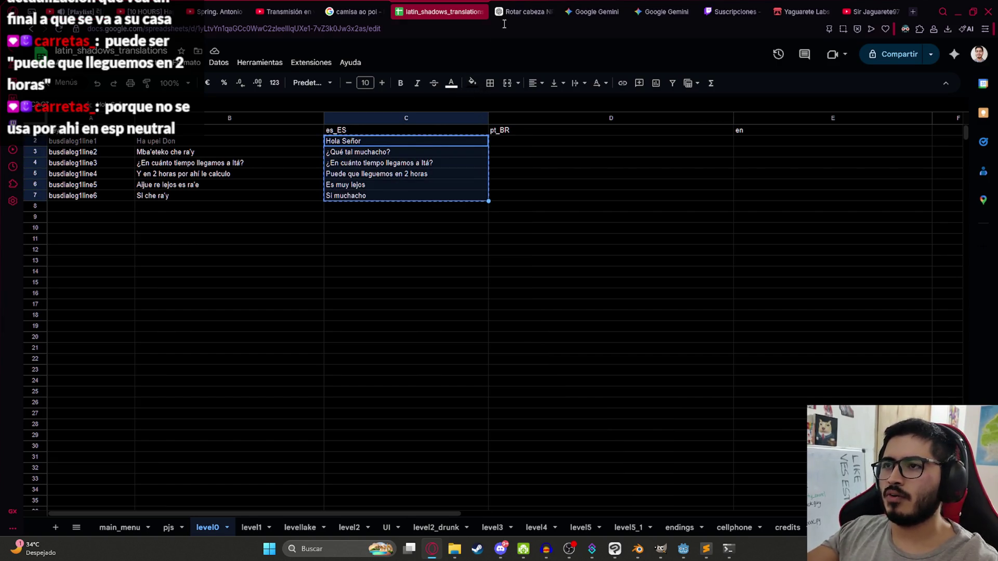
{"action": "left_click", "coordinate": [523, 11]}
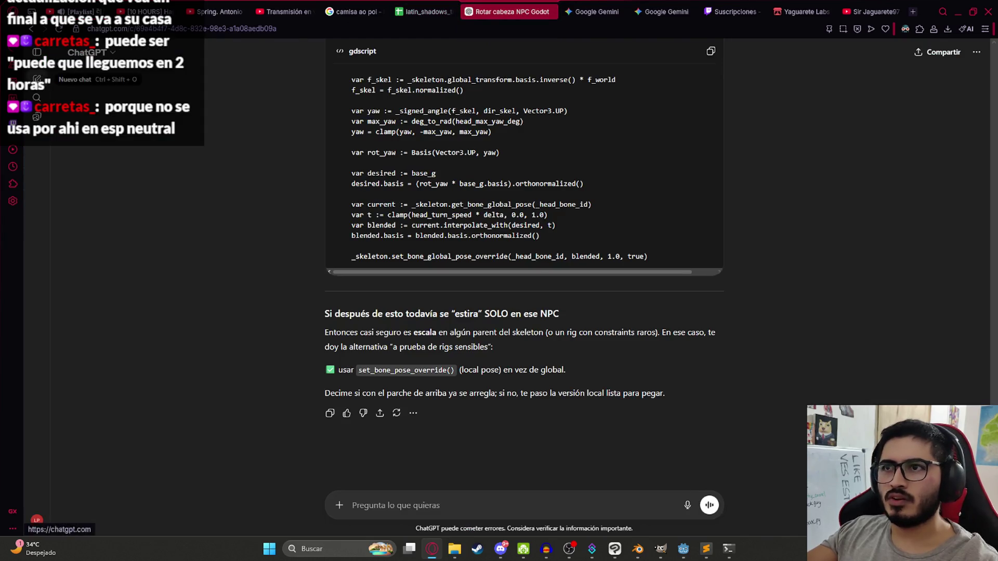
In a new chat, ask 'Traducir a portugues brasil e ingles eeuu:' with the pasted Spanish lines.
{"action": "left_click", "coordinate": [36, 79]}
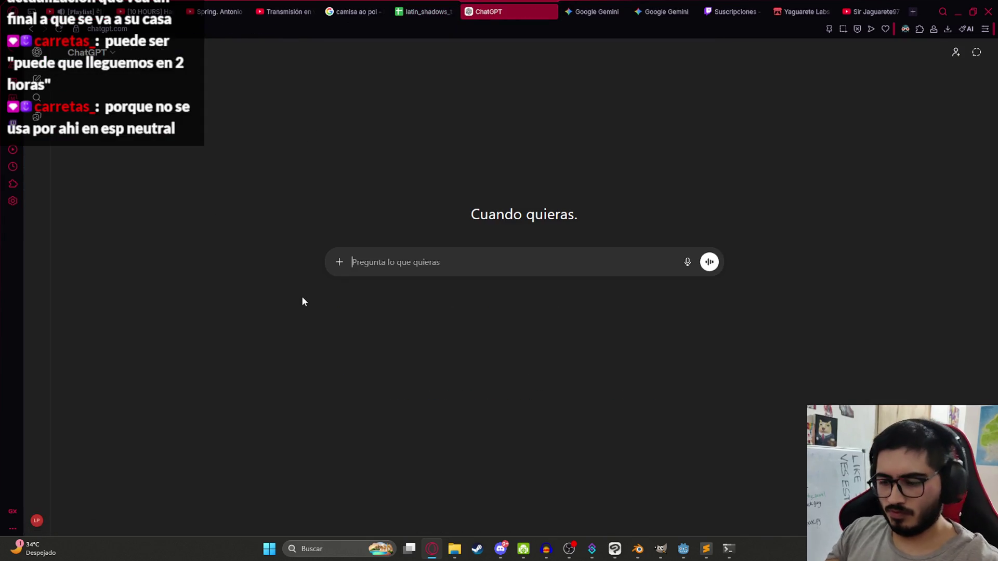
{"action": "type", "text": "Traducir a portugues brasil "}
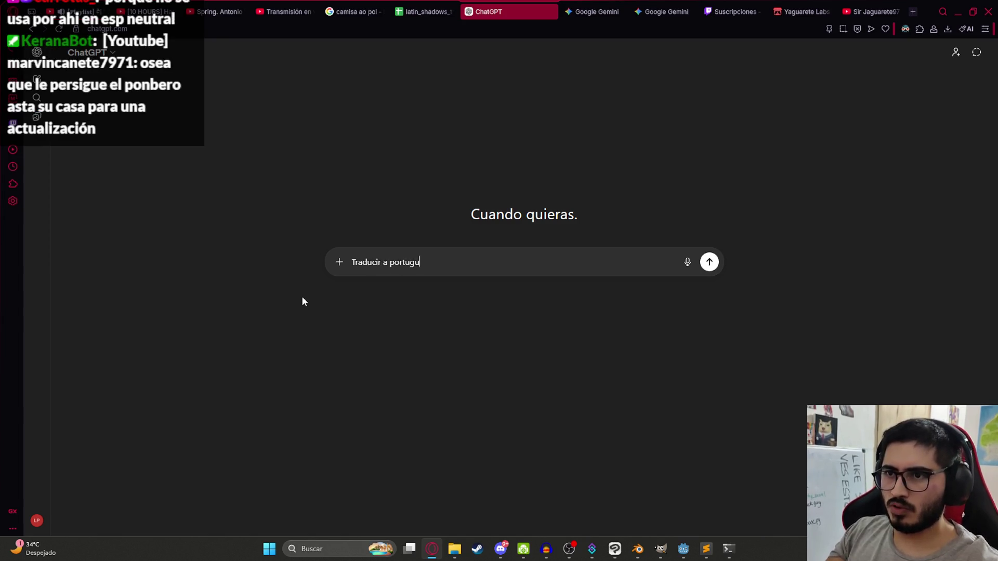
{"action": "type", "text": "e ingles eeuu:"}
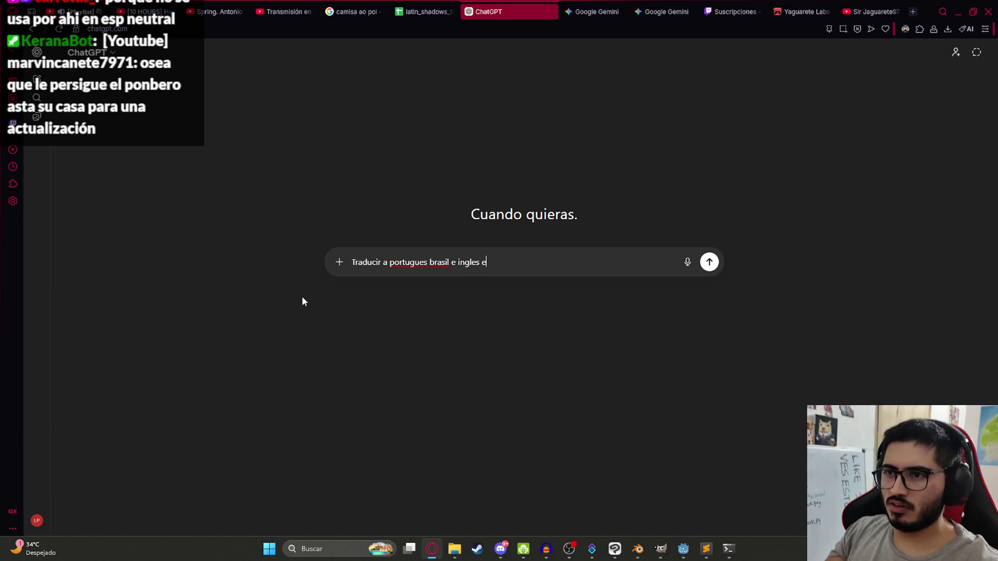
{"action": "key", "text": "shift+Return"}
{"action": "key", "text": "ctrl+v"}
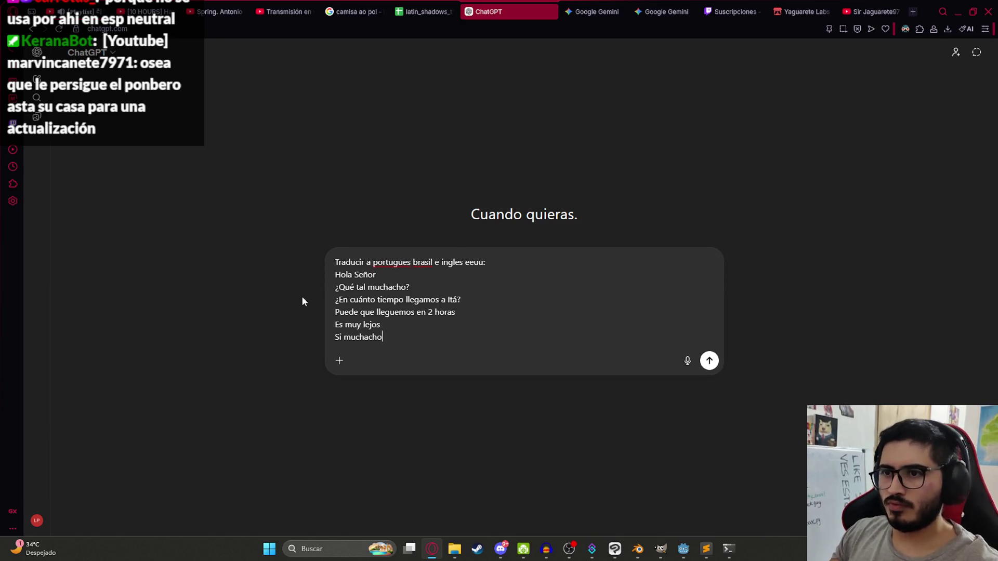
{"action": "key", "text": "Return"}
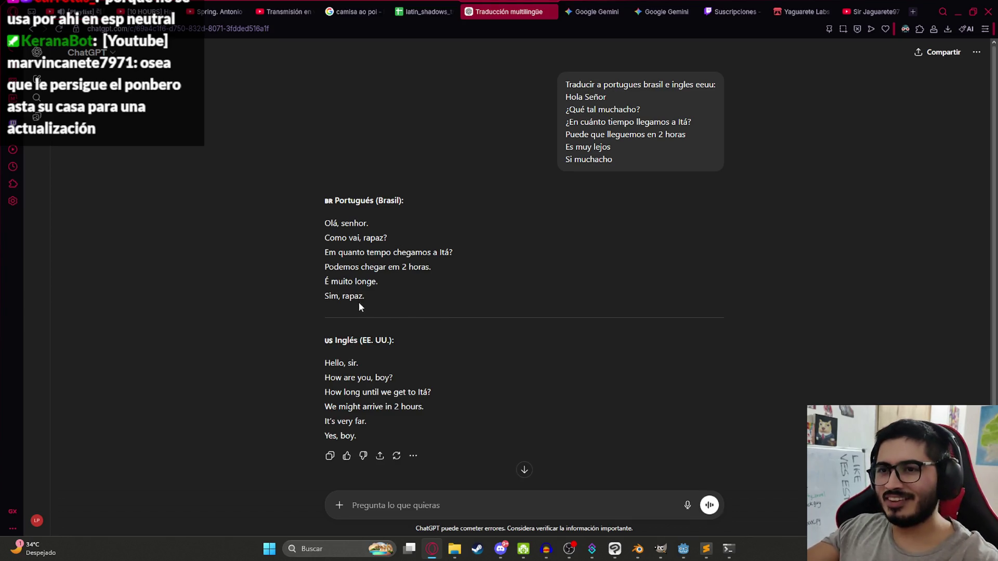
Select the Portuguese translation lines in ChatGPT's reply.
{"action": "scroll", "coordinate": [356, 292], "scroll_direction": "down", "scroll_amount": 1}
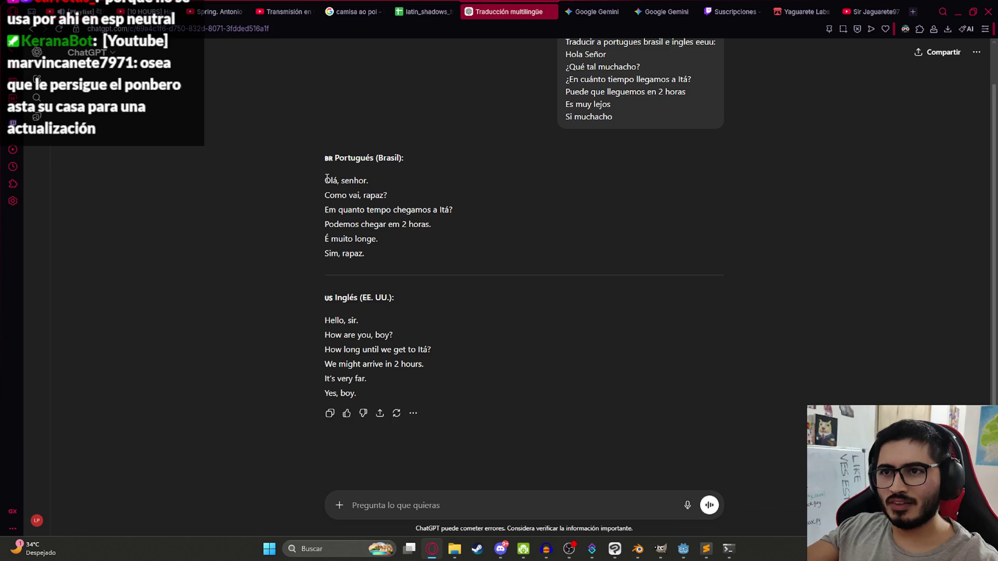
{"action": "mouse_move", "coordinate": [326, 179]}
{"action": "left_mouse_down"}
{"action": "mouse_move", "coordinate": [373, 249]}
{"action": "mouse_move", "coordinate": [366, 257]}
{"action": "left_mouse_up"}
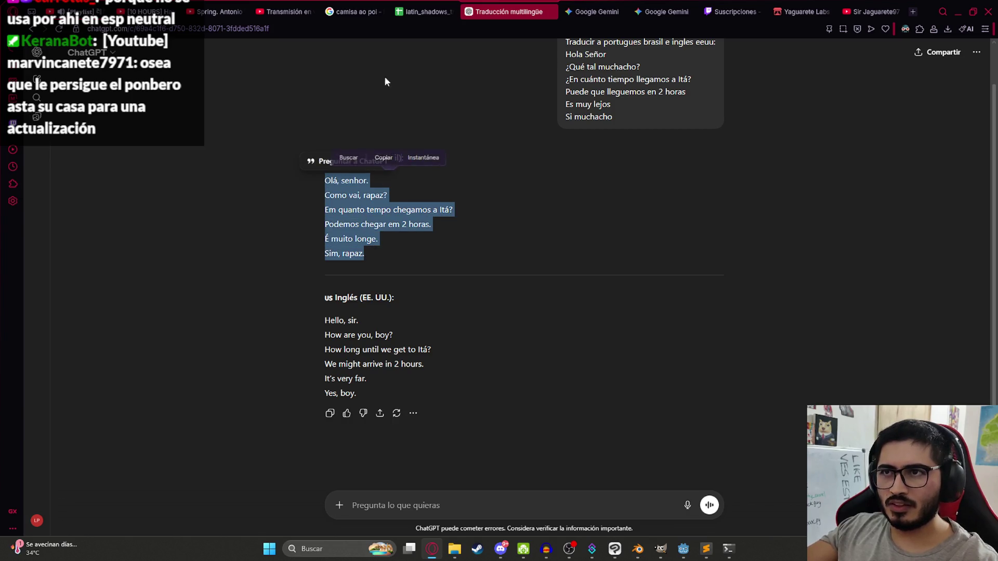
{"action": "left_click", "coordinate": [417, 7]}
Paste the Portuguese translations from D2 down and make D2 read 'Olá, senhor' without a period.
{"action": "left_click", "coordinate": [520, 143]}
{"action": "key", "text": "ctrl+v"}
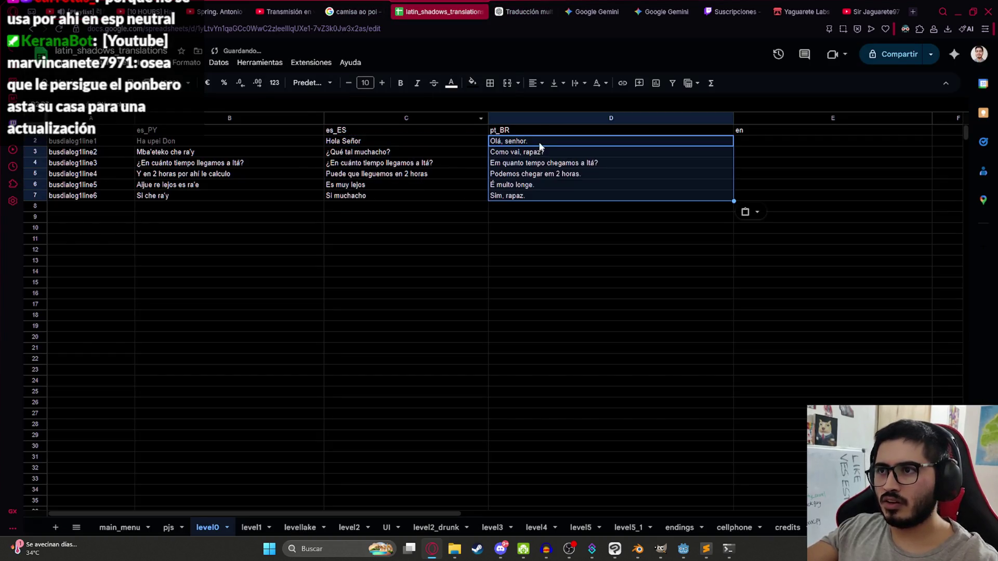
{"action": "double_click", "coordinate": [543, 141]}
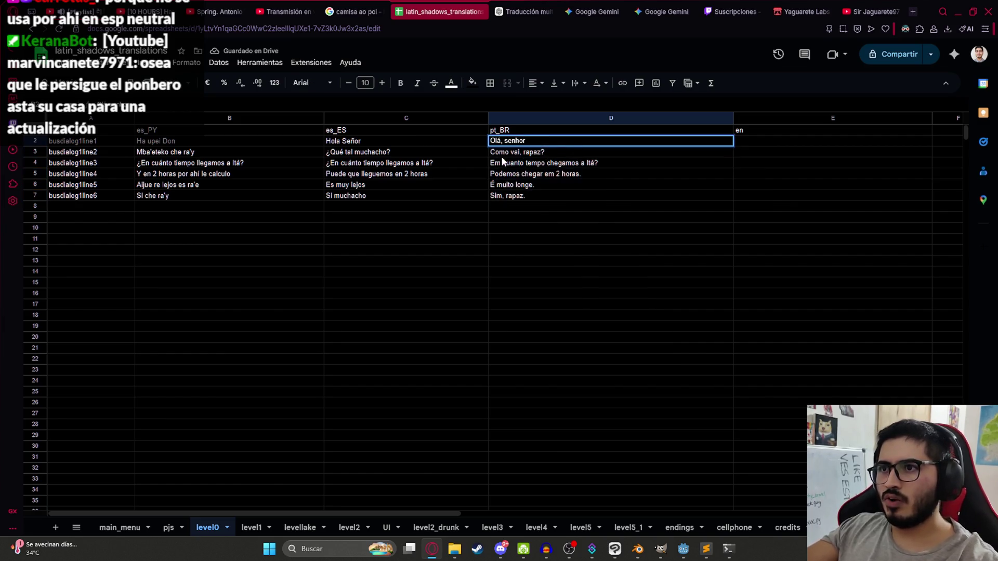
{"action": "key", "text": "Return"}
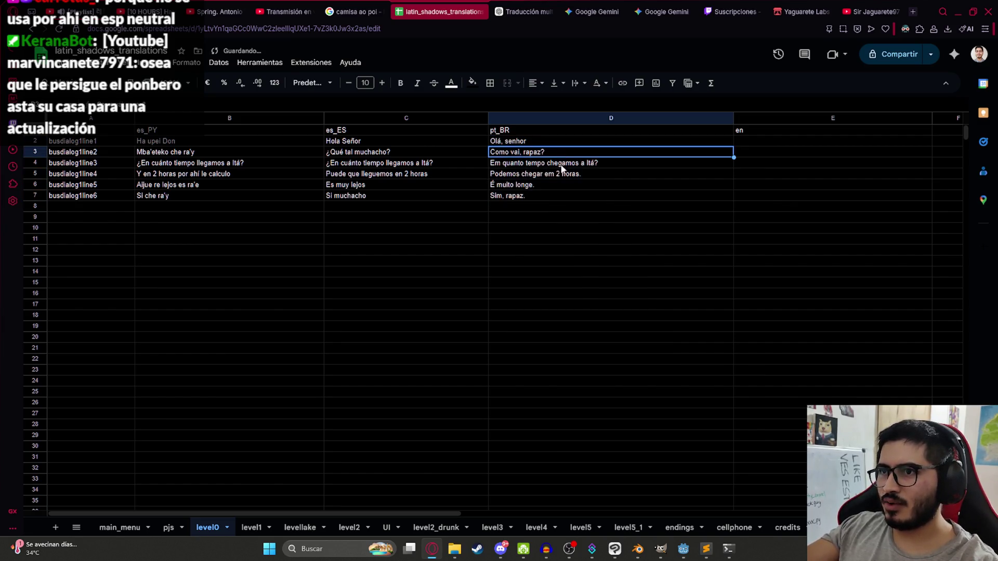
Remove the trailing periods from the Portuguese lines in D5, D6 and D7.
{"action": "left_click", "coordinate": [520, 177]}
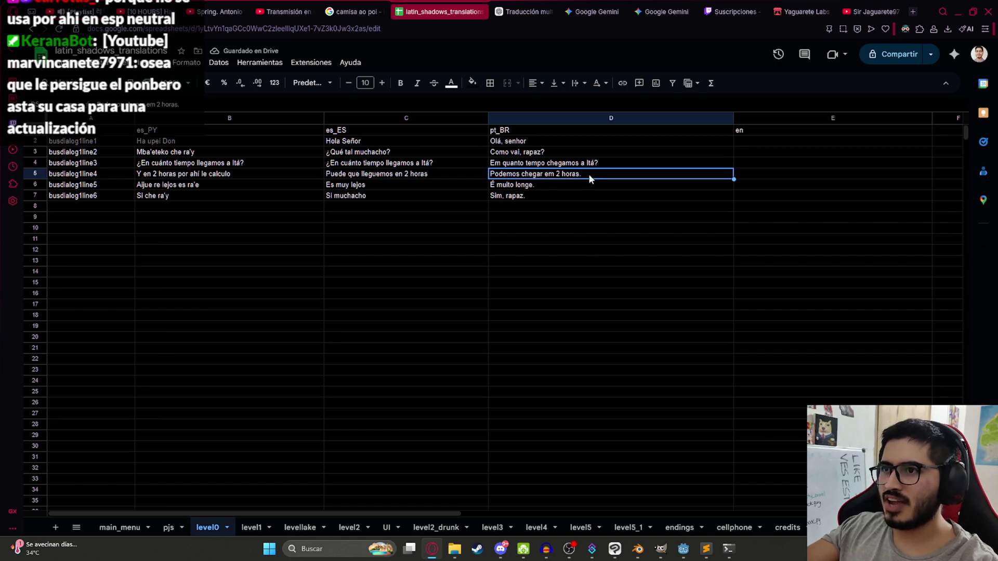
{"action": "double_click", "coordinate": [589, 178]}
{"action": "key", "text": "BackSpace"}
{"action": "key", "text": "Return"}
{"action": "double_click", "coordinate": [540, 185]}
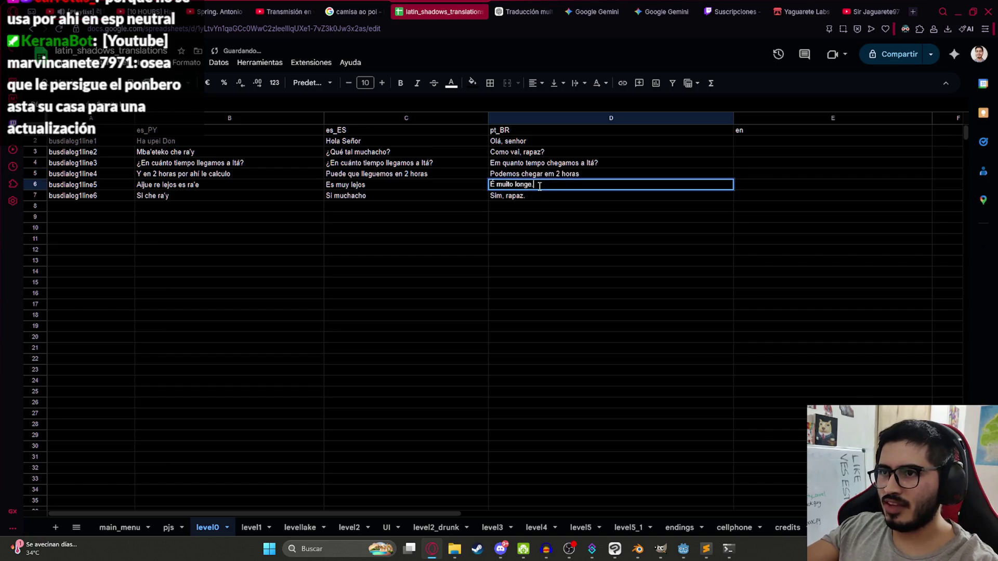
{"action": "key", "text": "Return"}
{"action": "double_click", "coordinate": [532, 194]}
{"action": "key", "text": "BackSpace"}
{"action": "left_click", "coordinate": [535, 238]}
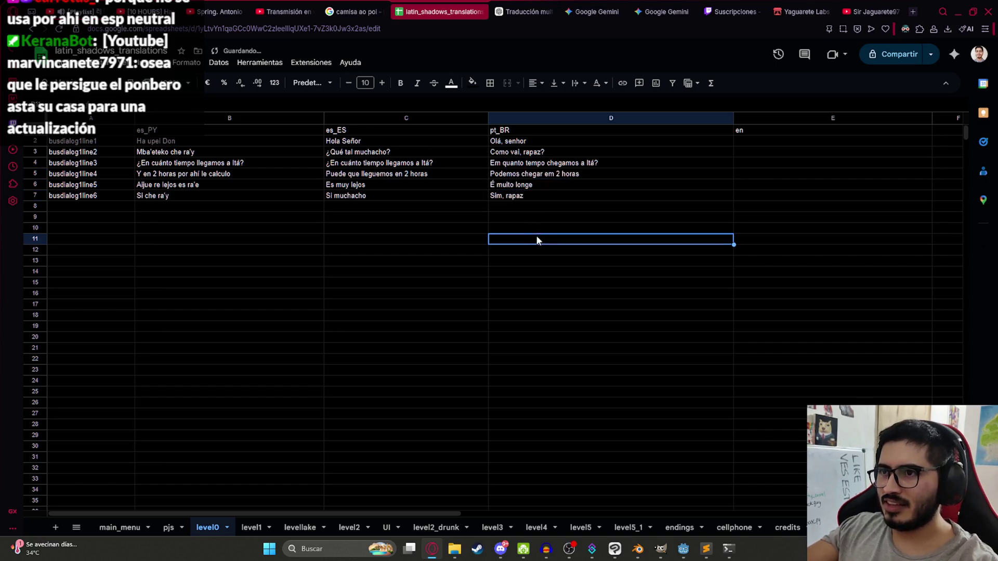
{"action": "left_click", "coordinate": [509, 12]}
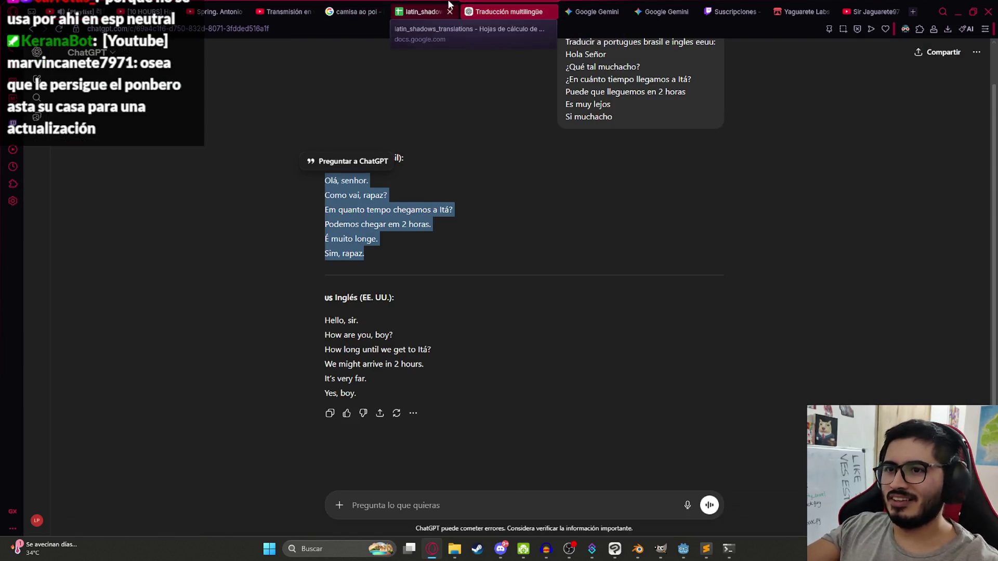
Copy ChatGPT's English lines and paste them into the en column starting at E2.
{"action": "left_click_drag", "start_coordinate": [363, 392], "coordinate": [325, 318]}
{"action": "left_click", "coordinate": [441, 11]}
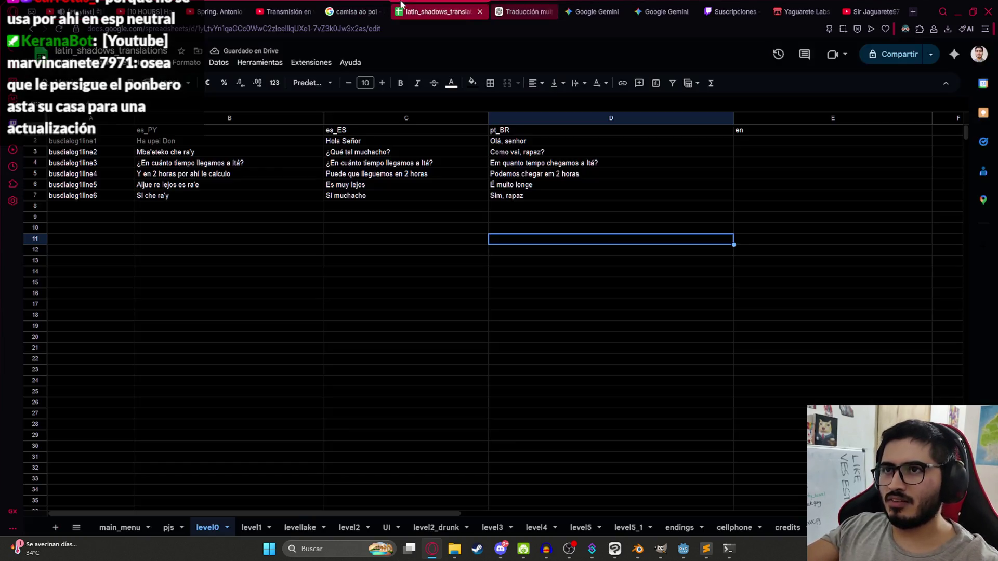
{"action": "left_click", "coordinate": [746, 141]}
{"action": "key", "text": "ctrl+v"}
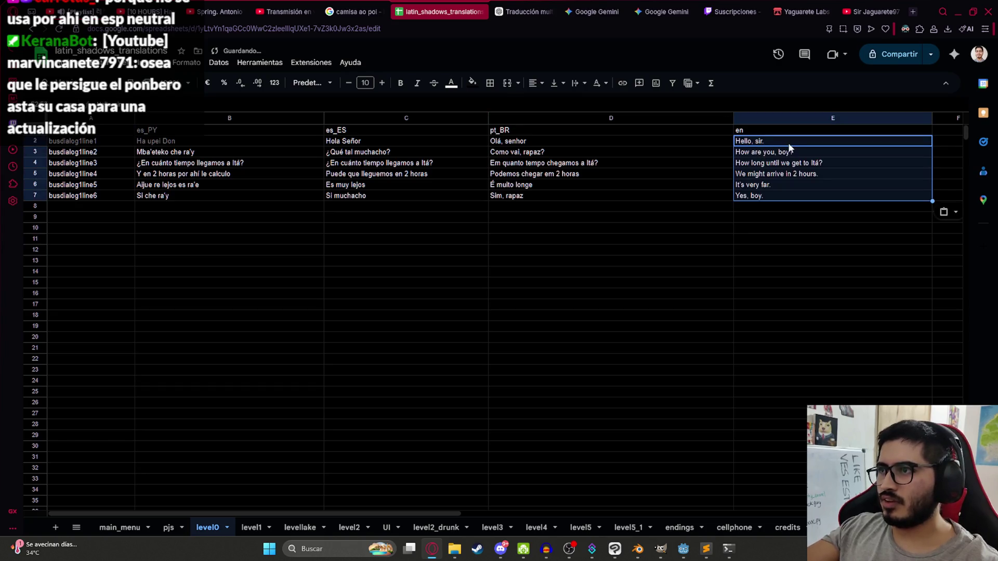
Change E2 from 'Hello, sir.' to 'Hello sir'.
{"action": "left_click", "coordinate": [778, 145]}
{"action": "double_click", "coordinate": [778, 144]}
{"action": "key", "text": "BackSpace"}
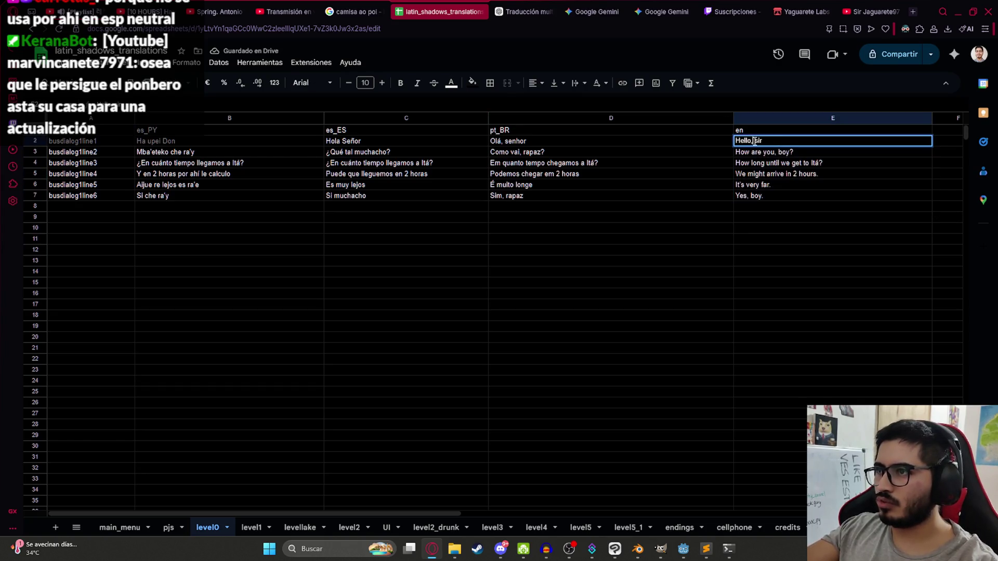
{"action": "key", "text": "Left"}
{"action": "key", "text": "Left"}
{"action": "key", "text": "Left"}
{"action": "key", "text": "BackSpace"}
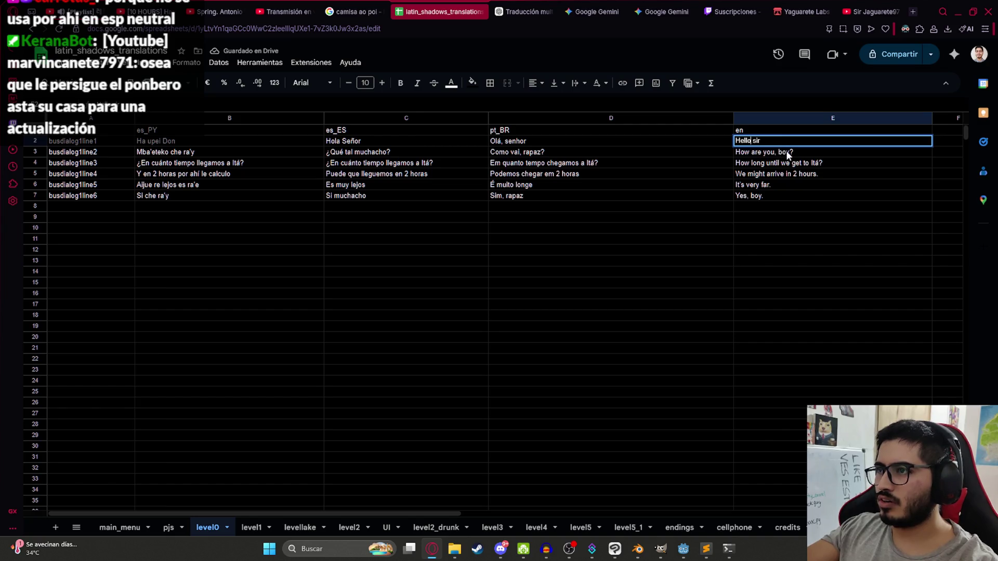
{"action": "left_click", "coordinate": [786, 151]}
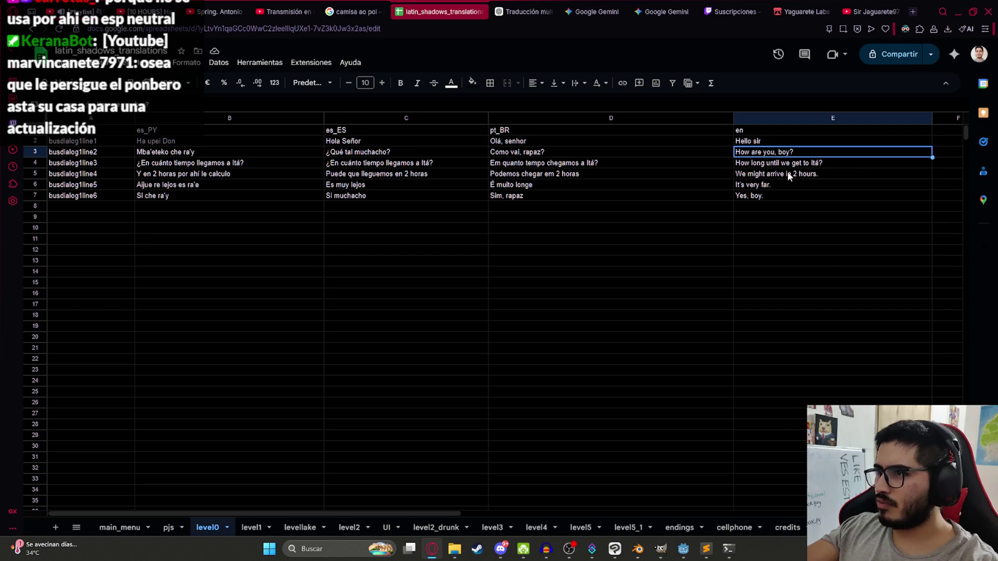
Remove the trailing periods from the English lines in E5, E6 and E7.
{"action": "left_click", "coordinate": [824, 174]}
{"action": "double_click", "coordinate": [822, 176]}
{"action": "key", "text": "BackSpace"}
{"action": "left_click", "coordinate": [779, 185]}
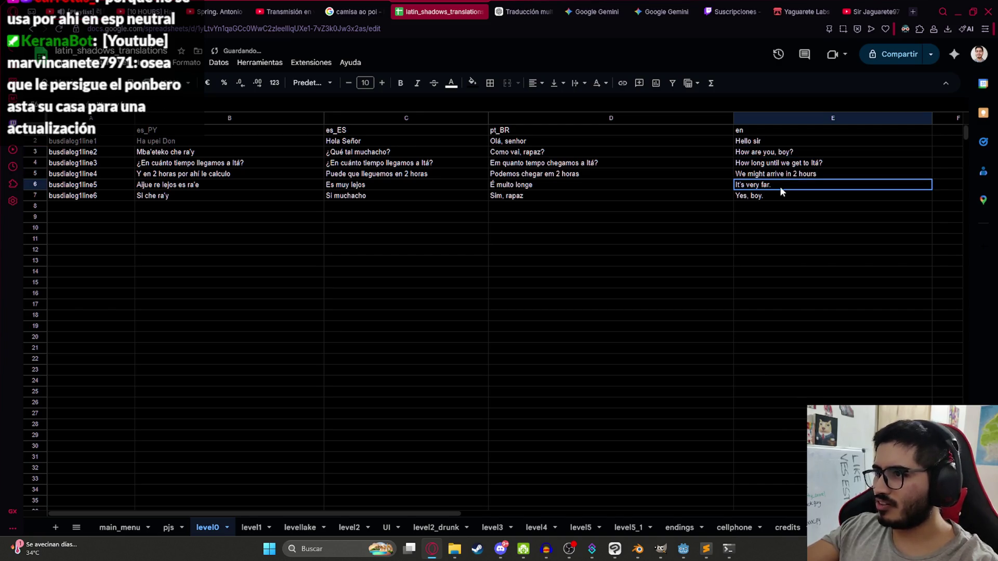
{"action": "double_click", "coordinate": [782, 184]}
{"action": "double_click", "coordinate": [773, 195]}
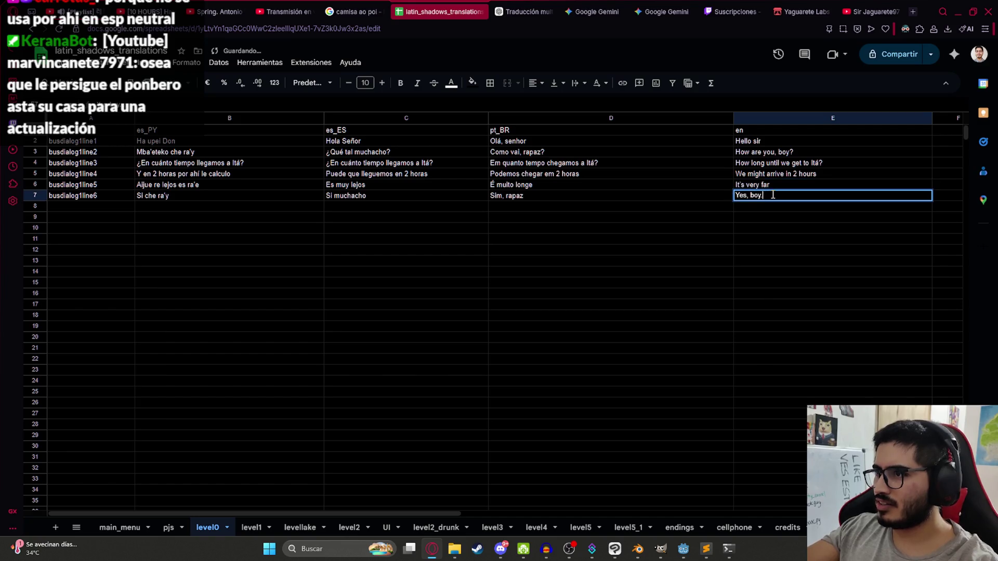
{"action": "key", "text": "Return"}
{"action": "left_click", "coordinate": [770, 188]}
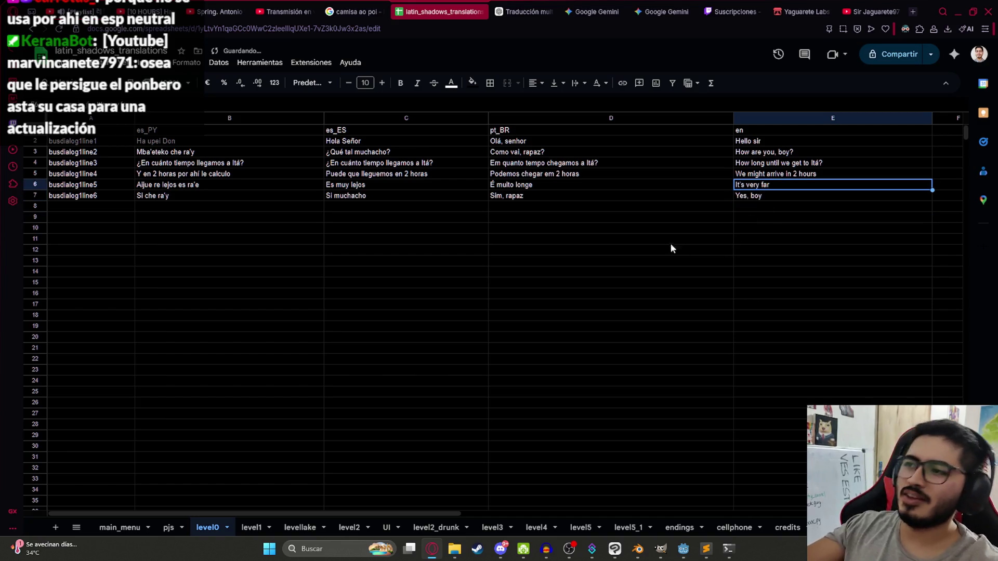
Clear the stray 0 from cell F1 and scroll back to the es_PY column.
{"action": "left_click", "coordinate": [858, 131]}
{"action": "key", "text": "Right"}
{"action": "key", "text": "Right"}
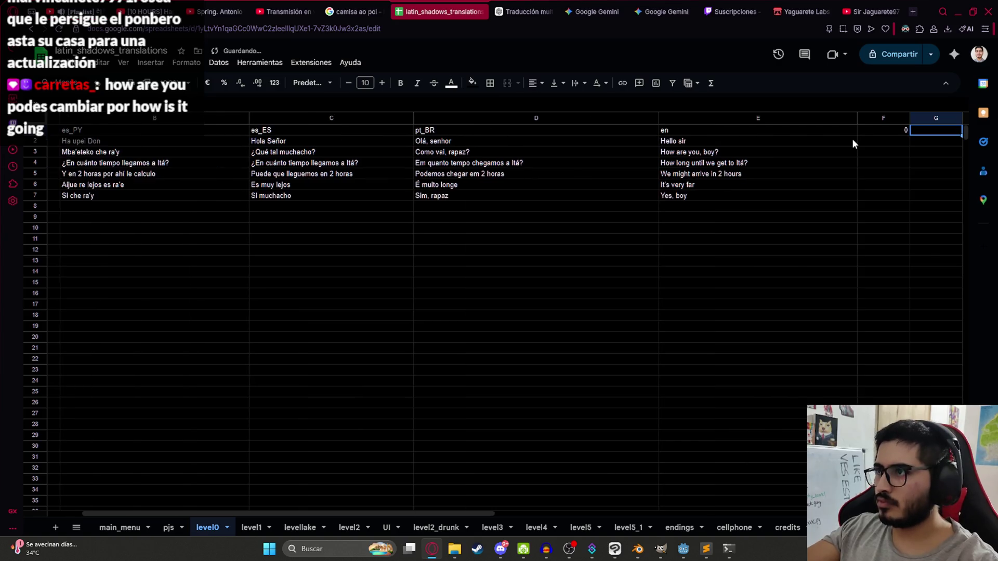
{"action": "left_click", "coordinate": [894, 135]}
{"action": "key", "text": "Delete"}
{"action": "left_click", "coordinate": [831, 173]}
{"action": "left_click", "coordinate": [506, 151]}
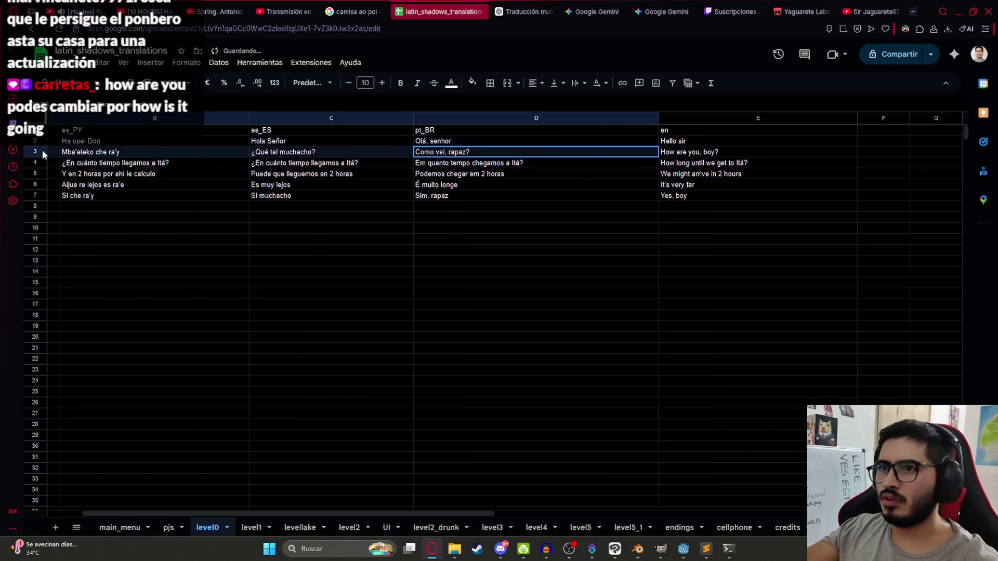
{"action": "scroll", "coordinate": [47, 150], "scroll_direction": "left", "scroll_amount": 3}
{"action": "left_click", "coordinate": [285, 143]}
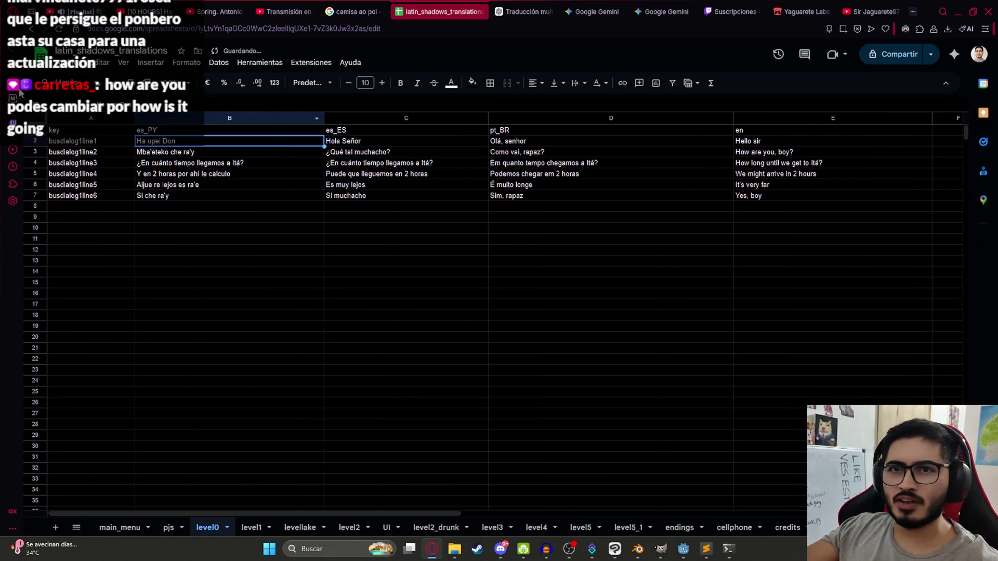
On the pjs sheet, add row 13 with key driver, es_PY Chofer and es_ES Conductor.
{"action": "left_click", "coordinate": [168, 528]}
{"action": "left_click", "coordinate": [117, 263]}
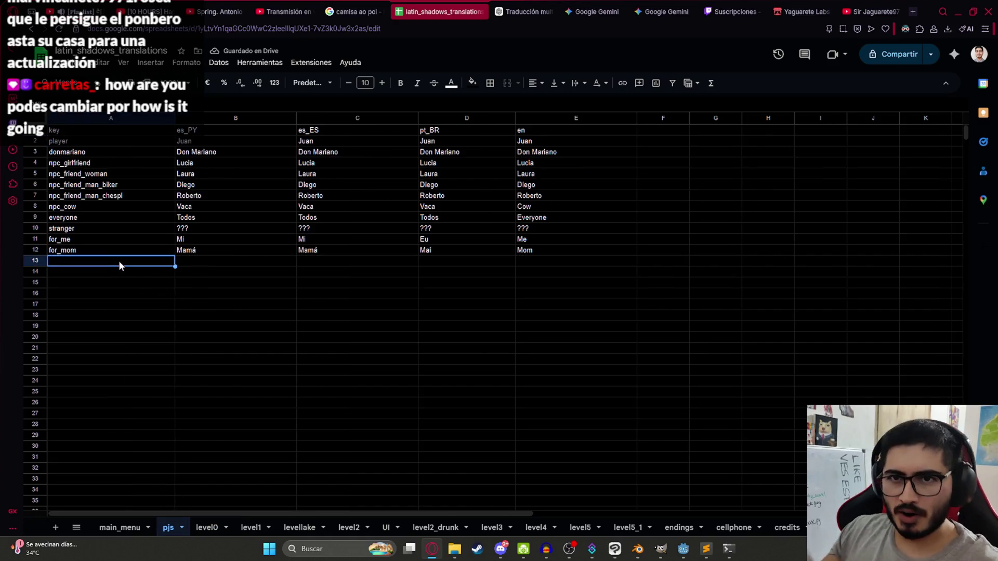
{"action": "type", "text": "driver"}
{"action": "key", "text": "Tab"}
{"action": "type", "text": "Chofer"}
{"action": "key", "text": "Tab"}
{"action": "type", "text": "Chof"}
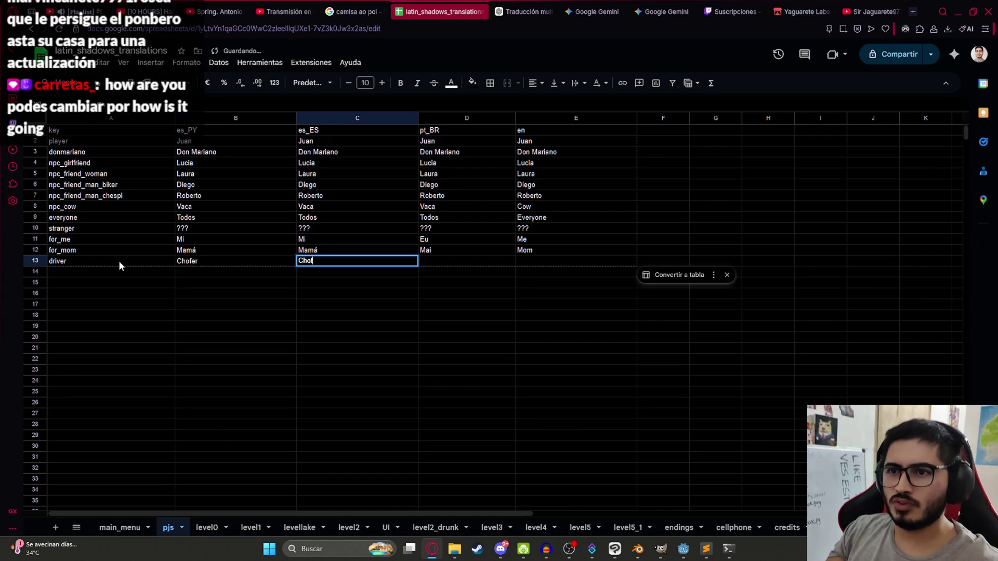
{"action": "type", "text": "er"}
{"action": "key", "text": "Tab"}
{"action": "left_click", "coordinate": [347, 264]}
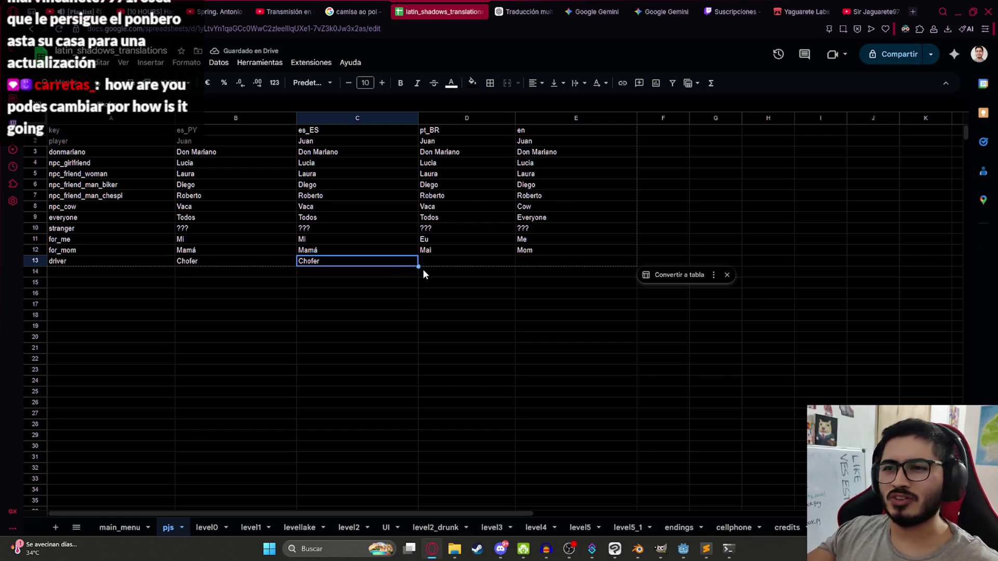
{"action": "type", "text": "Conductor"}
{"action": "key", "text": "Tab"}
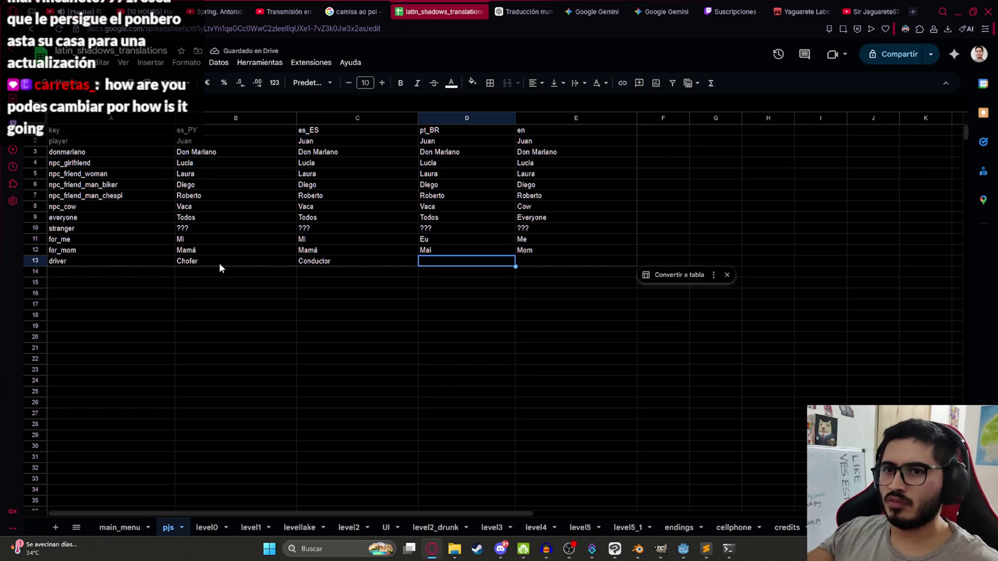
In the ChatGPT chat, start typing a question about 'Chofer en'.
{"action": "left_click", "coordinate": [531, 5]}
{"action": "left_click", "coordinate": [388, 507]}
{"action": "type", "text": "Chofer en"}
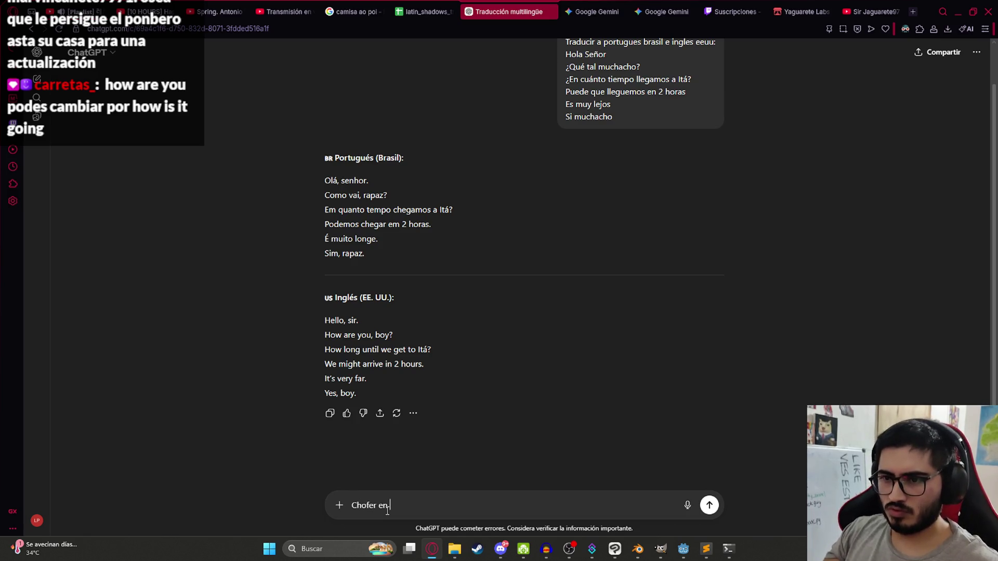
Send the Chofer question, getting Motorista (Portuguese) and Driver (English).
{"action": "key", "text": "Return"}
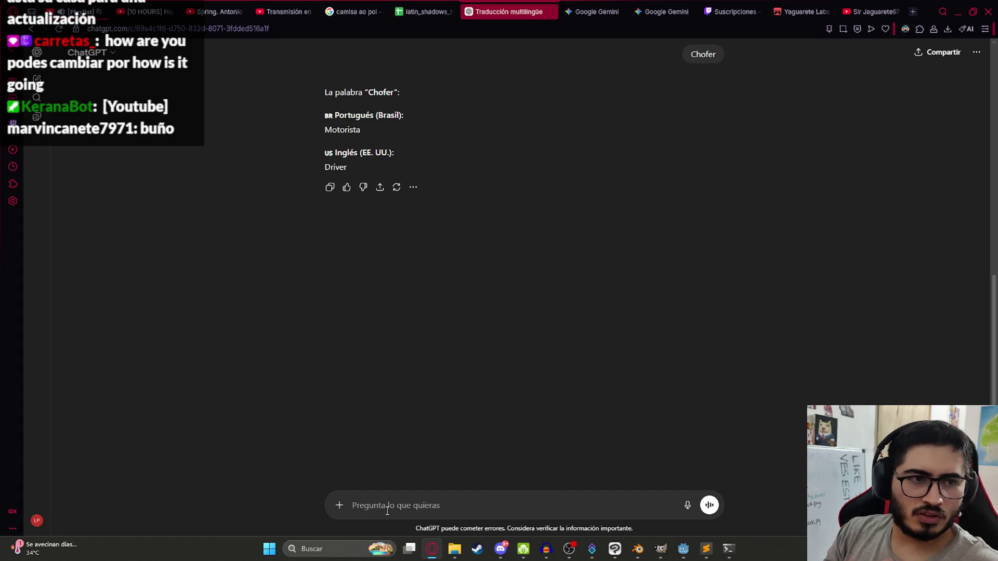
{"action": "left_click", "coordinate": [423, 12]}
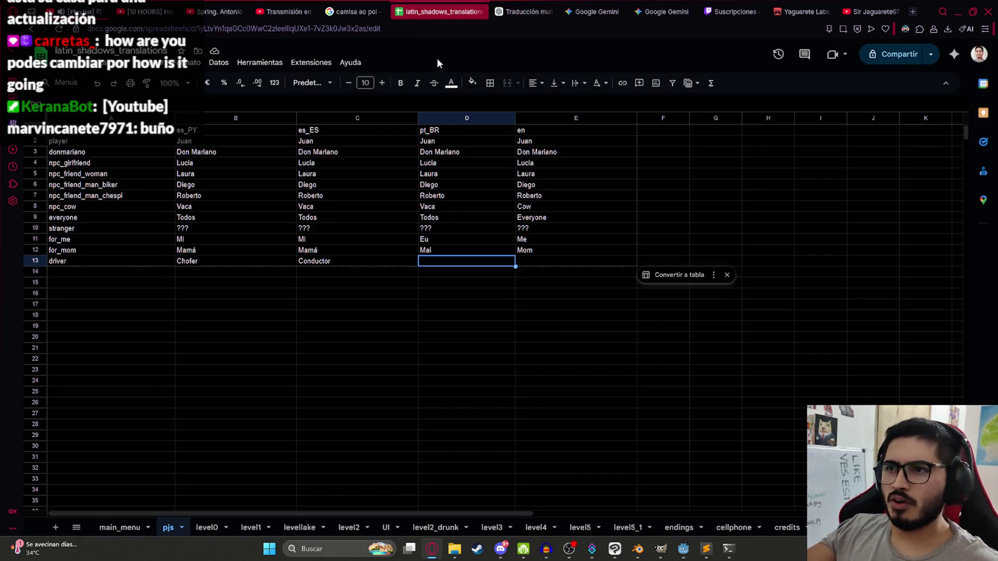
On level0, try rewording E3 to 'How is it going', then undo back to 'How are you, boy?'.
{"action": "left_click", "coordinate": [213, 528]}
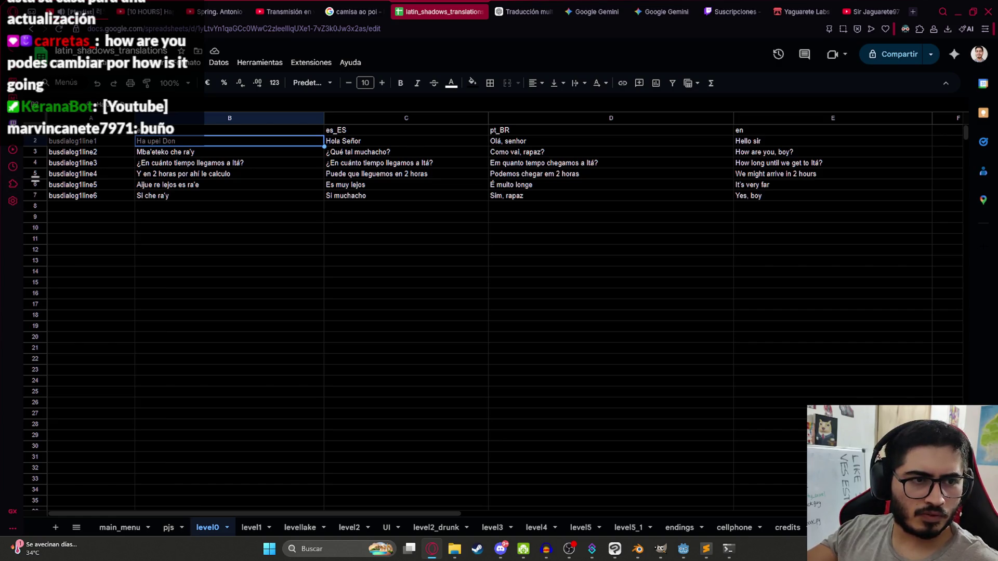
{"action": "key", "text": "alt+Tab"}
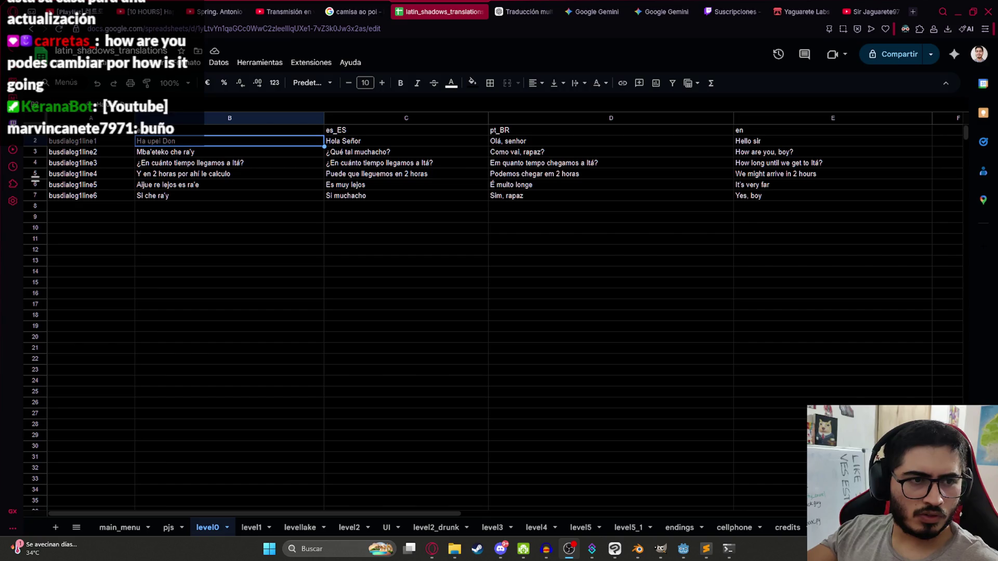
{"action": "left_click", "coordinate": [742, 141]}
{"action": "double_click", "coordinate": [770, 152]}
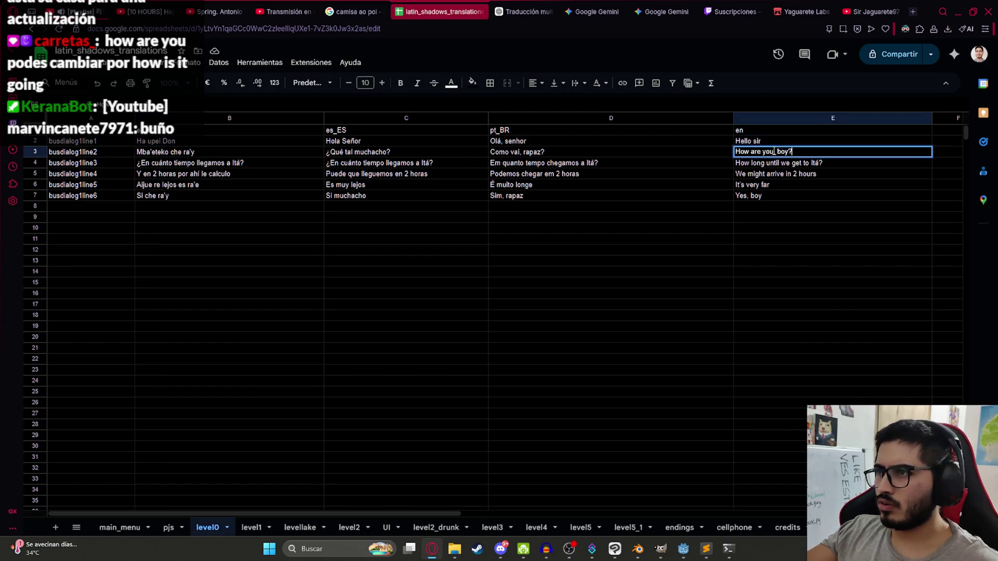
{"action": "left_click_drag", "start_coordinate": [774, 151], "coordinate": [735, 152]}
{"action": "type", "text": "How is it going"}
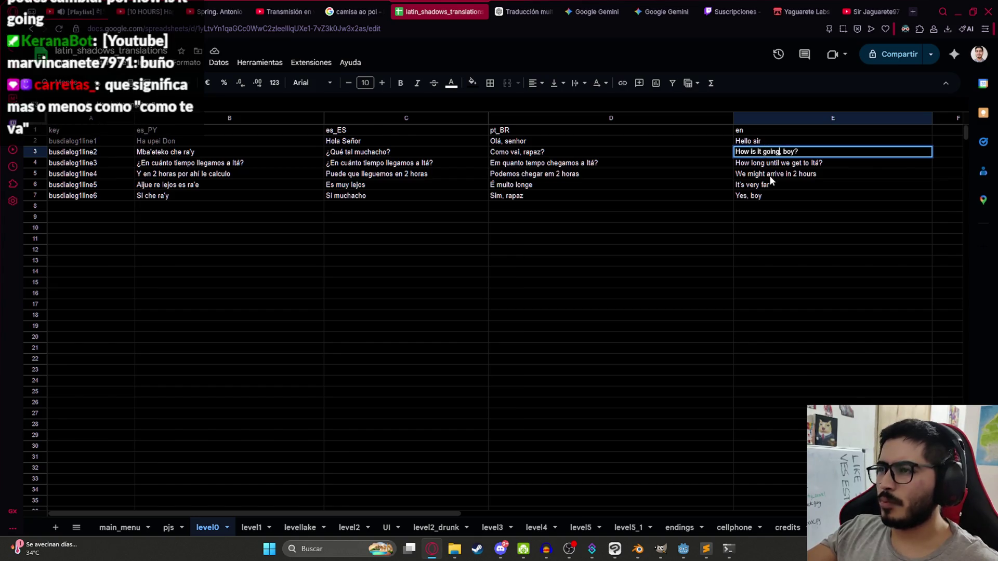
{"action": "left_click", "coordinate": [769, 195]}
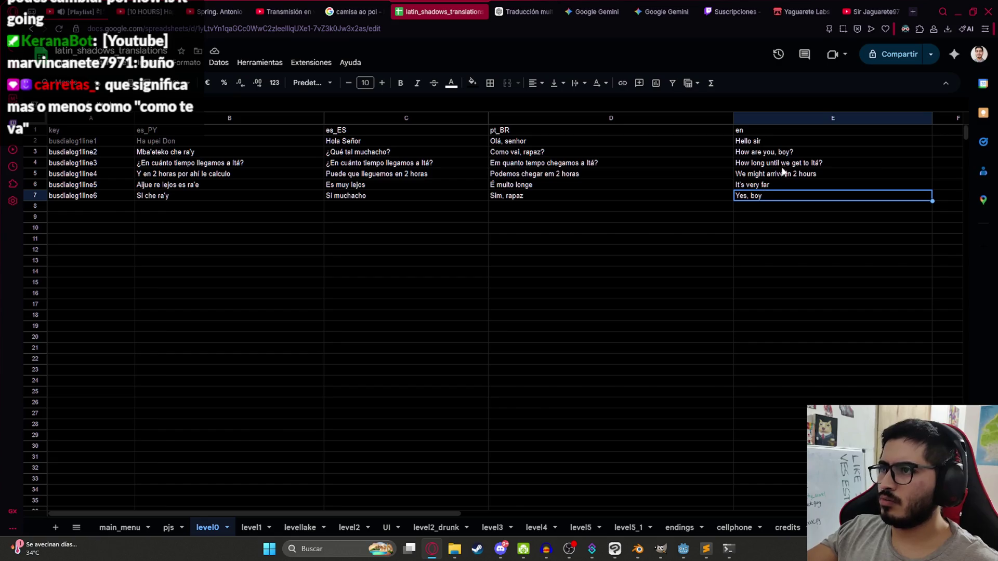
{"action": "key", "text": "ctrl+z"}
{"action": "left_click", "coordinate": [354, 11]}
{"action": "left_click", "coordinate": [507, 12]}
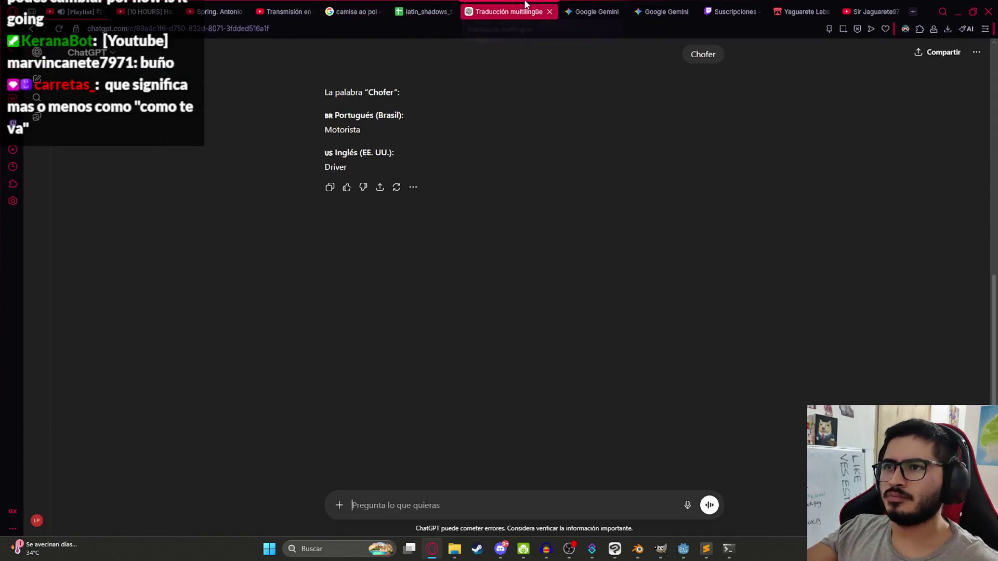
Ask ChatGPT to translate 'Chofer de bus' and select the answer 'Motorista de ônibus'.
{"action": "double_click", "coordinate": [339, 130]}
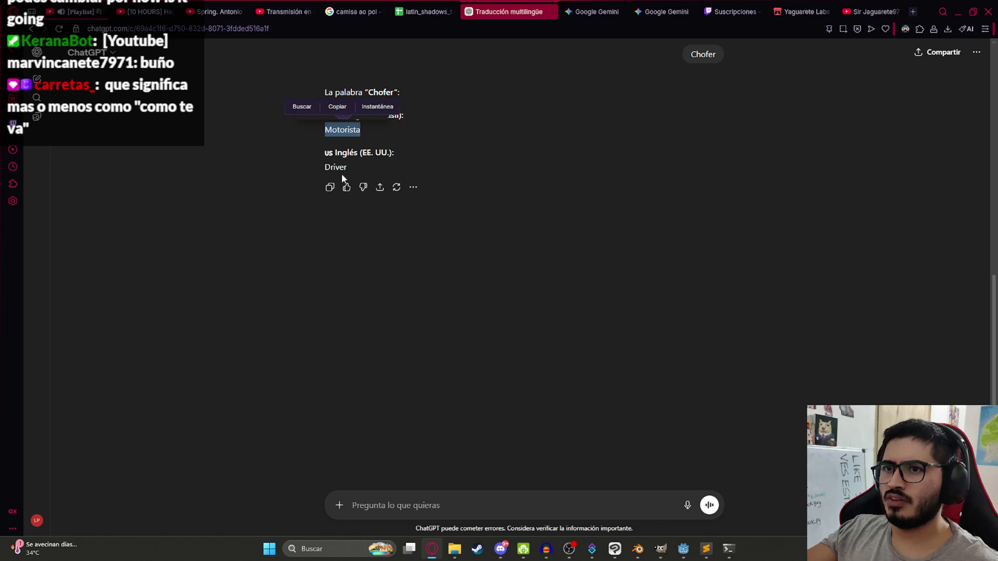
{"action": "double_click", "coordinate": [342, 130]}
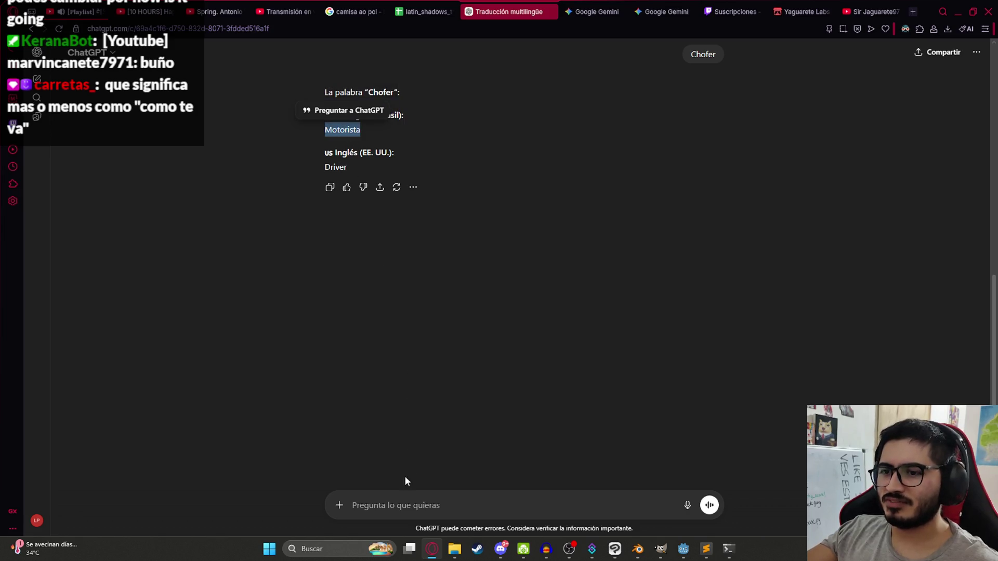
{"action": "left_click", "coordinate": [400, 497]}
{"action": "type", "text": "Chofer de bus"}
{"action": "key", "text": "Return"}
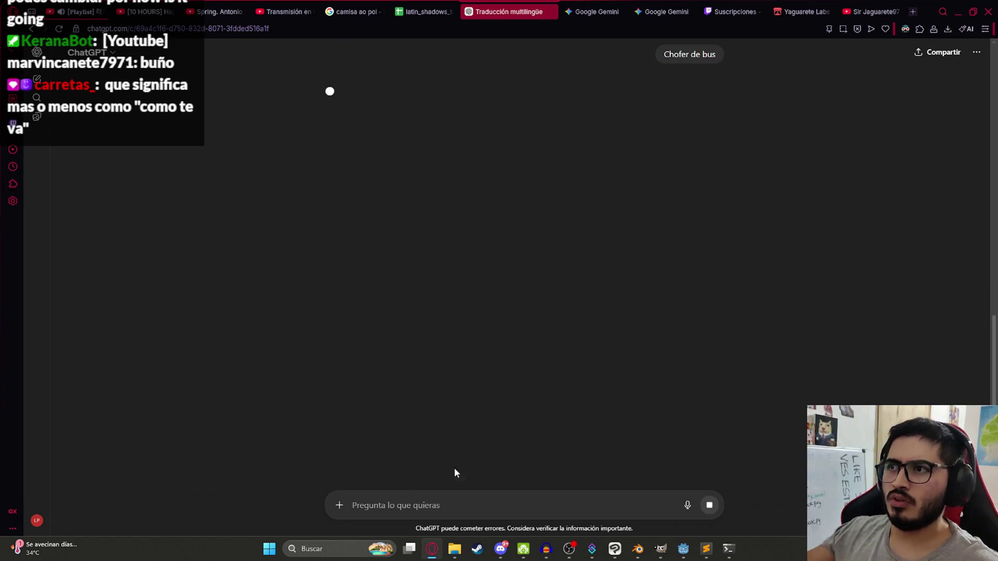
{"action": "scroll", "coordinate": [437, 458], "scroll_direction": "up", "scroll_amount": 4}
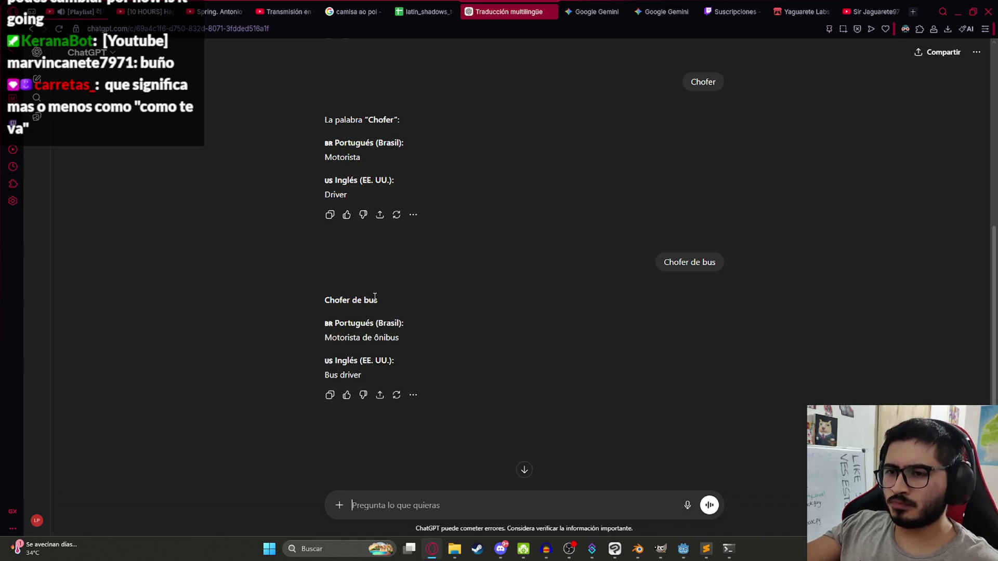
{"action": "left_click_drag", "start_coordinate": [322, 340], "coordinate": [408, 335]}
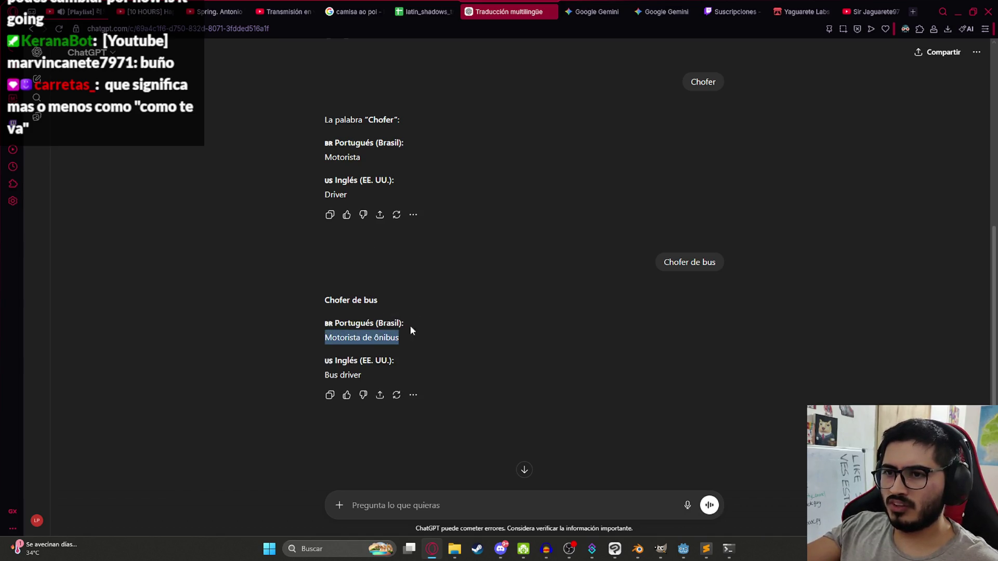
Paste 'Motorista de ônibus' into a Portuguese cell of the spreadsheet.
{"action": "left_click", "coordinate": [398, 10]}
{"action": "left_click", "coordinate": [561, 208]}
{"action": "key", "text": "ctrl+v"}
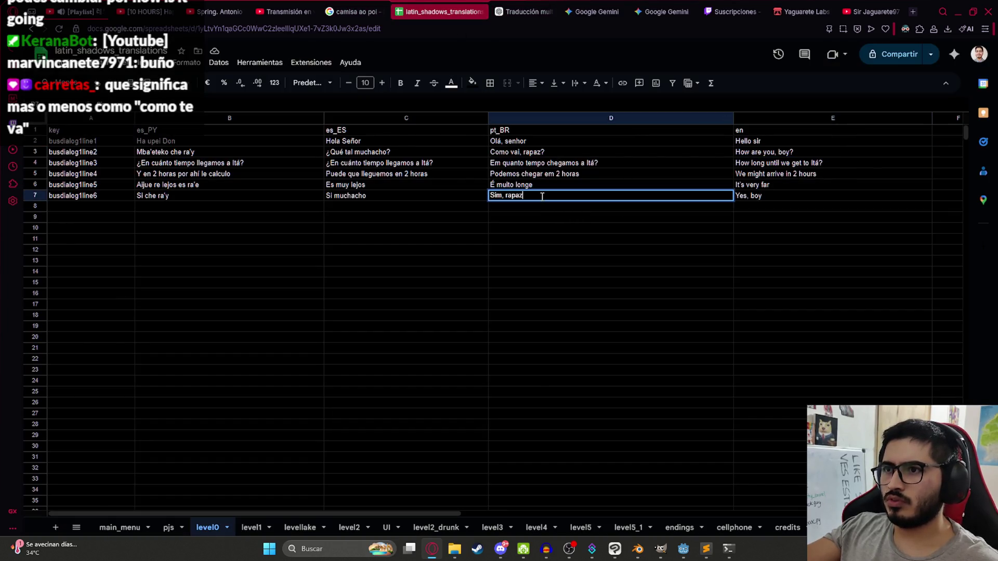
Copy 'Bus driver' from ChatGPT into the pjs sheet's E13, clearing the misplaced paste in D7.
{"action": "left_click", "coordinate": [537, 234]}
{"action": "left_click", "coordinate": [509, 13]}
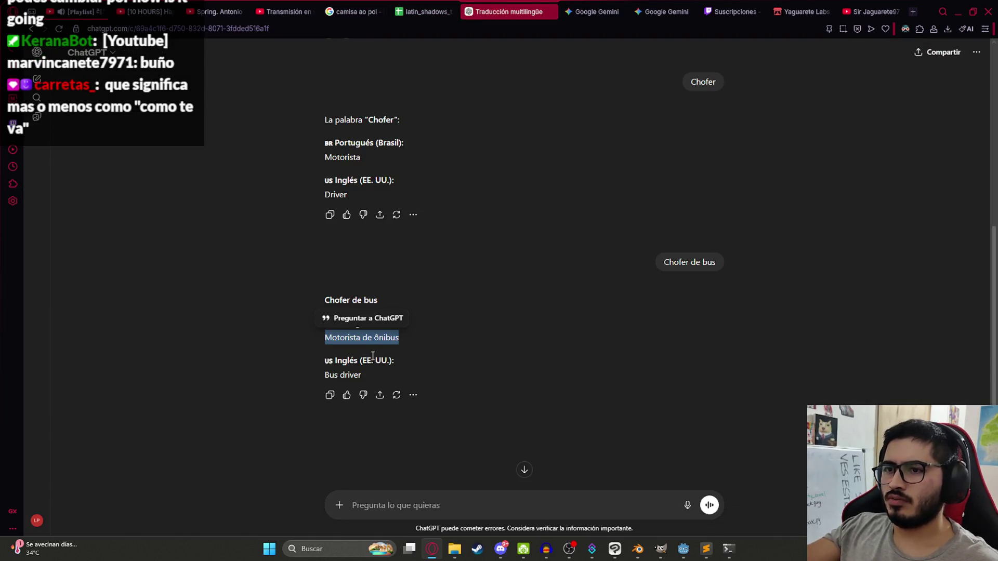
{"action": "left_click_drag", "start_coordinate": [361, 375], "coordinate": [323, 375]}
{"action": "key", "text": "ctrl+c"}
{"action": "left_click", "coordinate": [440, 11]}
{"action": "left_click", "coordinate": [758, 196]}
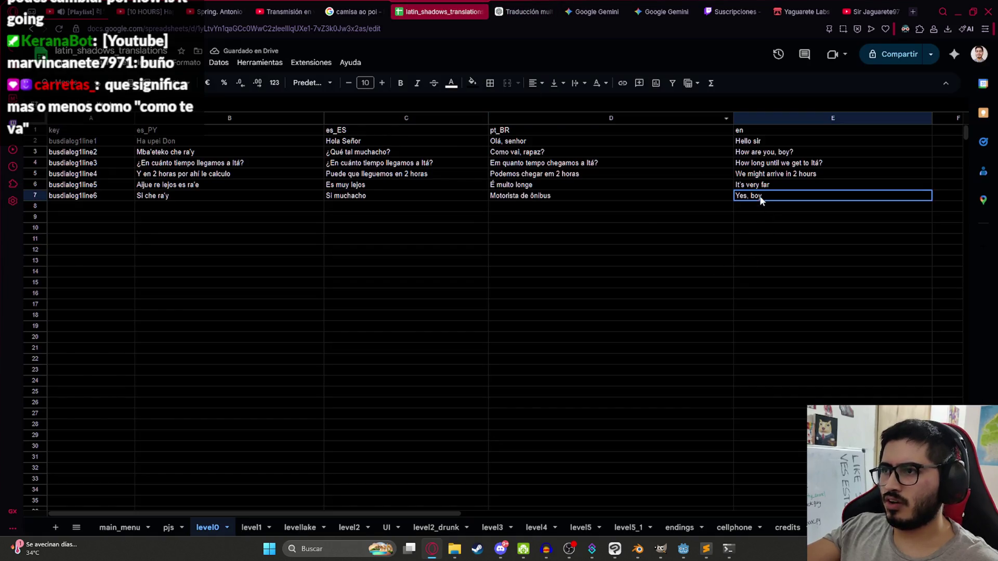
{"action": "left_click", "coordinate": [530, 196]}
{"action": "type", "text": "Sim, rapaz"}
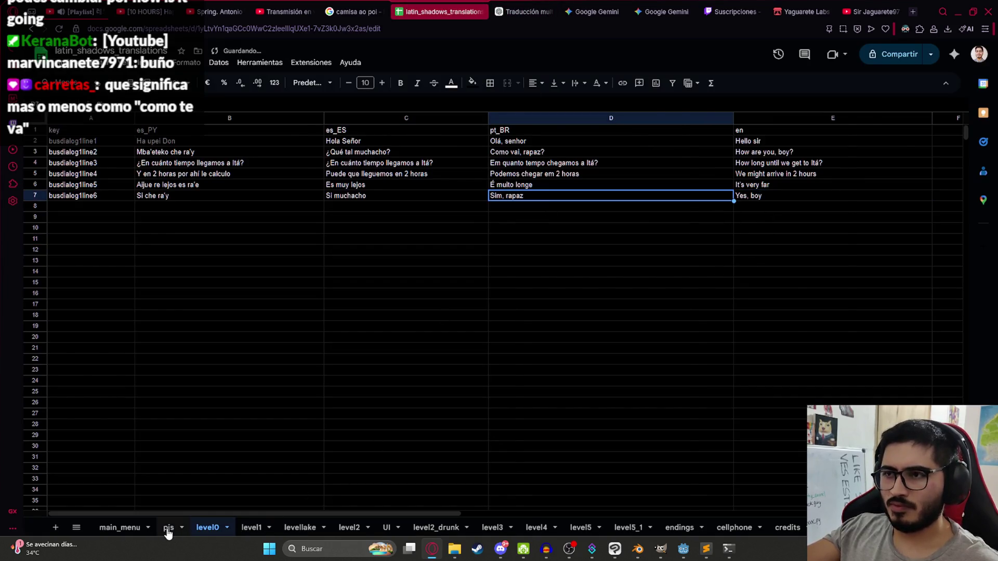
{"action": "left_click", "coordinate": [167, 528]}
{"action": "double_click", "coordinate": [544, 260]}
{"action": "key", "text": "ctrl+v"}
{"action": "left_click", "coordinate": [454, 277]}
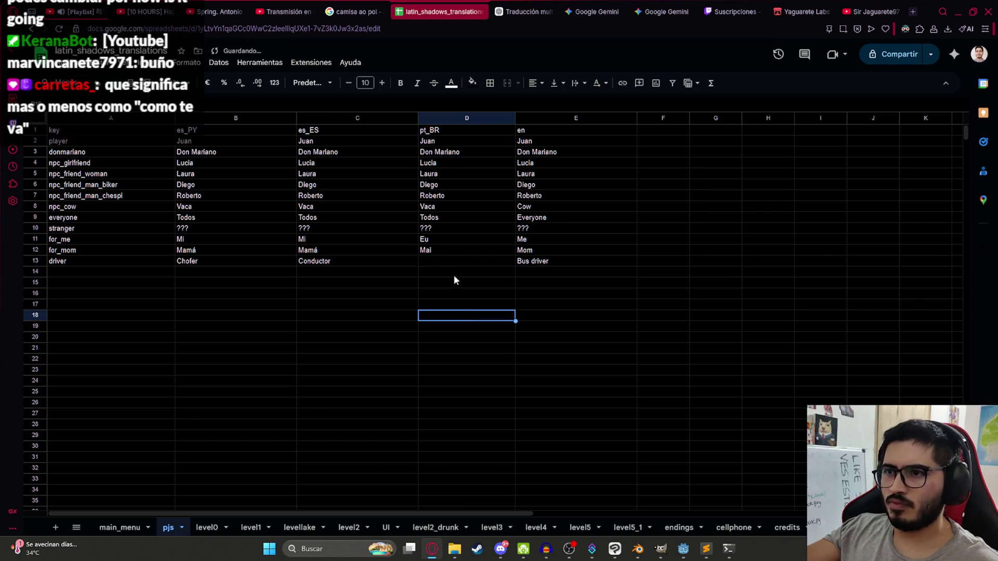
Copy 'Motorista de ônibus' from ChatGPT into D13.
{"action": "left_click", "coordinate": [510, 11]}
{"action": "left_click_drag", "start_coordinate": [323, 339], "coordinate": [399, 338]}
{"action": "key", "text": "ctrl+c"}
{"action": "key", "text": "ctrl+Tab"}
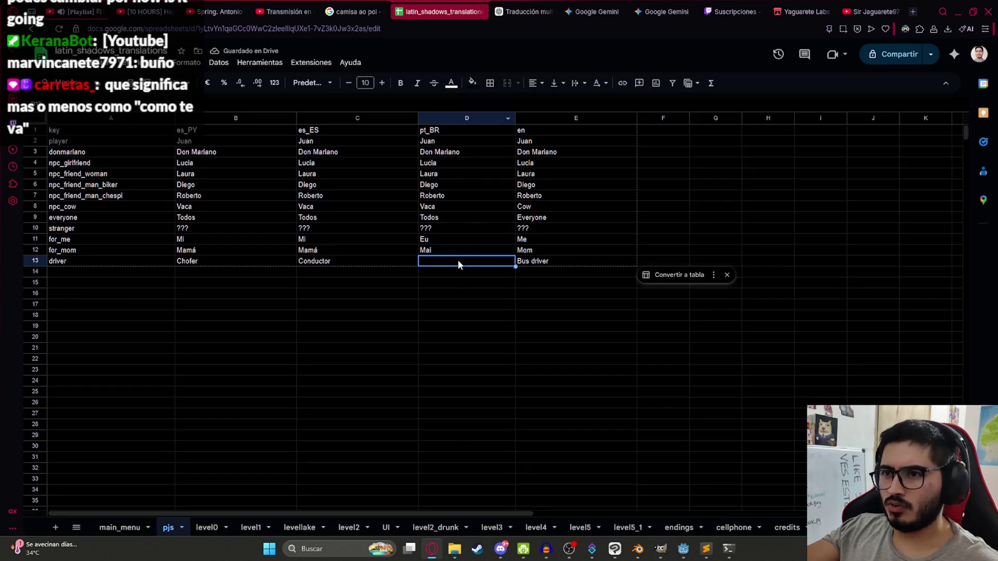
{"action": "key", "text": "ctrl+v"}
Try 'Conductor de Bus' in C13 and 'Chofer de Colectivo' in B13, then undo both.
{"action": "left_click", "coordinate": [355, 265]}
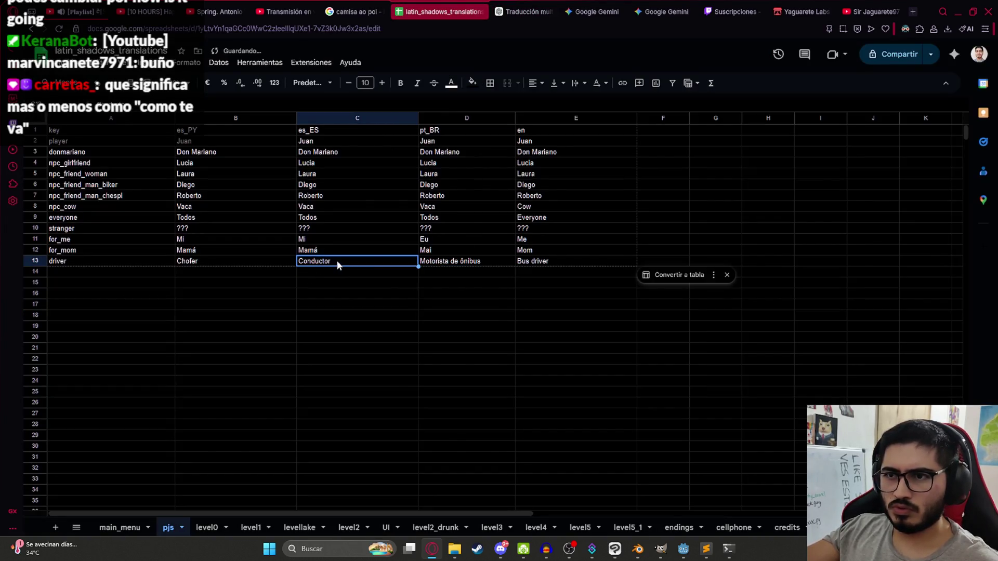
{"action": "double_click", "coordinate": [358, 260]}
{"action": "type", "text": "de B"}
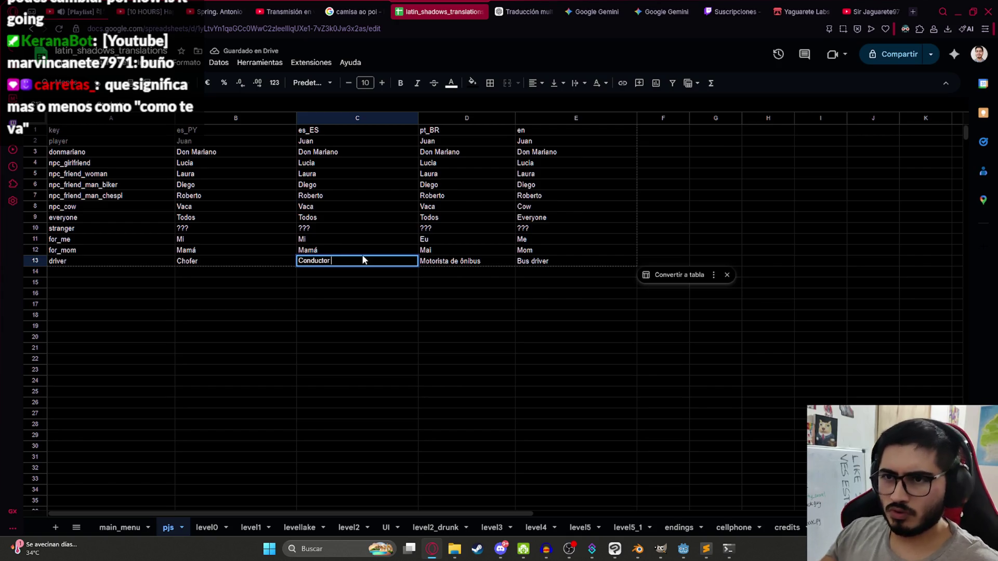
{"action": "type", "text": "us"}
{"action": "key", "text": "Left"}
{"action": "key", "text": "Right"}
{"action": "key", "text": "Left"}
{"action": "key", "text": "Return"}
{"action": "type", "text": "de C"}
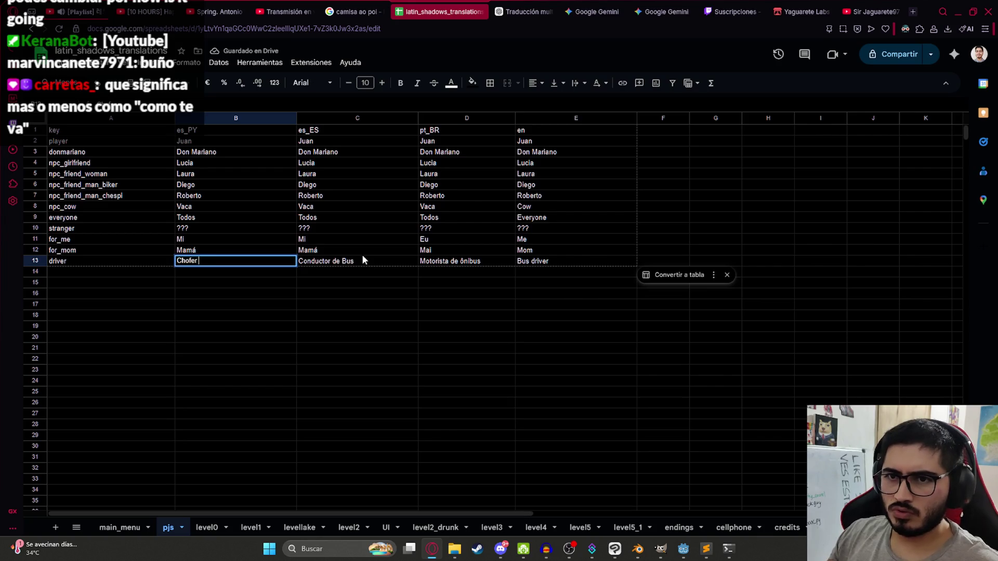
{"action": "type", "text": "olectivo"}
{"action": "key", "text": "Return"}
{"action": "key", "text": "ctrl+z"}
{"action": "key", "text": "ctrl+z"}
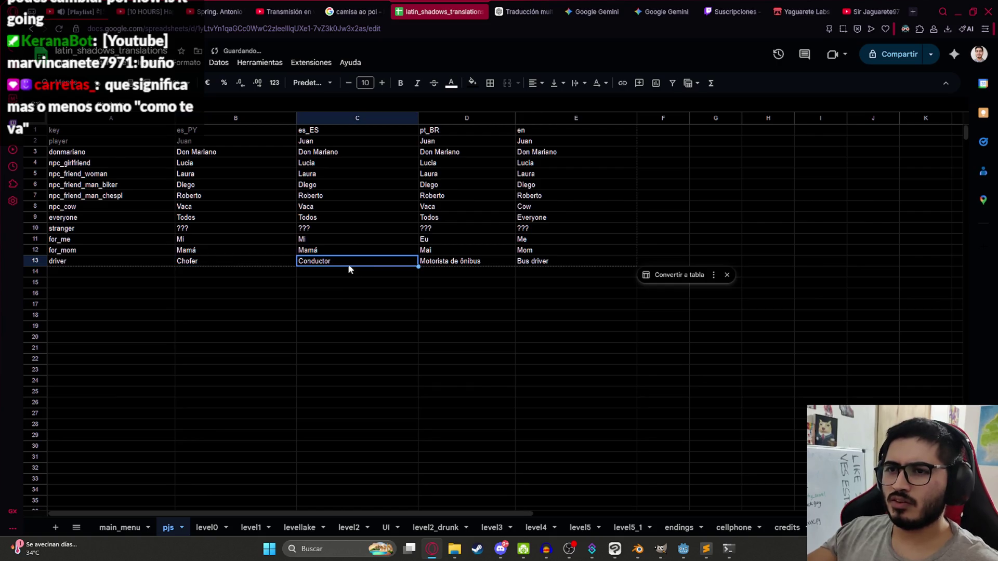
{"action": "left_click", "coordinate": [458, 263]}
{"action": "key", "text": "ctrl+z"}
Trim D13 to 'Motorista' and E13 to 'Driver', then recheck both cells.
{"action": "left_click", "coordinate": [530, 260]}
{"action": "key", "text": "BackSpace"}
{"action": "key", "text": "BackSpace"}
{"action": "key", "text": "BackSpace"}
{"action": "type", "text": "D"}
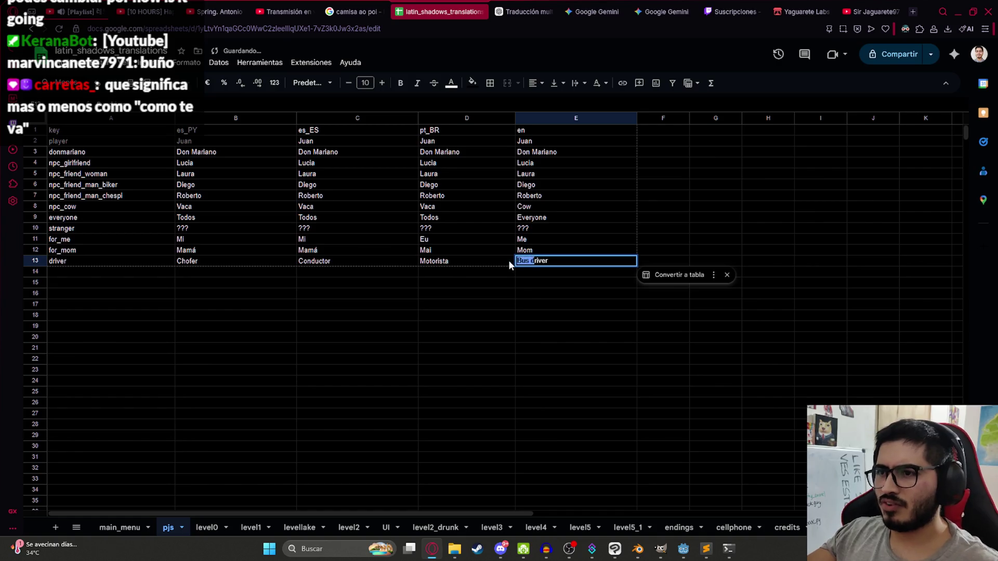
{"action": "left_click", "coordinate": [520, 316]}
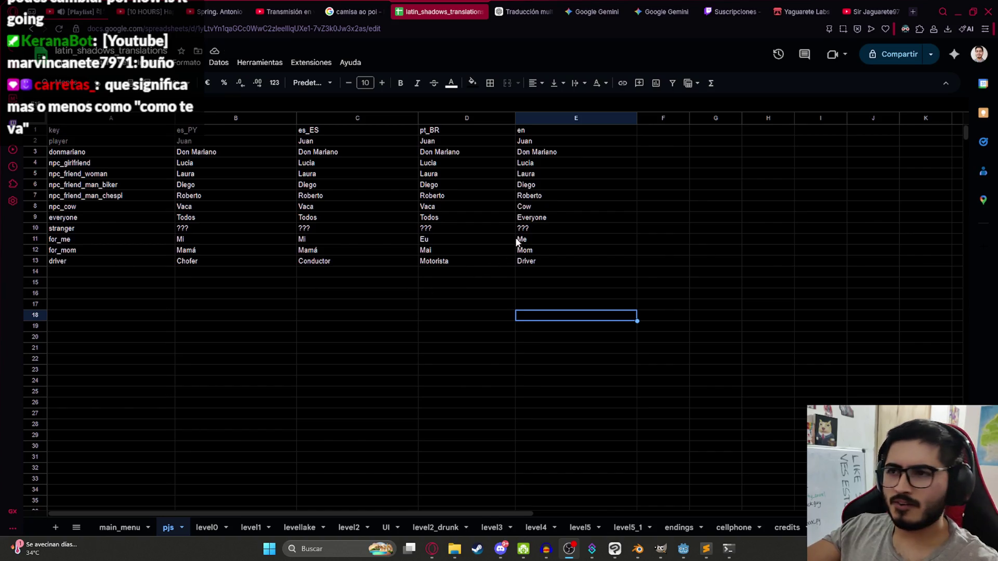
{"action": "left_click", "coordinate": [533, 261]}
{"action": "left_click", "coordinate": [474, 262]}
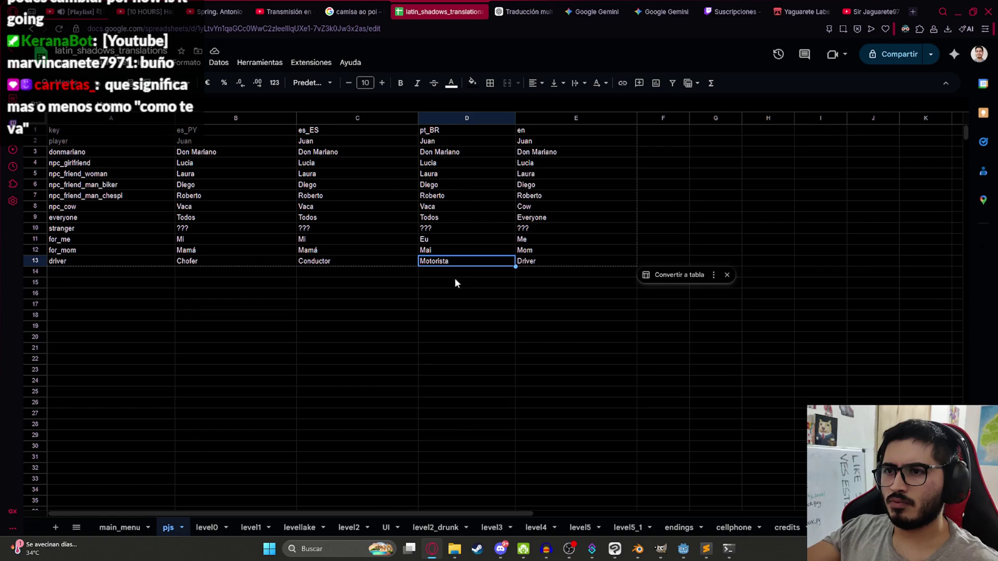
{"action": "left_click", "coordinate": [411, 284]}
{"action": "left_click", "coordinate": [382, 251]}
{"action": "left_click", "coordinate": [450, 262]}
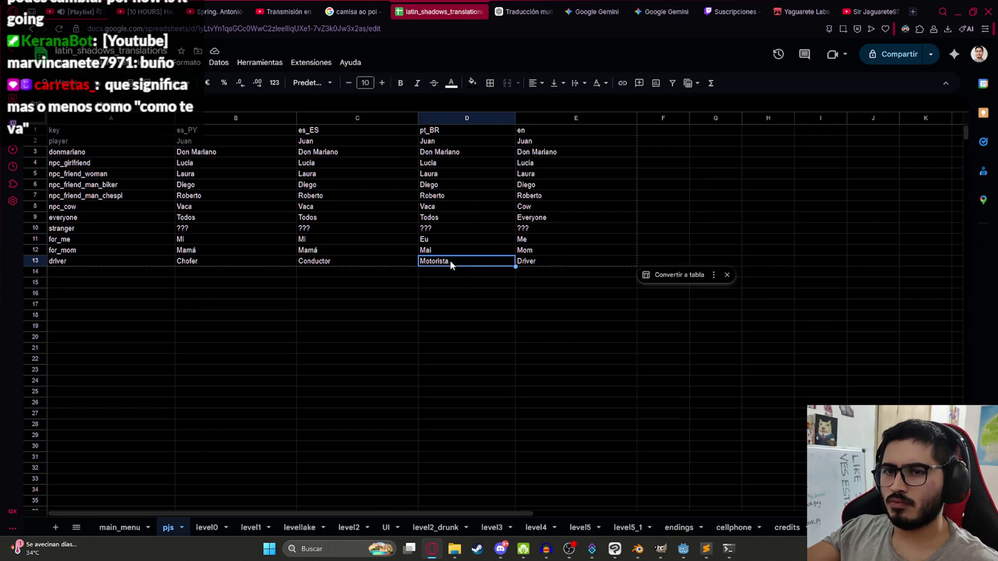
{"action": "left_click", "coordinate": [525, 264]}
{"action": "left_click", "coordinate": [65, 66]}
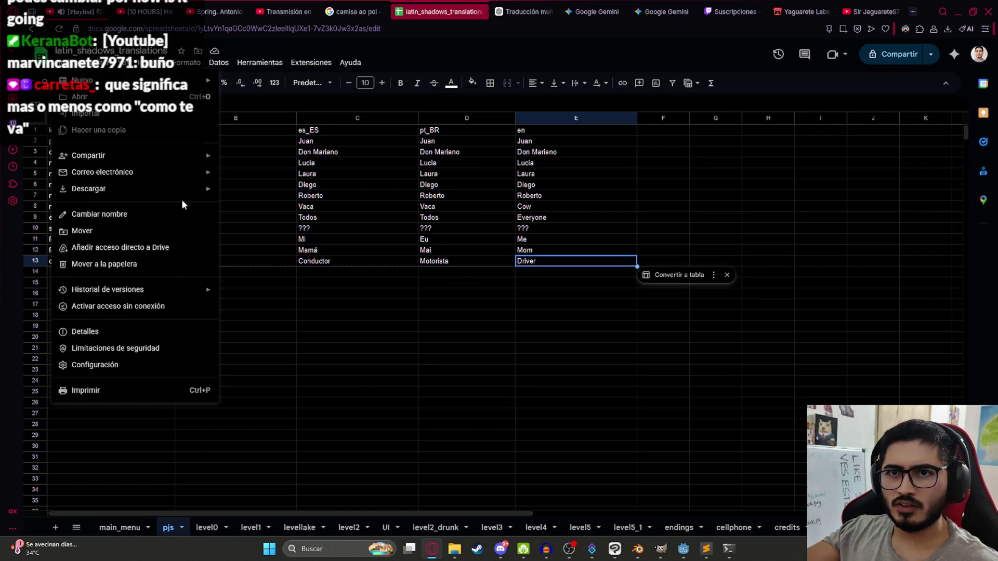
Download the pjs and level0 sheets as CSV and show them in the Downloads folder.
{"action": "mouse_move", "coordinate": [179, 191]}
{"action": "left_click", "coordinate": [308, 257]}
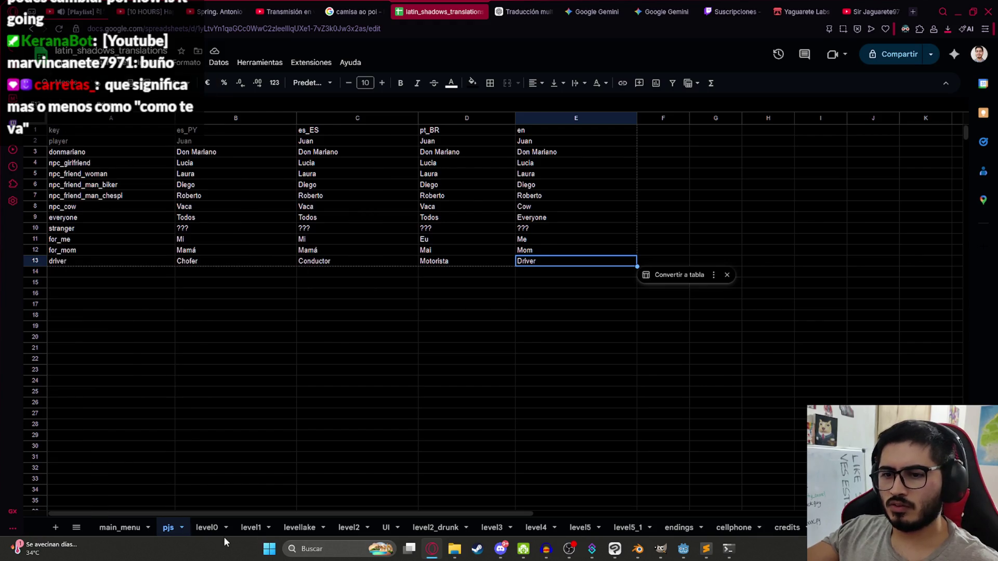
{"action": "left_click", "coordinate": [208, 528]}
{"action": "left_click", "coordinate": [65, 65]}
{"action": "mouse_move", "coordinate": [170, 192]}
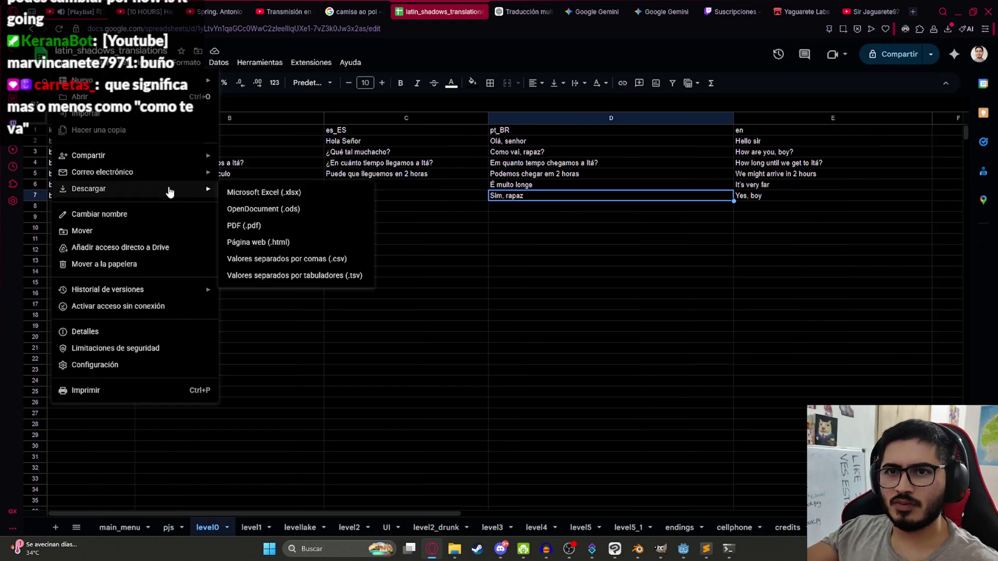
{"action": "left_click", "coordinate": [359, 259]}
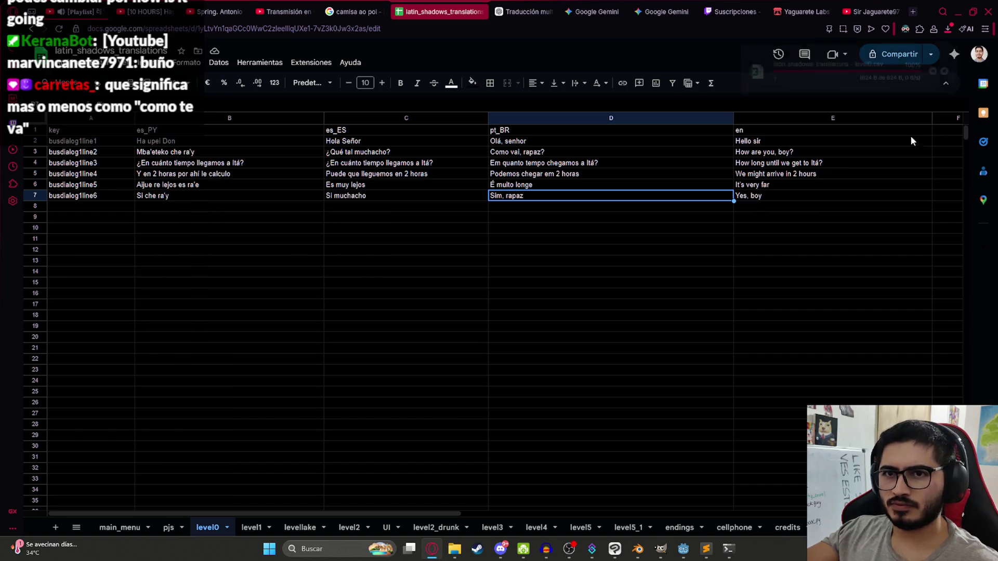
{"action": "left_click", "coordinate": [947, 71]}
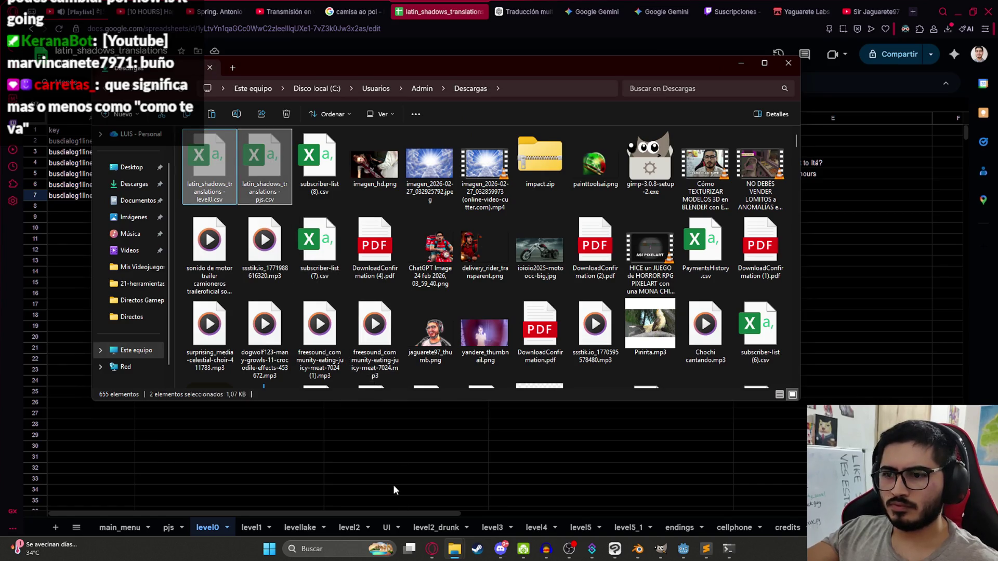
Paste both CSV files into juegoterror1's translations folder, replacing the existing file.
{"action": "mouse_move", "coordinate": [454, 549]}
{"action": "left_click", "coordinate": [410, 486]}
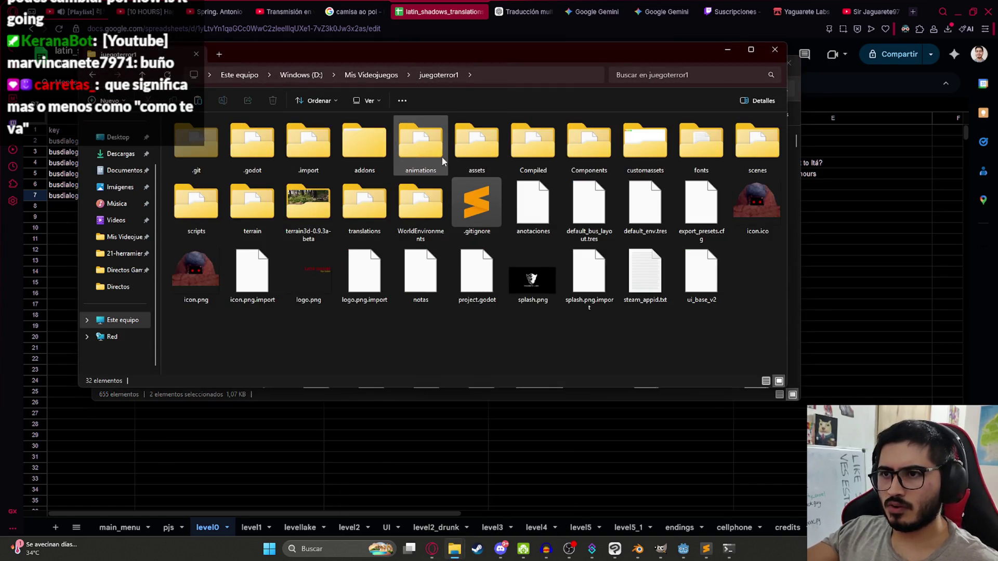
{"action": "double_click", "coordinate": [358, 229]}
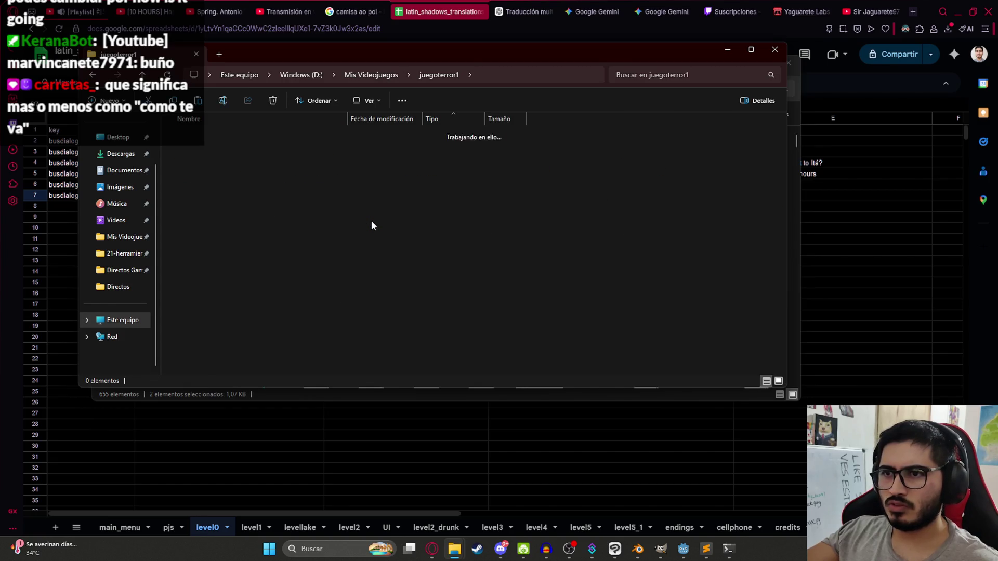
{"action": "key", "text": "ctrl+v"}
{"action": "key", "text": "Return"}
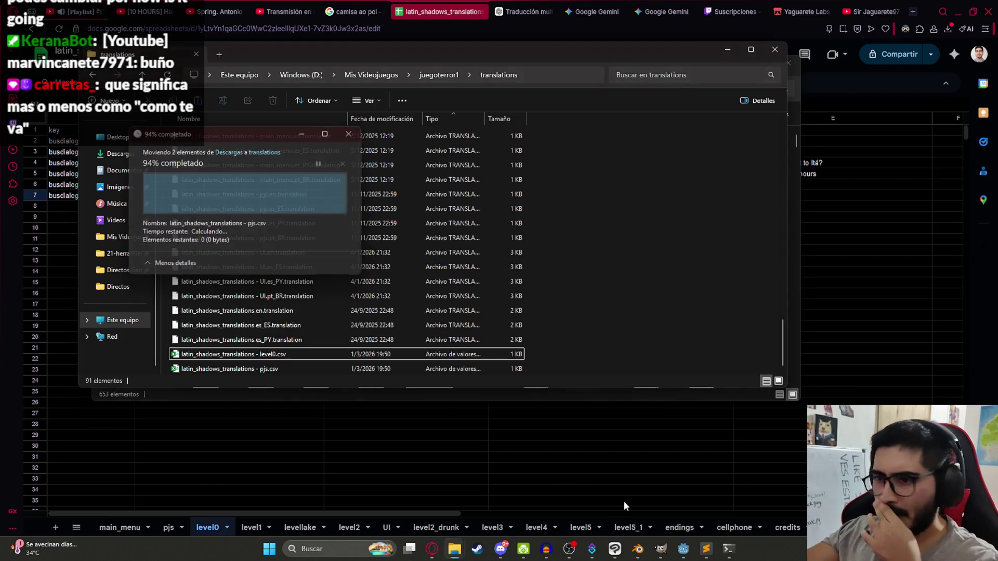
{"action": "left_click", "coordinate": [683, 549]}
{"action": "left_click", "coordinate": [502, 281]}
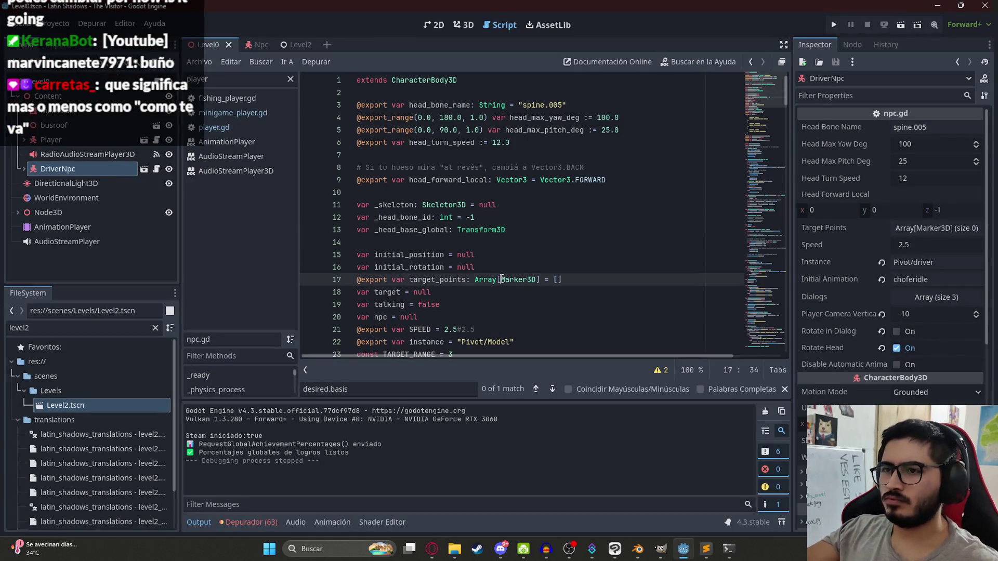
Open Project Settings at the Localization translations list.
{"action": "left_click", "coordinate": [60, 24]}
{"action": "left_click", "coordinate": [78, 41]}
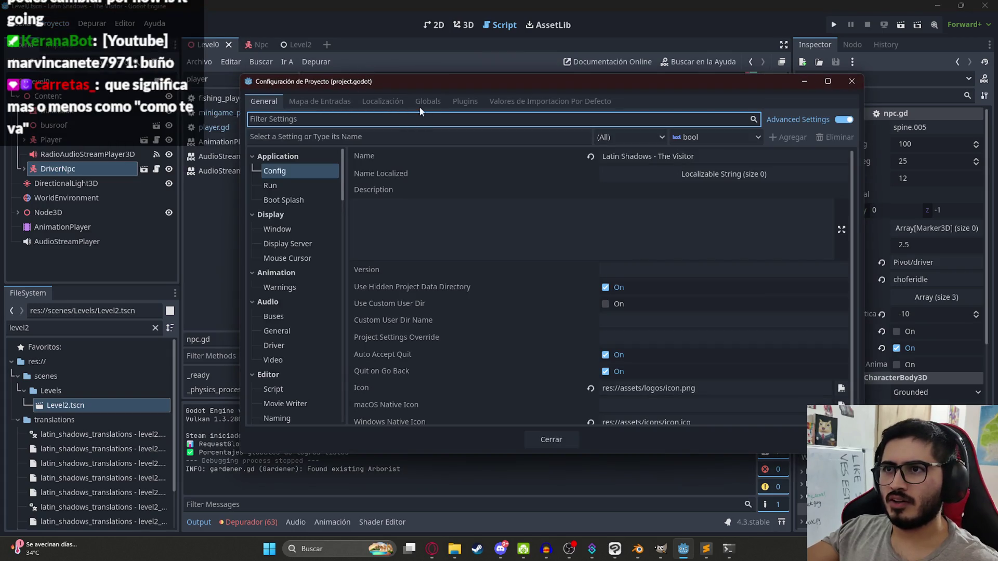
{"action": "left_click", "coordinate": [382, 101]}
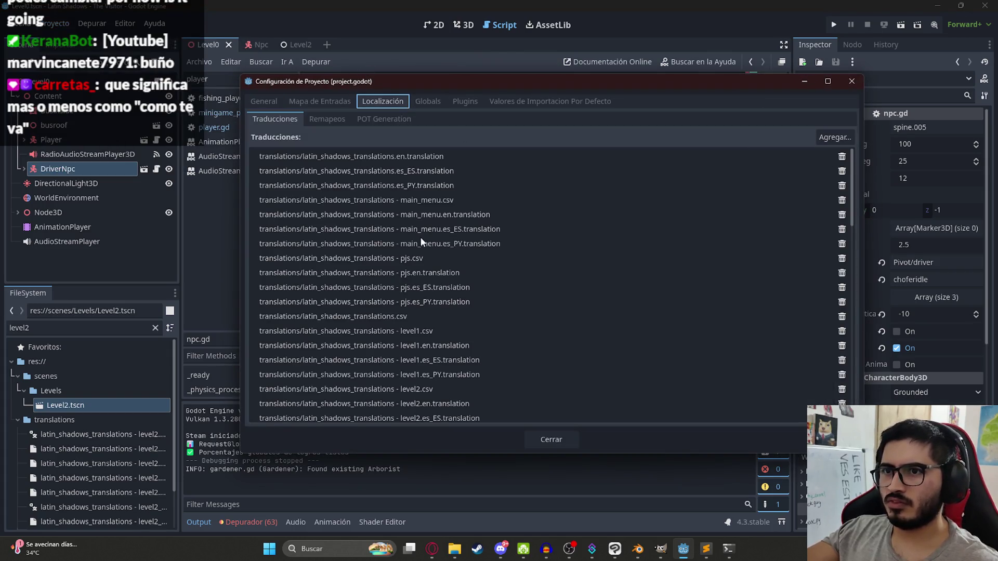
{"action": "scroll", "coordinate": [444, 248], "scroll_direction": "down", "scroll_amount": 3}
{"action": "scroll", "coordinate": [447, 239], "scroll_direction": "down", "scroll_amount": 5}
Add level0.csv and its level0.en through level0.pt_BR files from res://translations.
{"action": "left_click", "coordinate": [853, 138]}
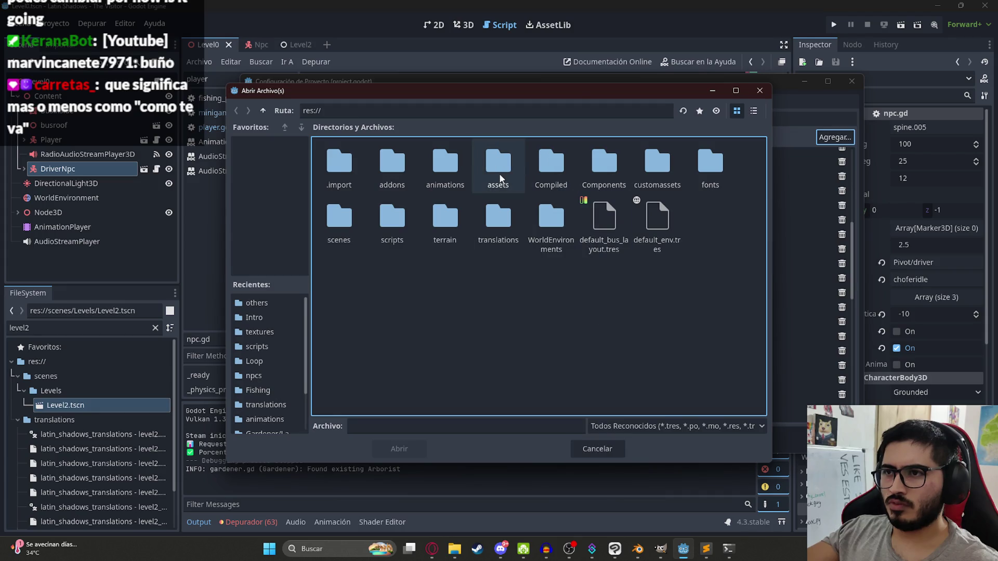
{"action": "double_click", "coordinate": [479, 235]}
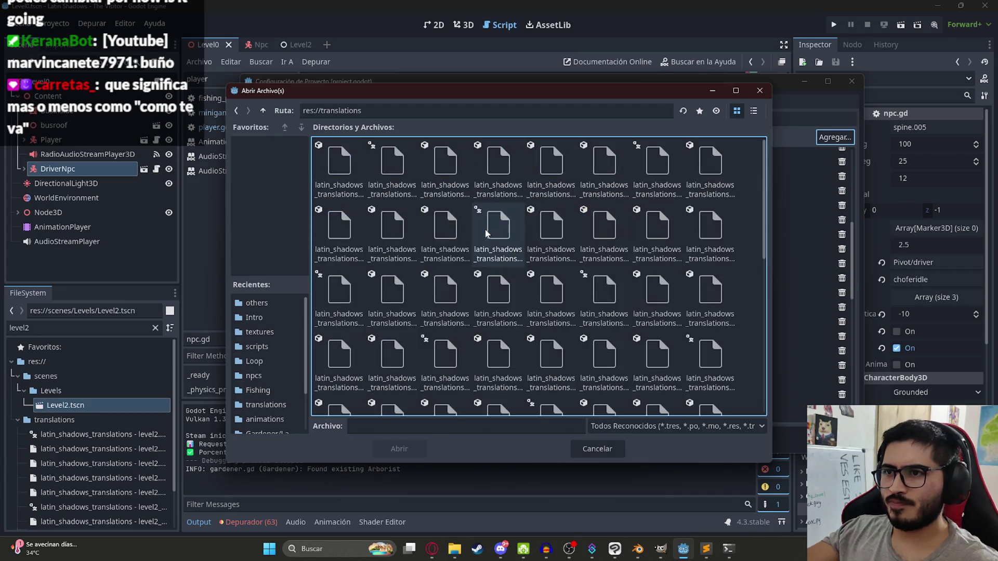
{"action": "left_click", "coordinate": [753, 114]}
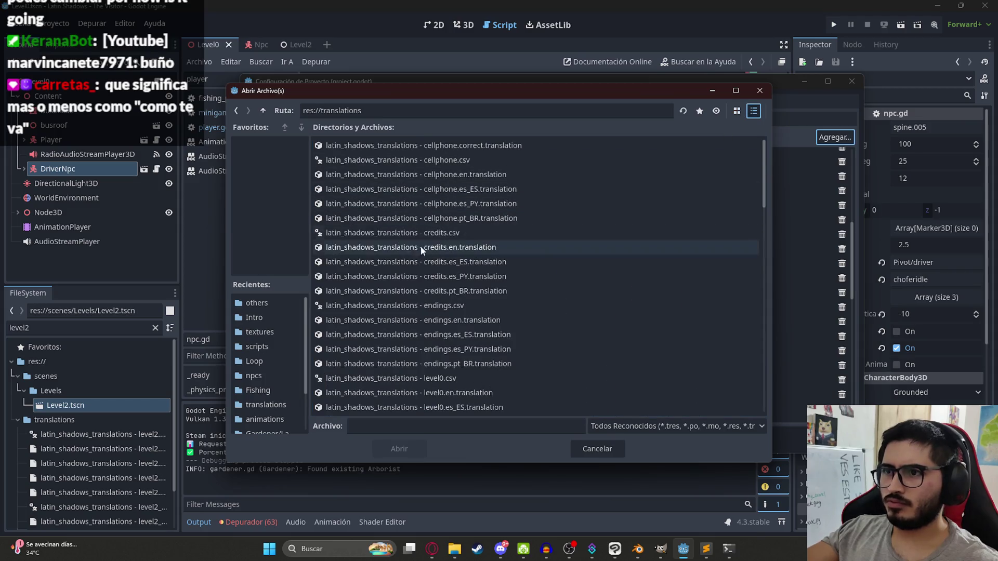
{"action": "scroll", "coordinate": [466, 256], "scroll_direction": "down", "scroll_amount": 5}
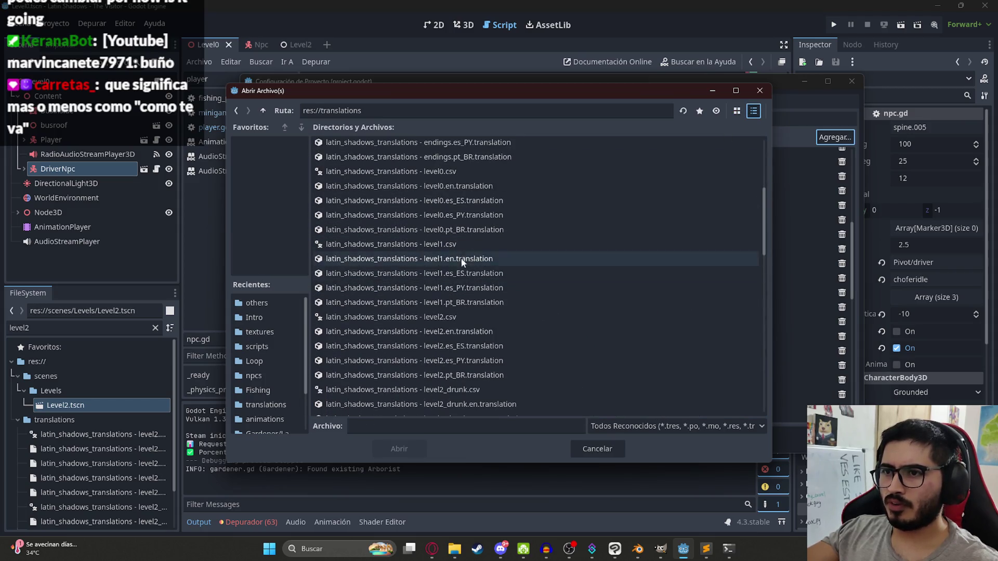
{"action": "left_click", "coordinate": [463, 186]}
{"action": "left_click", "coordinate": [467, 231], "text": "shift"}
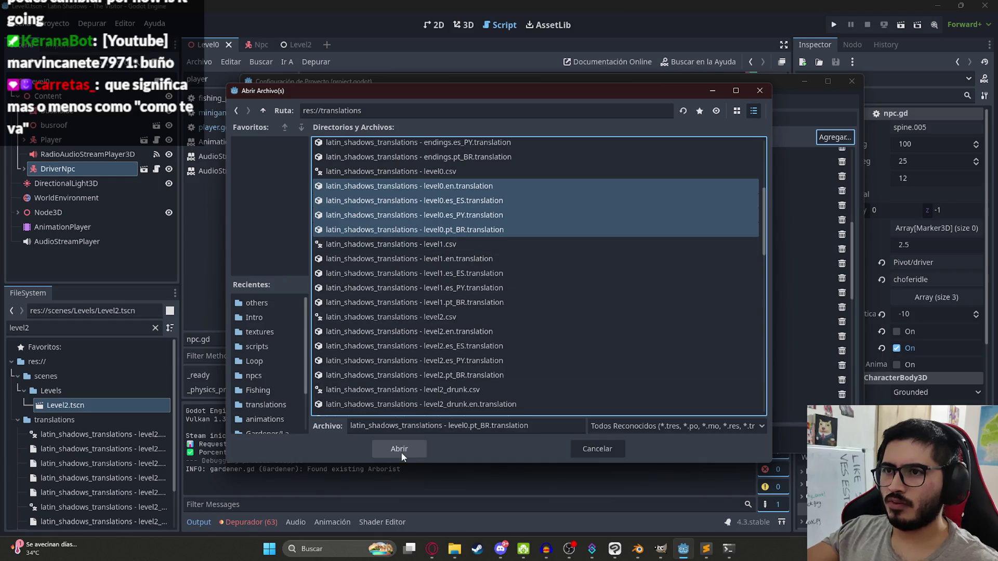
{"action": "left_click", "coordinate": [466, 174], "text": "ctrl"}
{"action": "left_click", "coordinate": [390, 450]}
{"action": "left_click", "coordinate": [549, 438]}
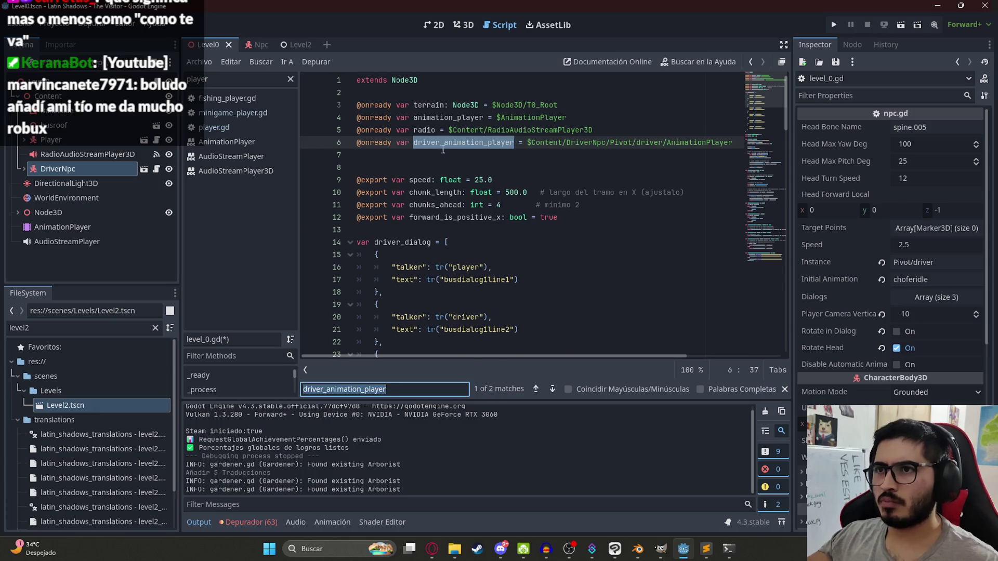
Delete the driver animation play line and rename the variable to driver_npc, then save.
{"action": "key", "text": "Return"}
{"action": "left_click", "coordinate": [566, 213]}
{"action": "key", "text": "ctrl+shift+k"}
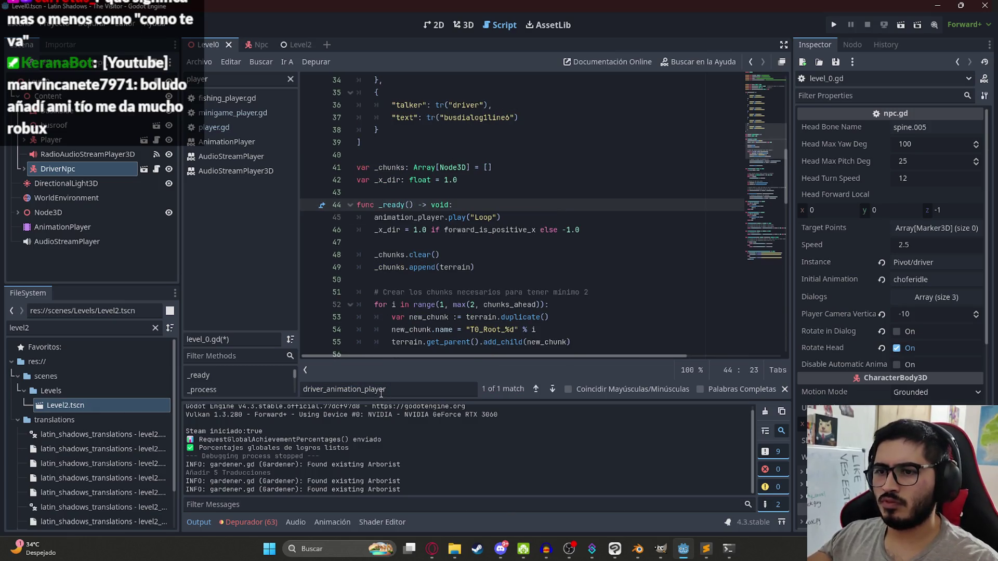
{"action": "key", "text": "Return"}
{"action": "left_click", "coordinate": [472, 143]}
{"action": "left_click_drag", "start_coordinate": [441, 143], "coordinate": [514, 143]}
{"action": "key", "text": "Delete"}
{"action": "type", "text": "_npc"}
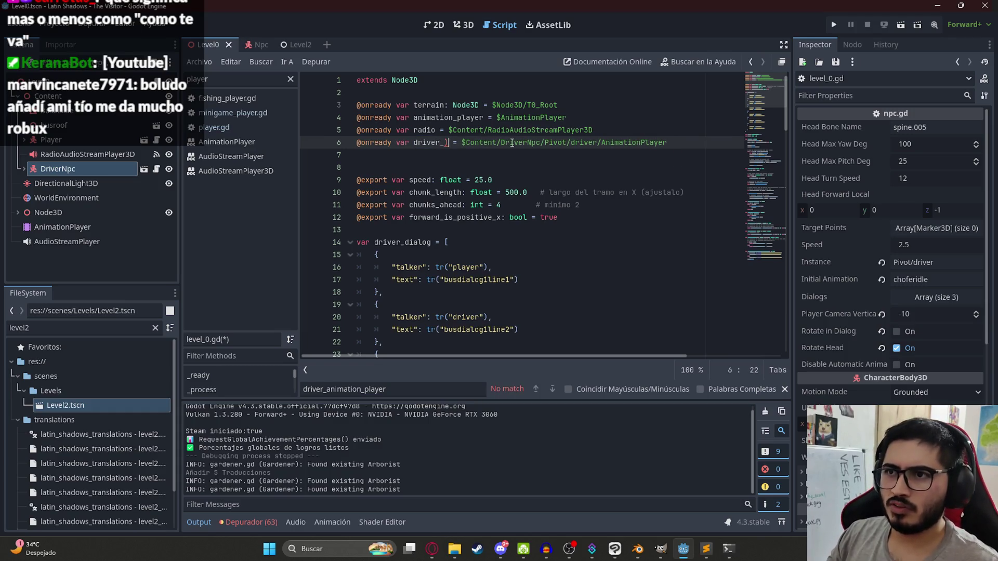
{"action": "key", "text": "ctrl+s"}
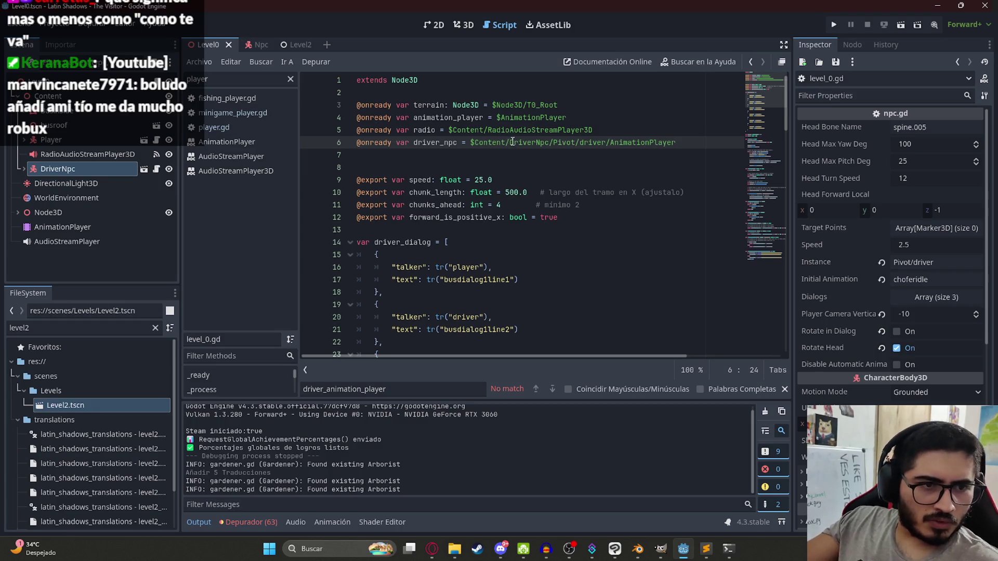
Point driver_npc at $Content/DriverNpc and save level_0.gd.
{"action": "key", "text": "Down"}
{"action": "key", "text": "Down"}
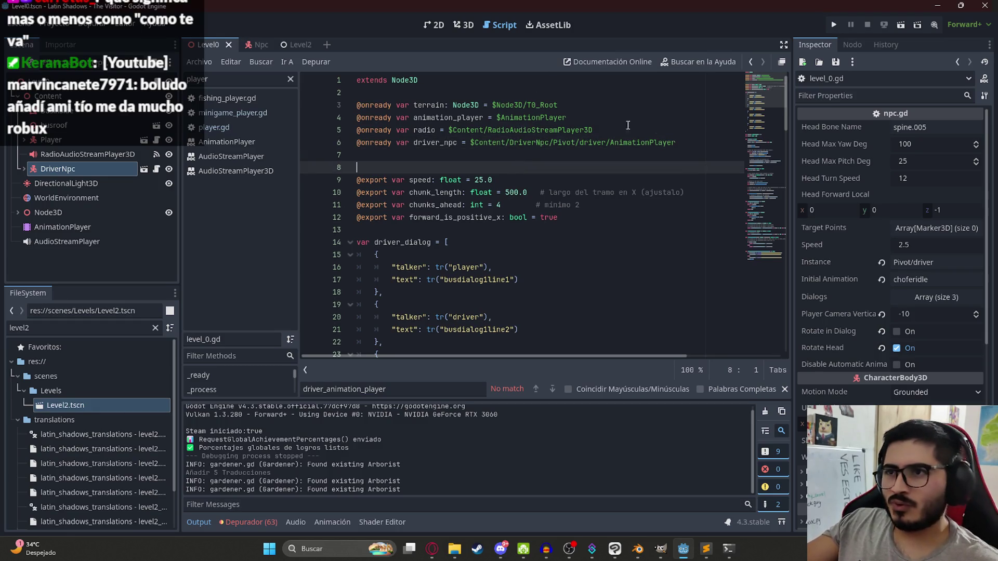
{"action": "mouse_move", "coordinate": [689, 142]}
{"action": "left_mouse_down"}
{"action": "mouse_move", "coordinate": [503, 147]}
{"action": "mouse_move", "coordinate": [551, 144]}
{"action": "left_mouse_up"}
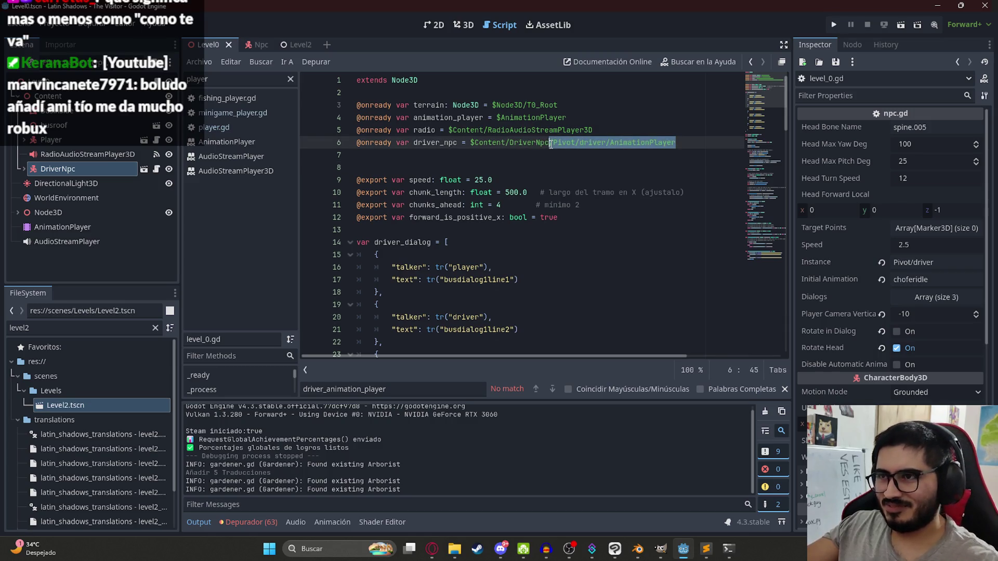
{"action": "key", "text": "shift+ctrl+Left"}
{"action": "key", "text": "shift+ctrl+Left"}
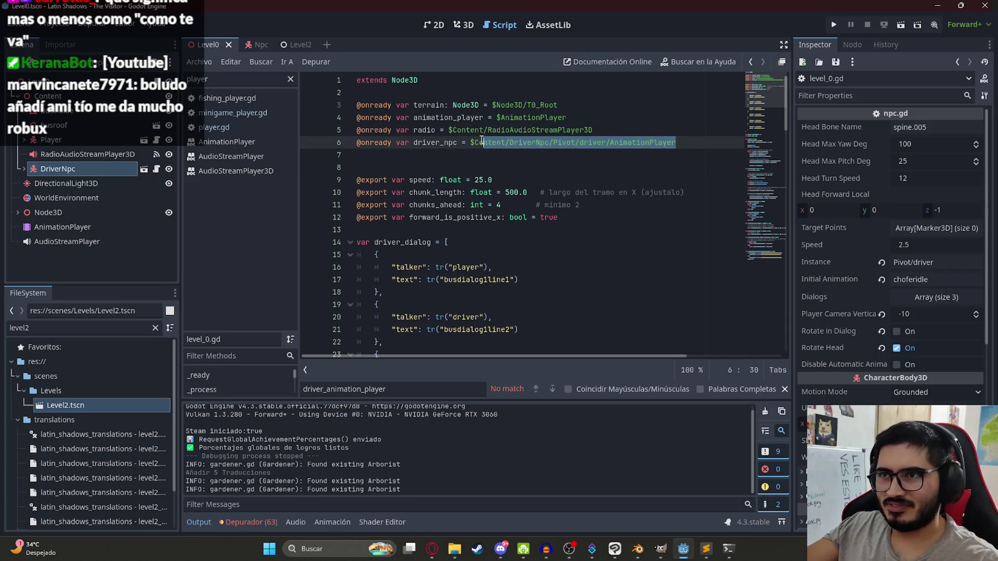
{"action": "key", "text": "BackSpace"}
{"action": "type", "text": "river_npc = $Drive"}
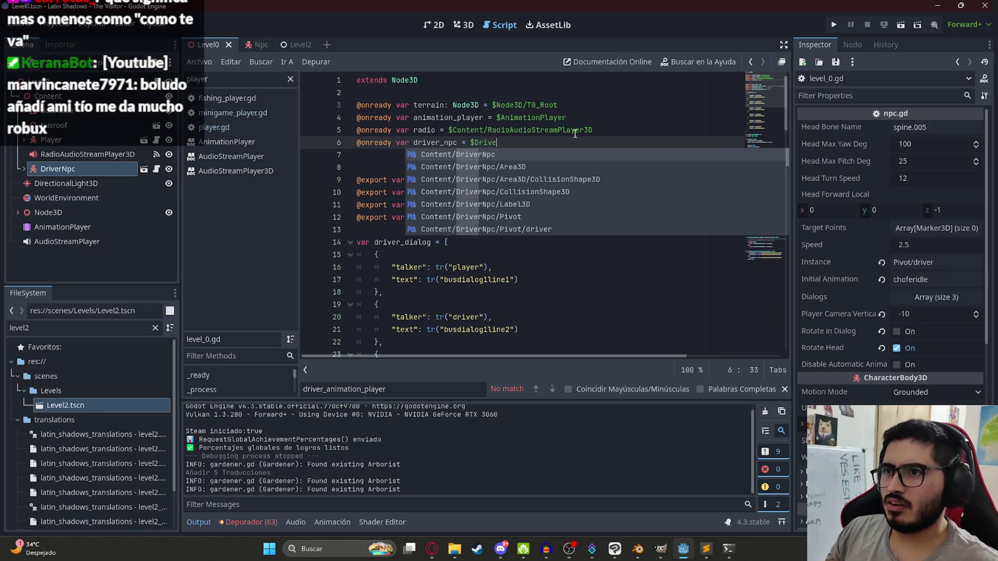
{"action": "key", "text": "Return"}
{"action": "left_click", "coordinate": [566, 118]}
{"action": "double_click", "coordinate": [428, 142]}
{"action": "key", "text": "ctrl+s"}
Add 'driver_npc.dialogs = driver_dialog' inside _ready and run the game.
{"action": "scroll", "coordinate": [440, 228], "scroll_direction": "down", "scroll_amount": 4}
{"action": "scroll", "coordinate": [459, 211], "scroll_direction": "up", "scroll_amount": 4}
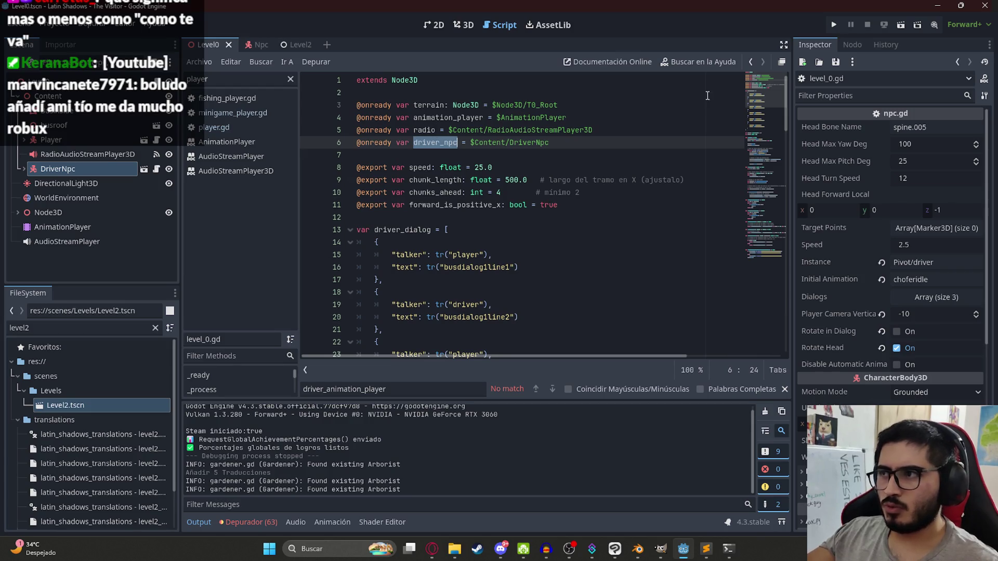
{"action": "scroll", "coordinate": [572, 156], "scroll_direction": "down", "scroll_amount": 4}
{"action": "scroll", "coordinate": [468, 151], "scroll_direction": "up", "scroll_amount": 4}
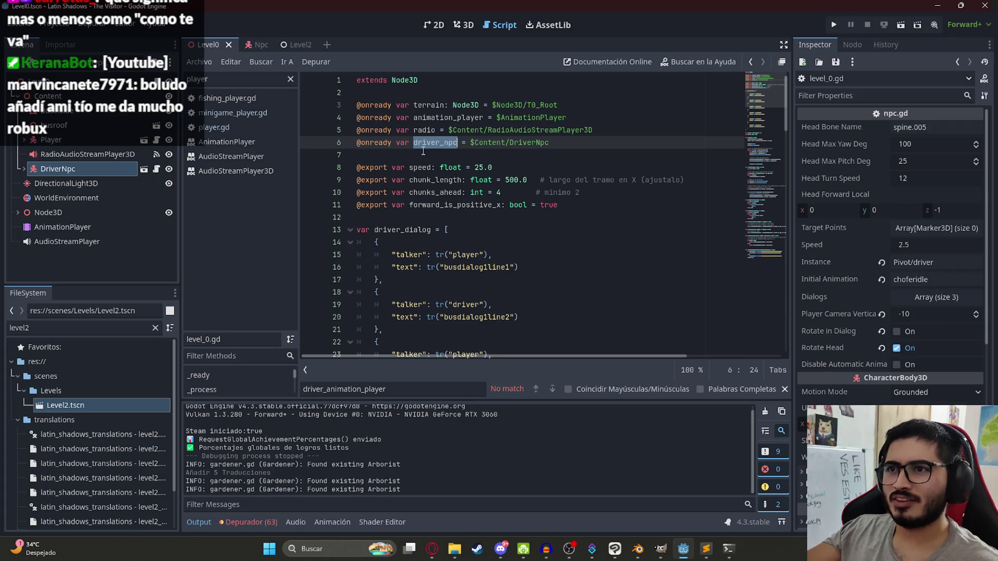
{"action": "left_click", "coordinate": [433, 153]}
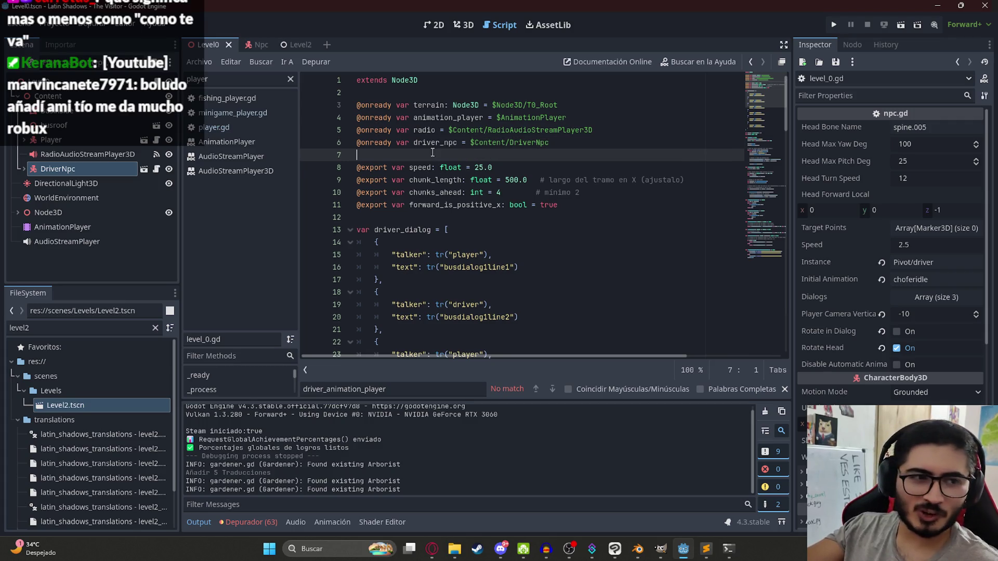
{"action": "double_click", "coordinate": [443, 143]}
{"action": "scroll", "coordinate": [465, 212], "scroll_direction": "down", "scroll_amount": 12}
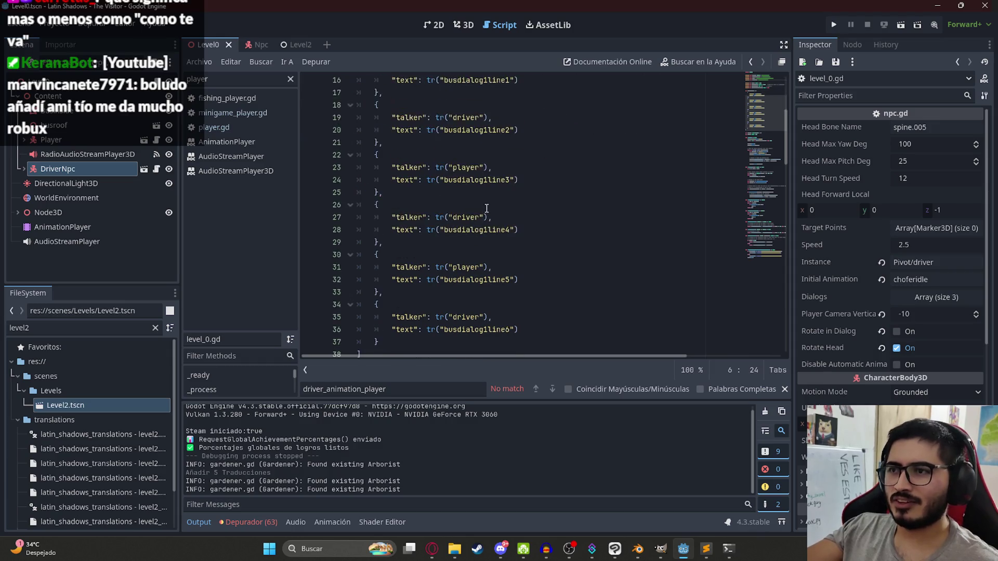
{"action": "scroll", "coordinate": [497, 207], "scroll_direction": "up", "scroll_amount": 10}
{"action": "double_click", "coordinate": [401, 154]}
{"action": "scroll", "coordinate": [456, 194], "scroll_direction": "up", "scroll_amount": 1}
{"action": "scroll", "coordinate": [442, 191], "scroll_direction": "down", "scroll_amount": 10}
{"action": "left_click", "coordinate": [460, 192]}
{"action": "key", "text": "Return"}
{"action": "type", "text": "set"}
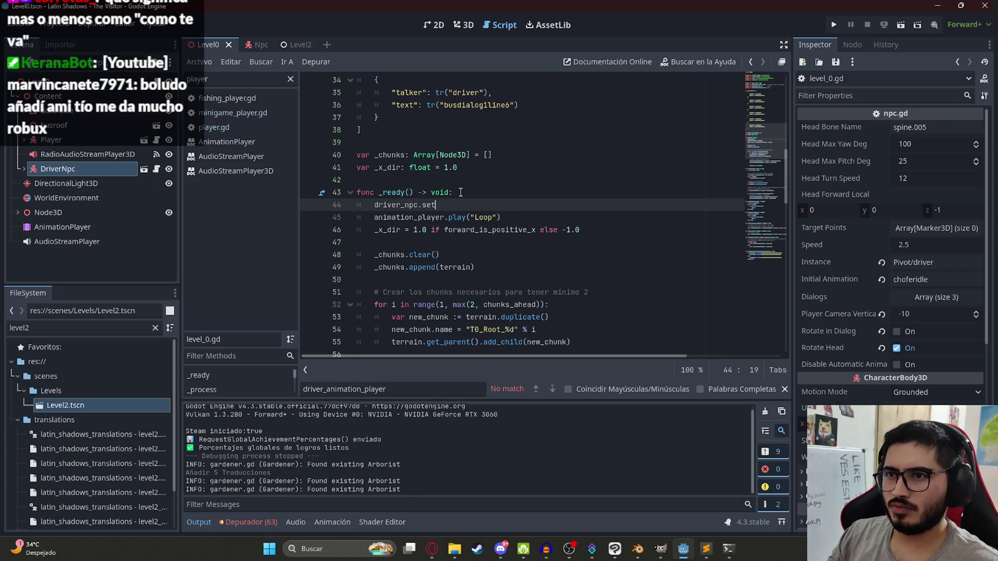
{"action": "type", "text": "_dialodialogs = "}
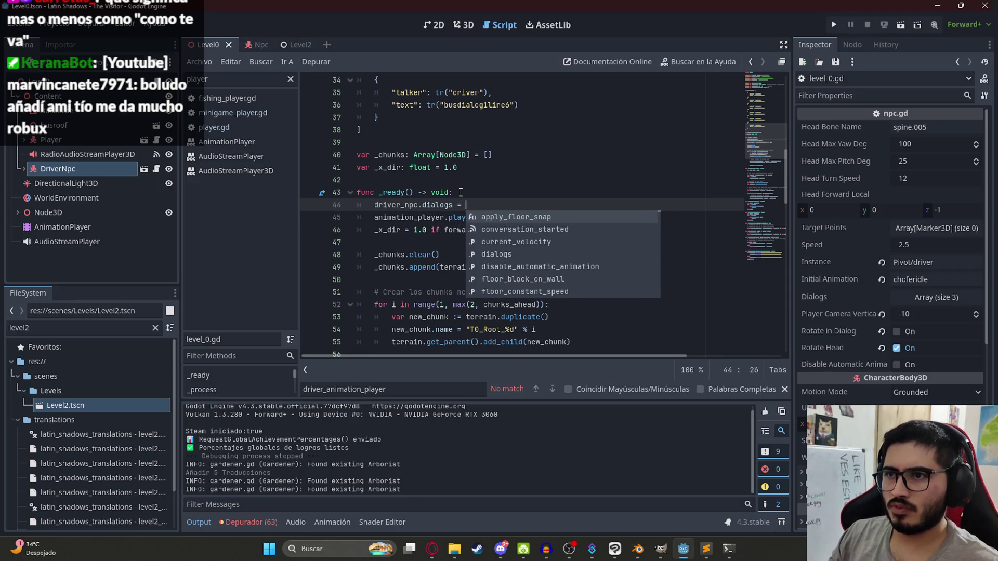
{"action": "type", "text": "driver_dialog"}
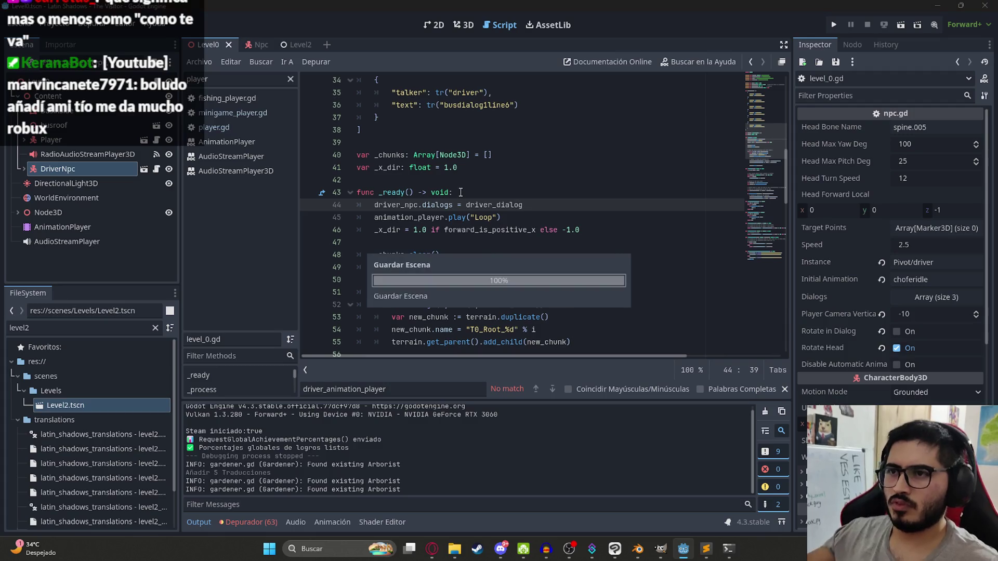
{"action": "right_click", "coordinate": [234, 44]}
{"action": "left_click", "coordinate": [234, 134]}
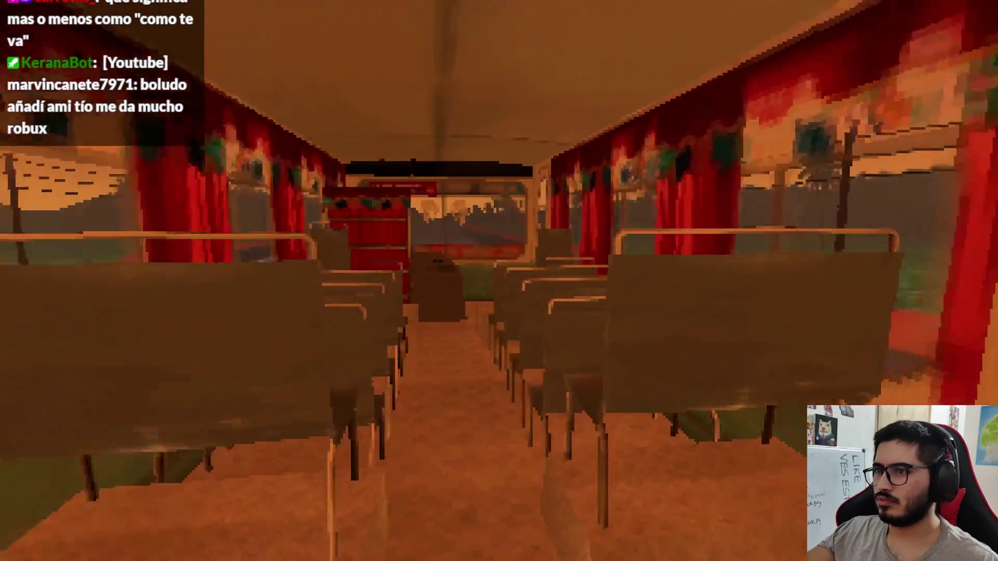
Quit the game, then check and stage all changed project files with git.
{"action": "key", "text": "Escape"}
{"action": "left_click", "coordinate": [484, 388]}
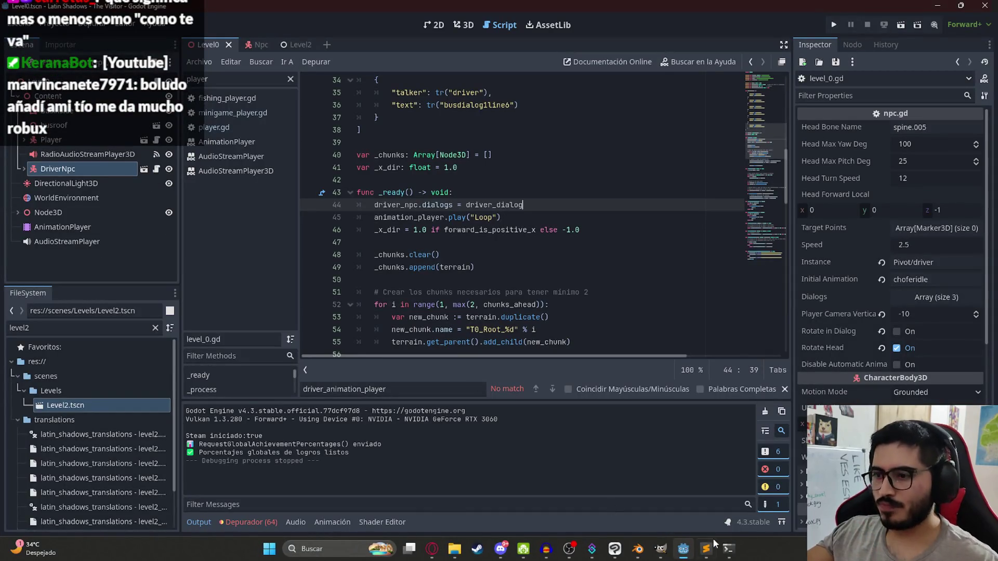
{"action": "left_click", "coordinate": [723, 554]}
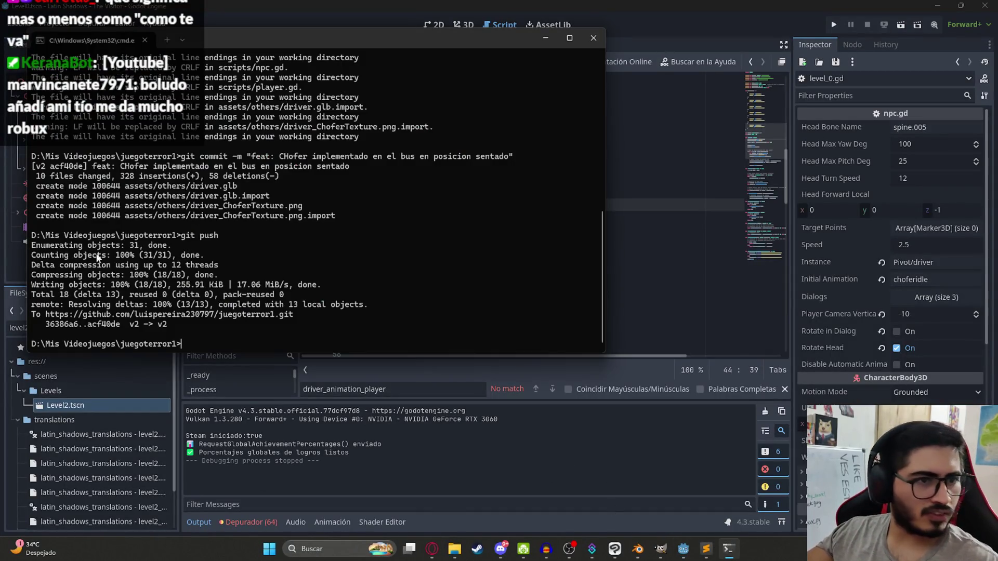
{"action": "type", "text": "git statu"}
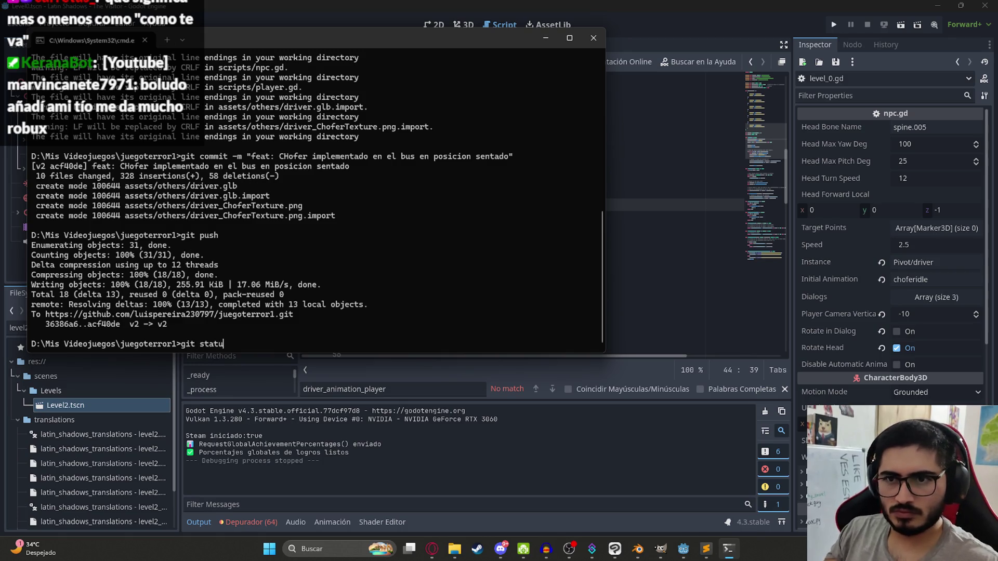
{"action": "type", "text": "s"}
{"action": "key", "text": "Return"}
{"action": "type", "text": "git add"}
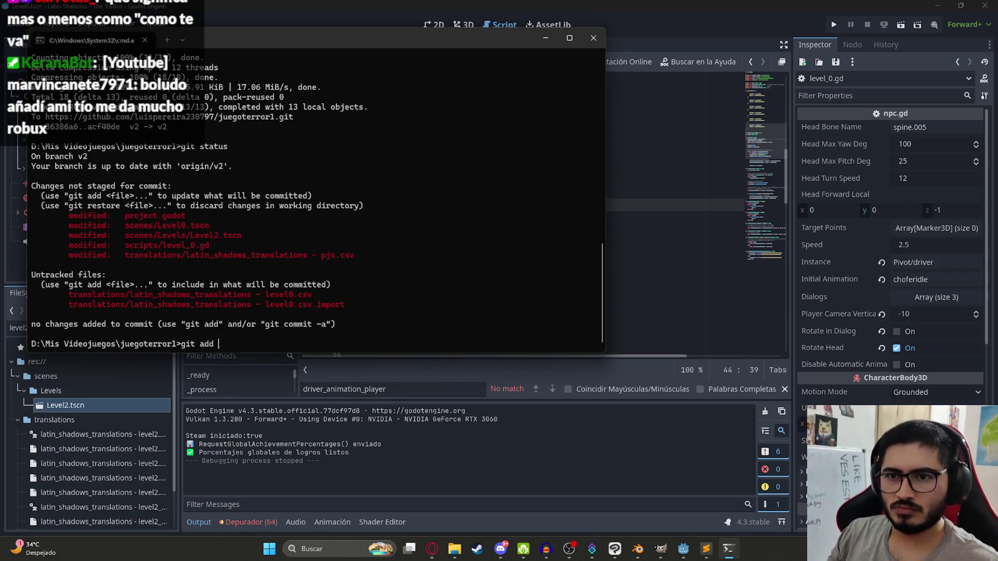
{"action": "type", "text": "."}
{"action": "key", "text": "Return"}
Commit as 'feat: Dialogo de chofer en el colectivo' and push to the remote.
{"action": "type", "text": "git commit -m \"feat: Dialogo de chofer en"}
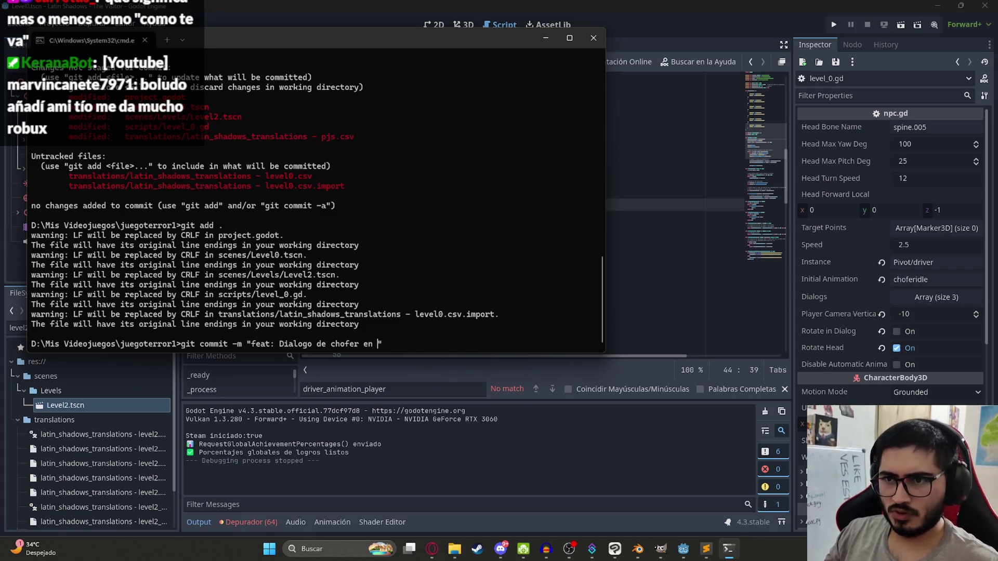
{"action": "type", "text": "vo\""}
{"action": "key", "text": "Return"}
{"action": "type", "text": "git push"}
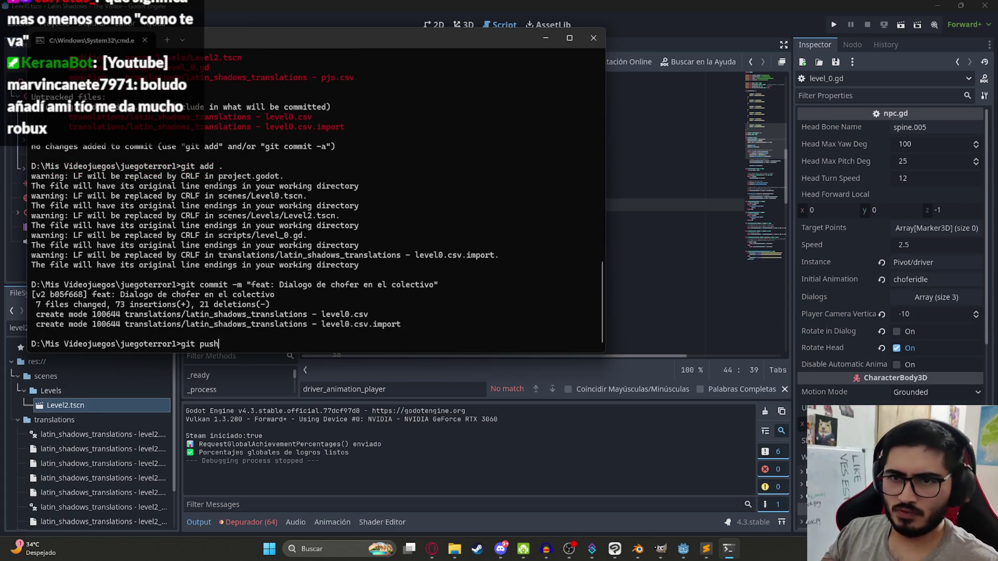
{"action": "key", "text": "Return"}
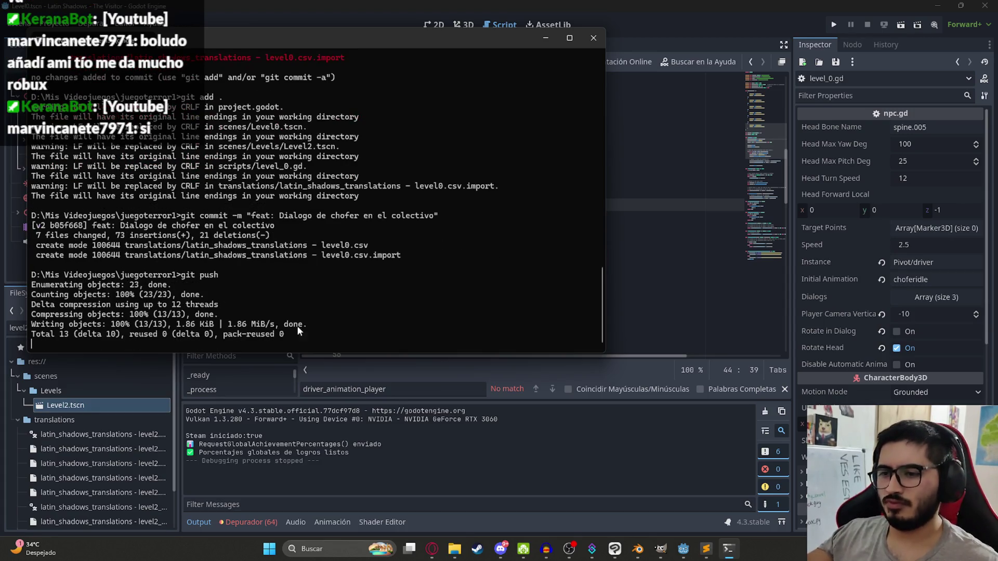
{"action": "key", "text": "alt+Tab"}
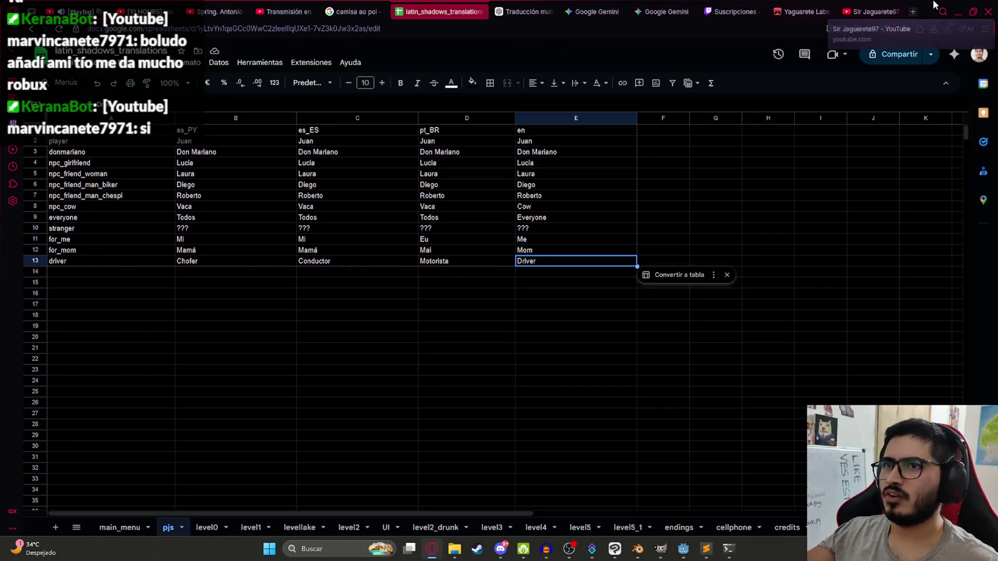
Open Trello in a new tab and review the Nivel de colectivo card's checklist.
{"action": "left_click", "coordinate": [913, 12]}
{"action": "type", "text": "tre"}
{"action": "left_click", "coordinate": [118, 71]}
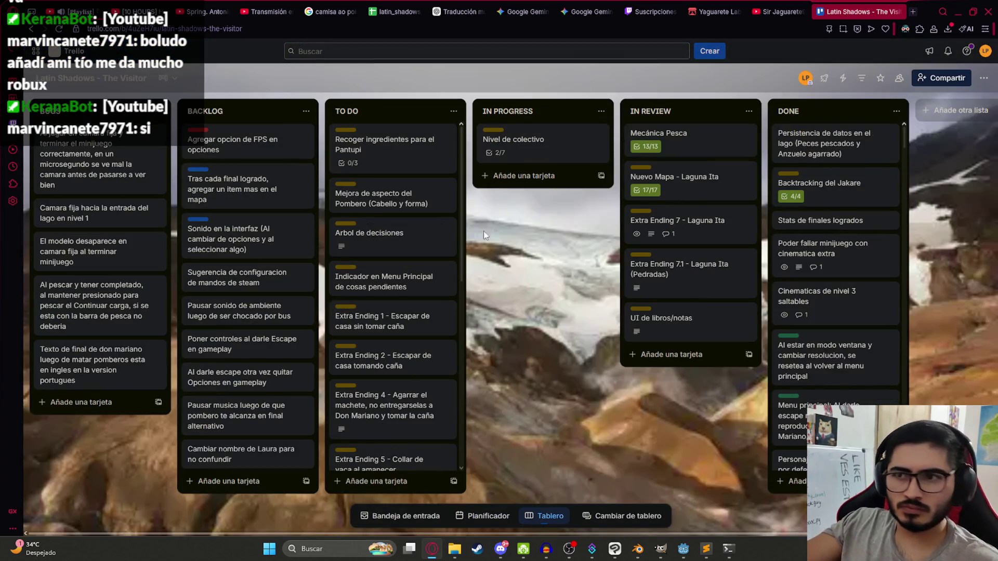
{"action": "left_click", "coordinate": [514, 143]}
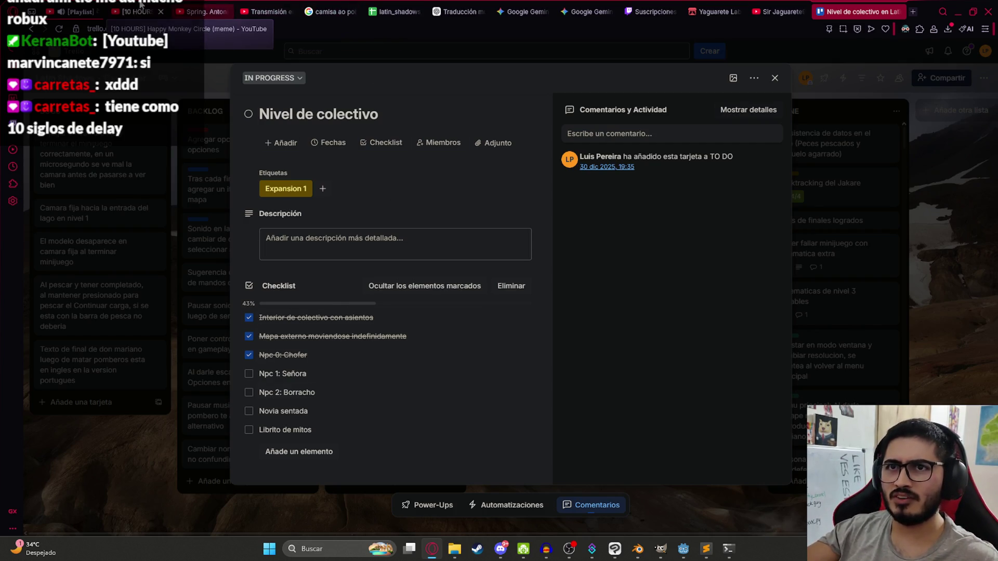
{"action": "left_click", "coordinate": [138, 7]}
{"action": "left_click", "coordinate": [966, 52]}
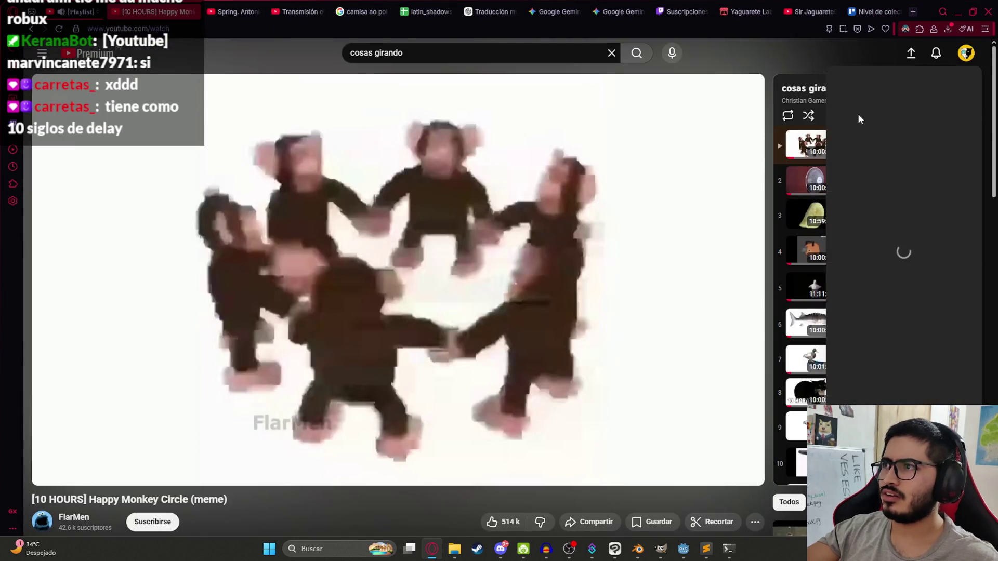
Open the Sir Jaguarete97 channel in a new tab and look at its ongoing live stream.
{"action": "middle_click", "coordinate": [890, 112]}
{"action": "left_click", "coordinate": [237, 17]}
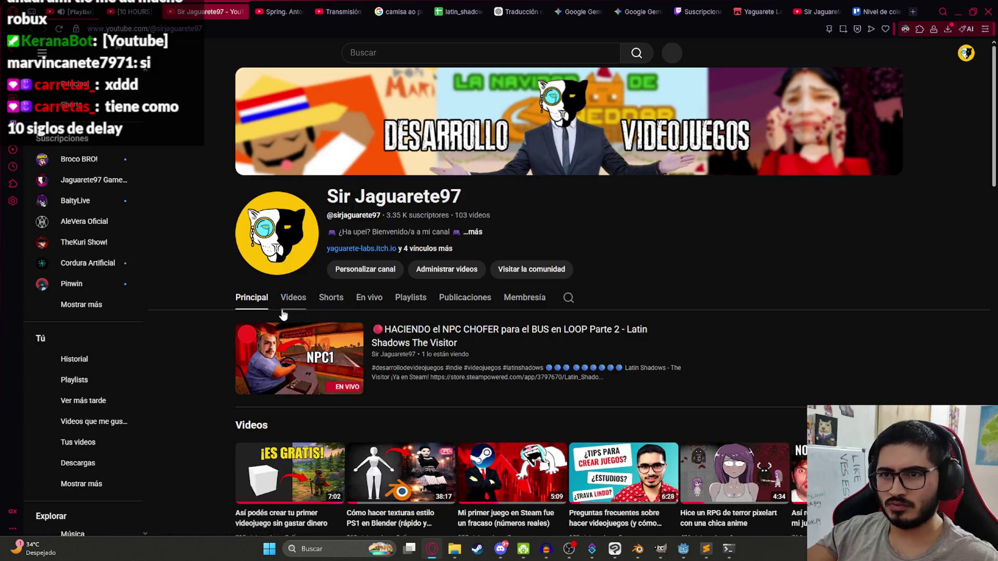
{"action": "left_click", "coordinate": [293, 357]}
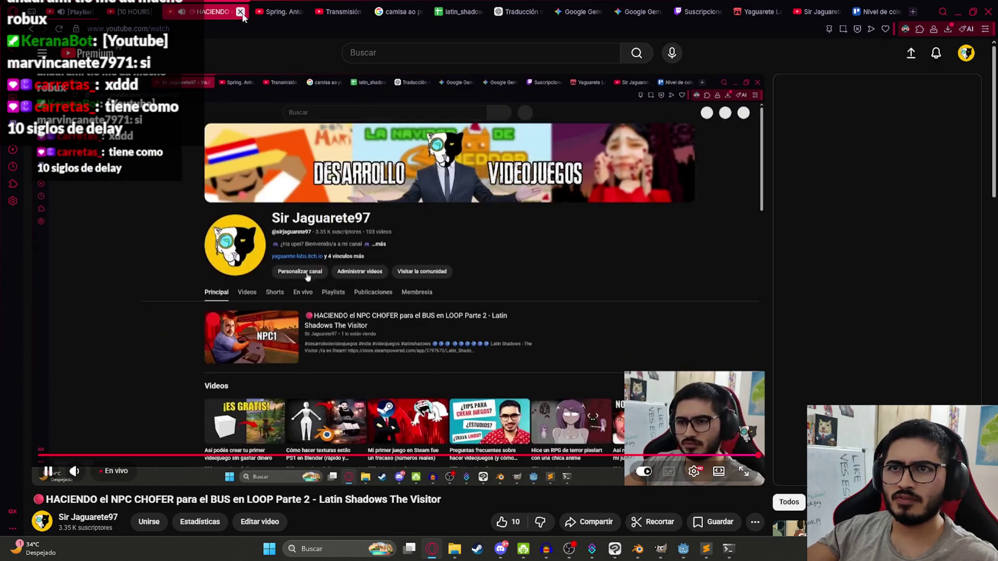
{"action": "left_click", "coordinate": [240, 11]}
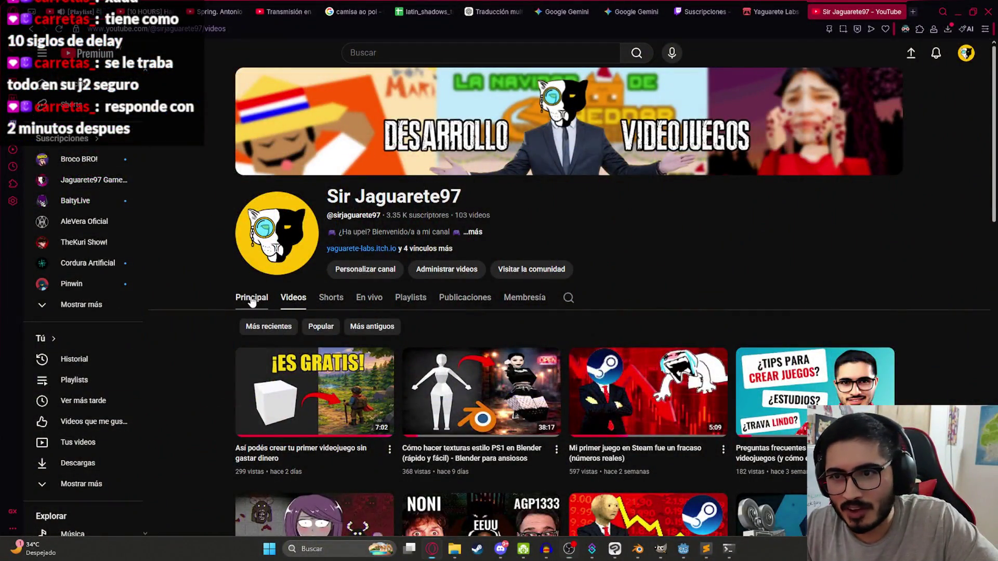
From the channel's Principal page, open Jaguarete97 Gameplays' Resident Evil live streams.
{"action": "left_click", "coordinate": [252, 300]}
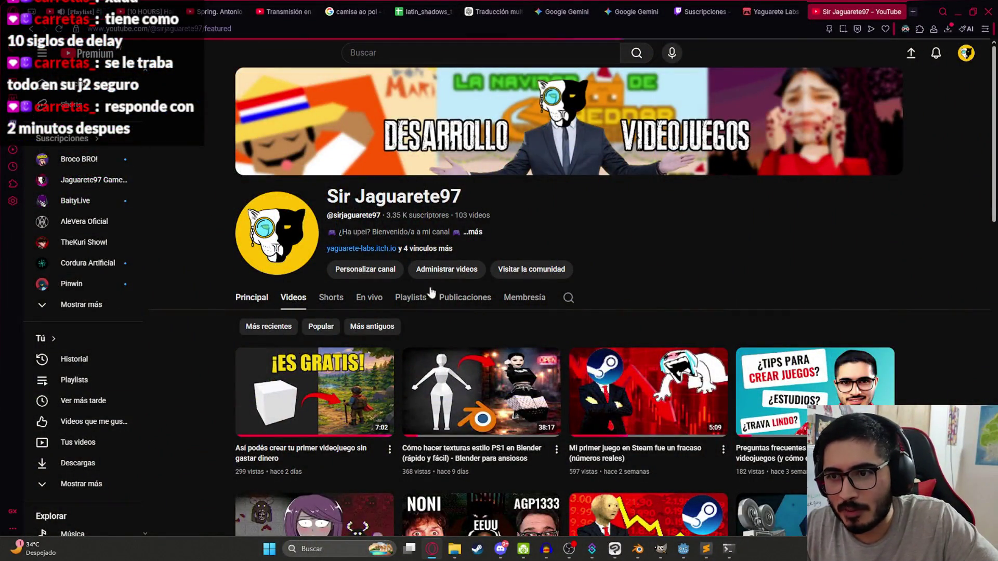
{"action": "scroll", "coordinate": [615, 307], "scroll_direction": "down", "scroll_amount": 15}
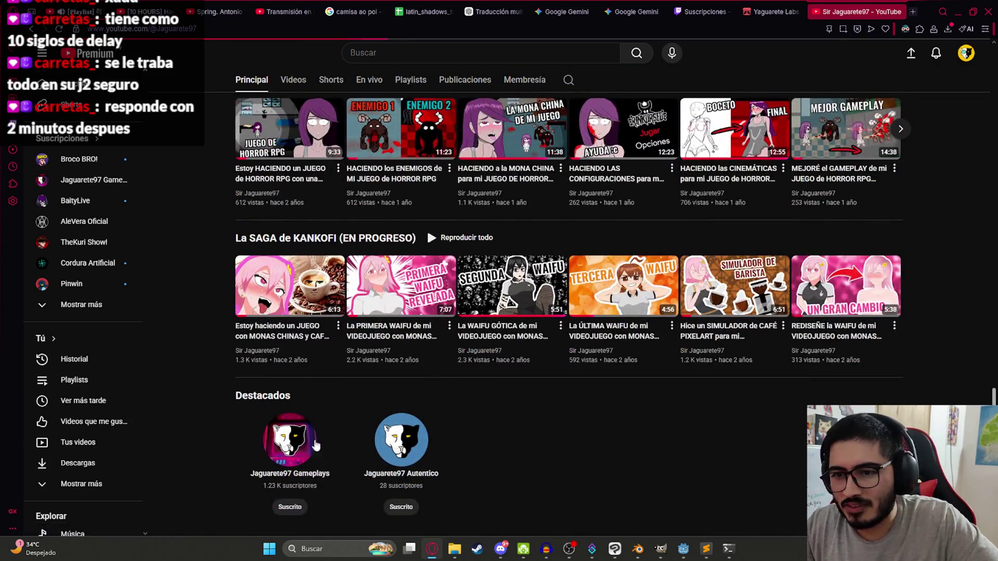
{"action": "left_click", "coordinate": [289, 443]}
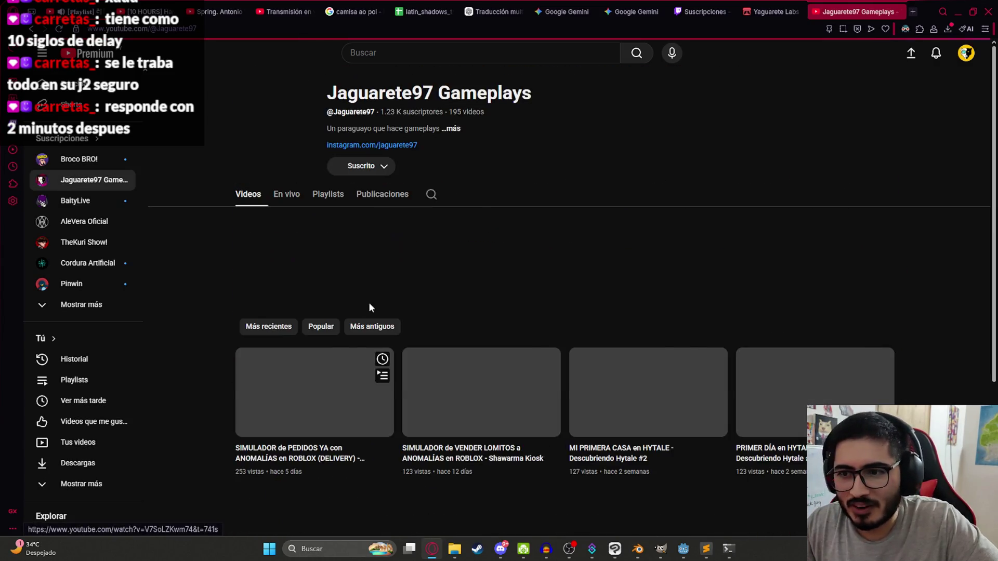
{"action": "left_click", "coordinate": [286, 195]}
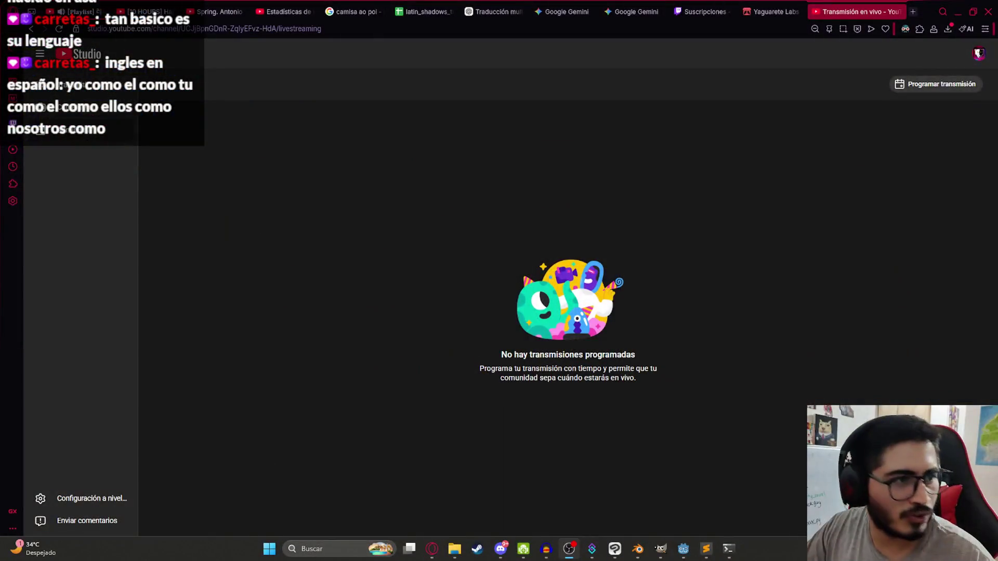
Open the Directos Gameplays folder and select a previous stream thumbnail.
{"action": "mouse_move", "coordinate": [454, 554]}
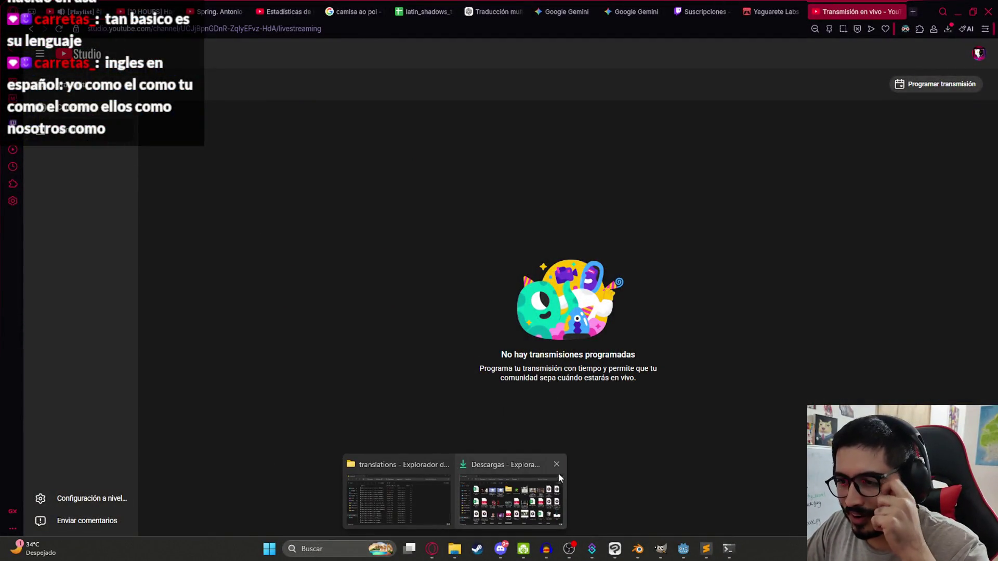
{"action": "left_click", "coordinate": [469, 491]}
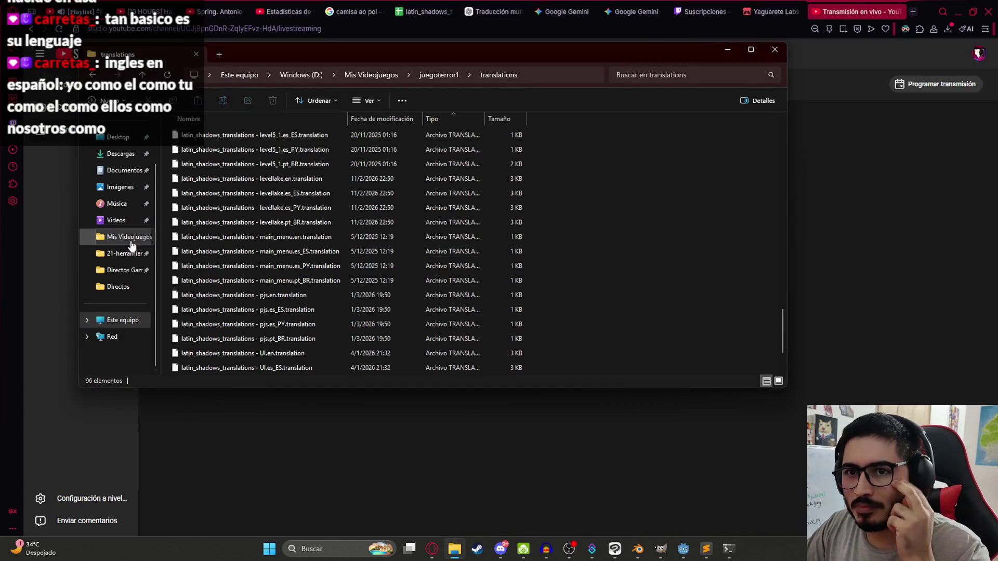
{"action": "left_click", "coordinate": [121, 270]}
{"action": "left_click", "coordinate": [252, 151]}
Close the DonMariano and ColectivoNPCs documents in Clip Studio Paint without saving.
{"action": "key", "text": "alt+Tab"}
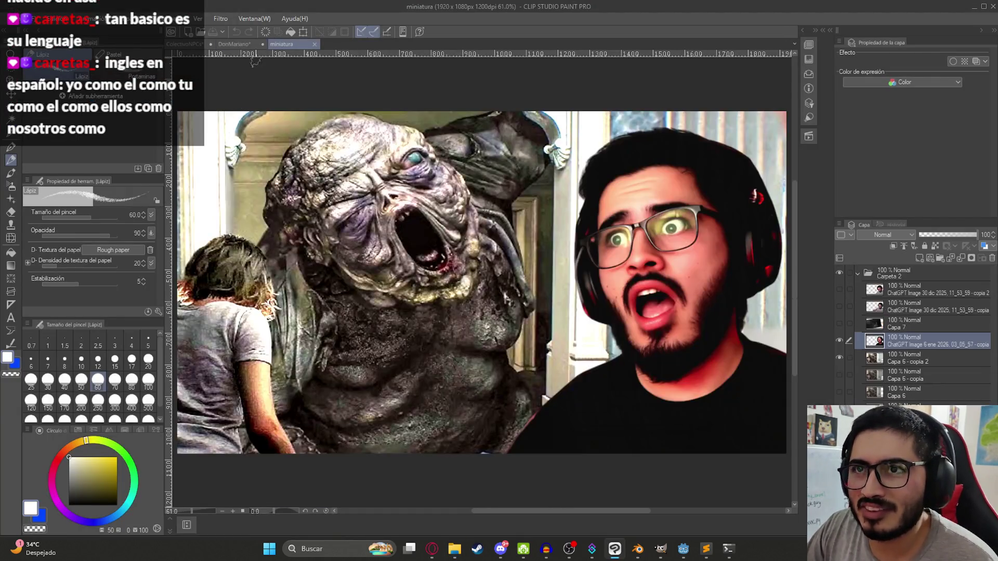
{"action": "left_click", "coordinate": [201, 45]}
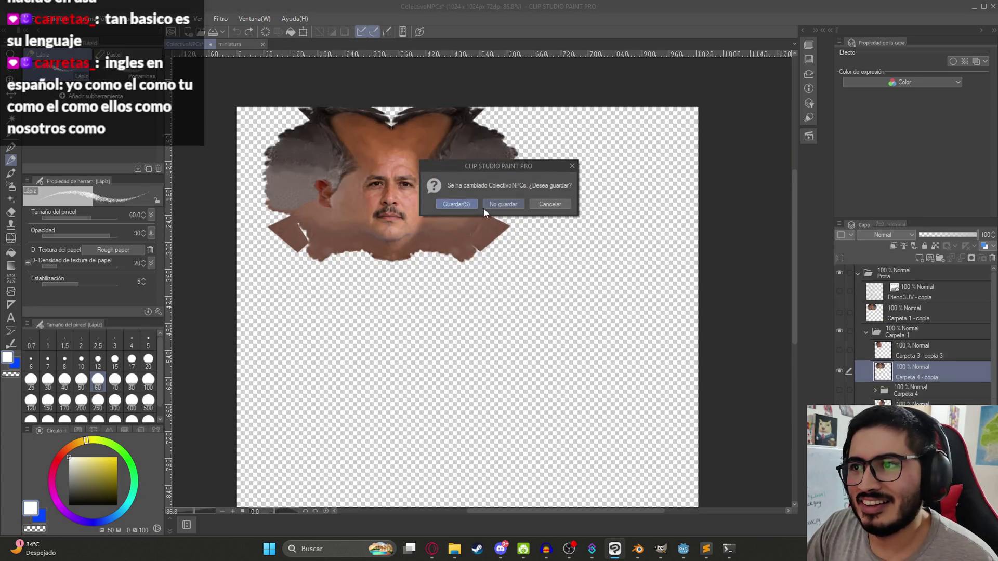
{"action": "left_click", "coordinate": [500, 204]}
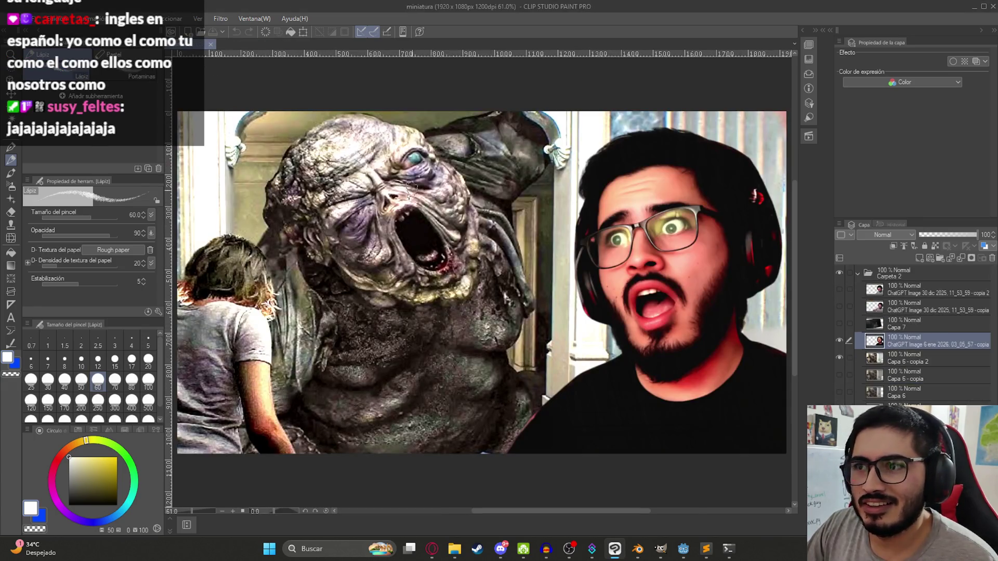
Duplicate the Carpeta 2 folder by copying and pasting it.
{"action": "scroll", "coordinate": [396, 178], "scroll_direction": "down", "scroll_amount": 2}
{"action": "left_click", "coordinate": [881, 275]}
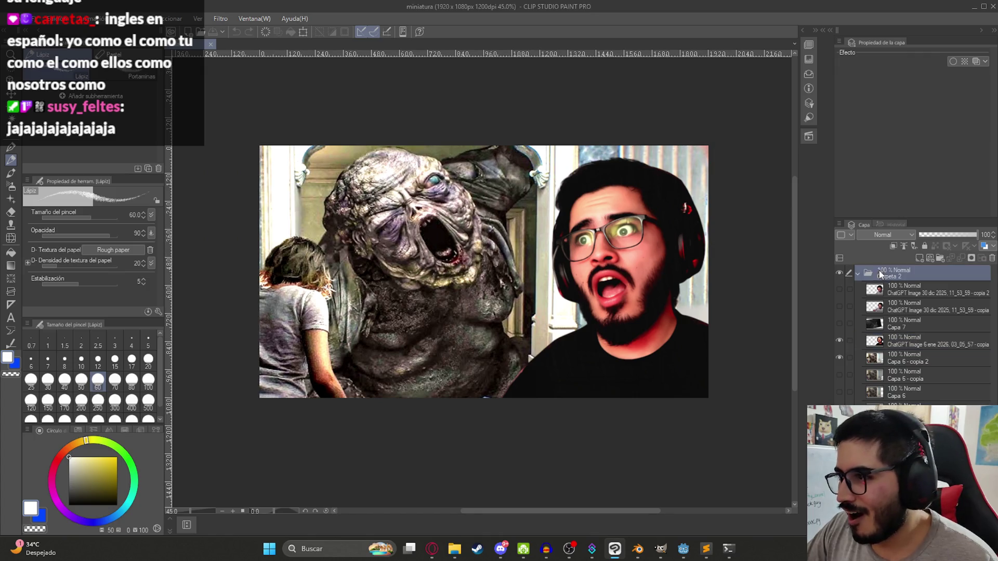
{"action": "left_click", "coordinate": [858, 273]}
{"action": "key", "text": "ctrl+c"}
{"action": "key", "text": "ctrl+v"}
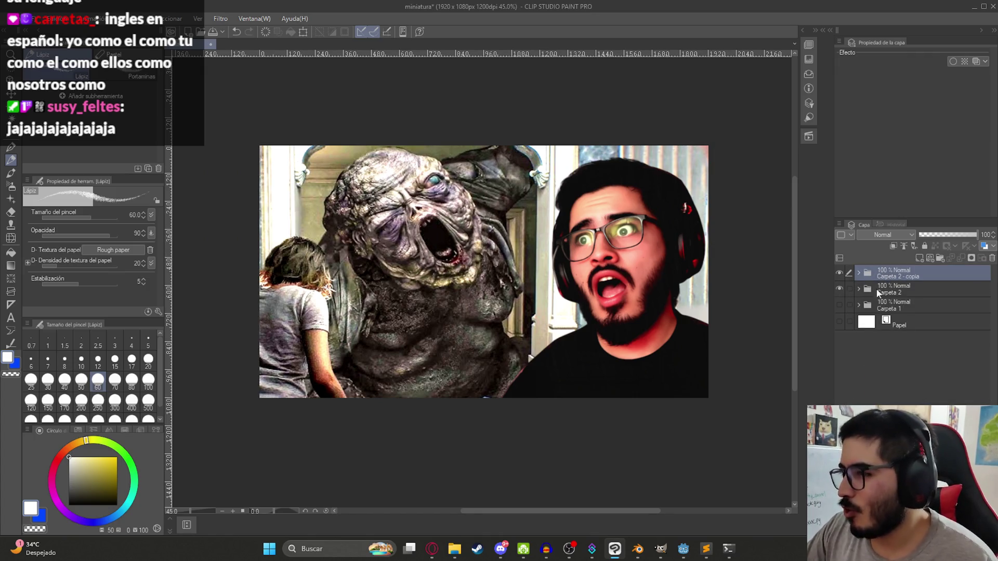
In Carpeta 2 - copia, hide the shocked-face and creature layers and delete the Capa 6 copies.
{"action": "left_click", "coordinate": [857, 273]}
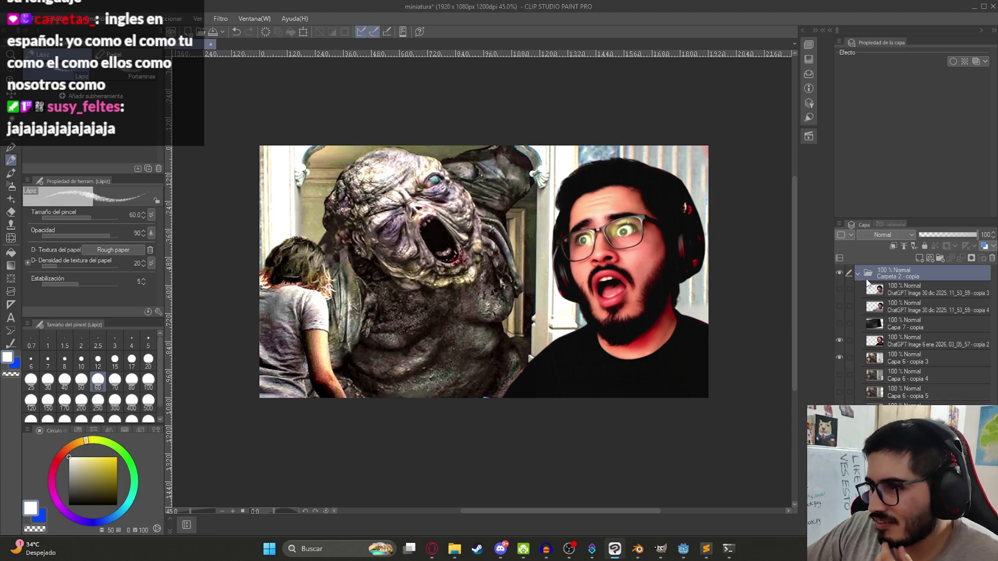
{"action": "left_click", "coordinate": [896, 303]}
{"action": "left_click", "coordinate": [839, 340]}
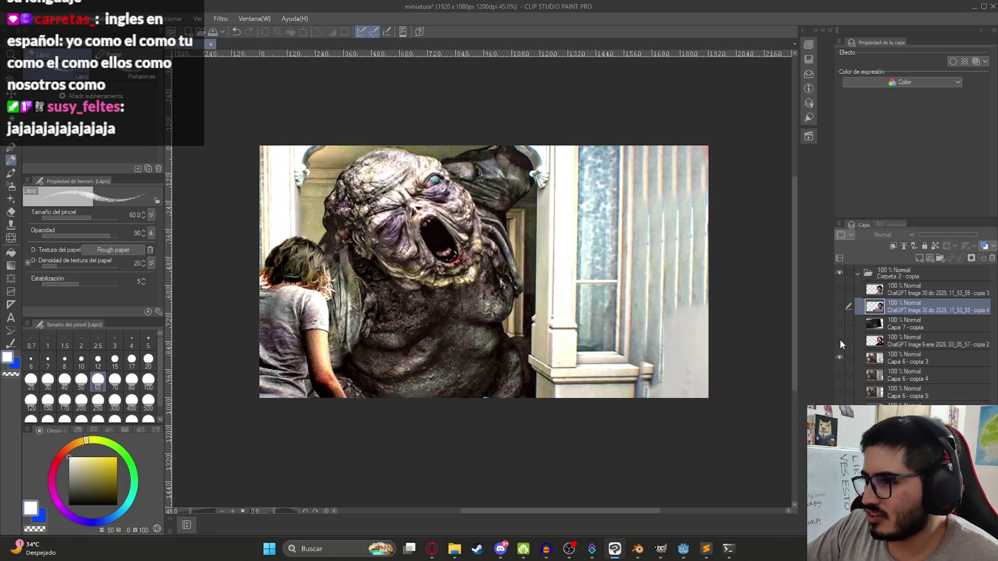
{"action": "left_click", "coordinate": [839, 357]}
{"action": "left_click", "coordinate": [906, 356]}
{"action": "left_click", "coordinate": [883, 392], "text": "shift"}
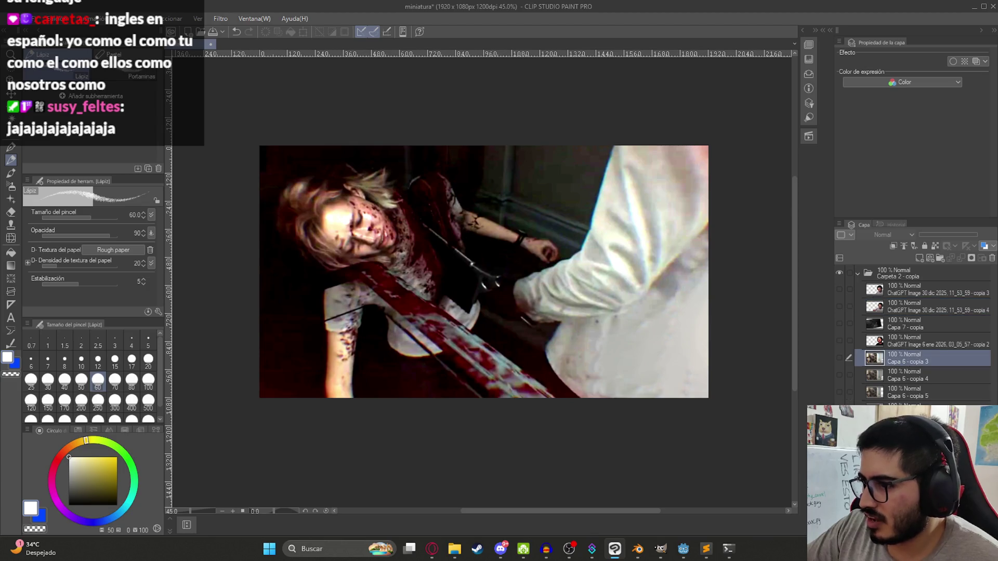
{"action": "right_click", "coordinate": [860, 390]}
{"action": "left_click", "coordinate": [912, 284]}
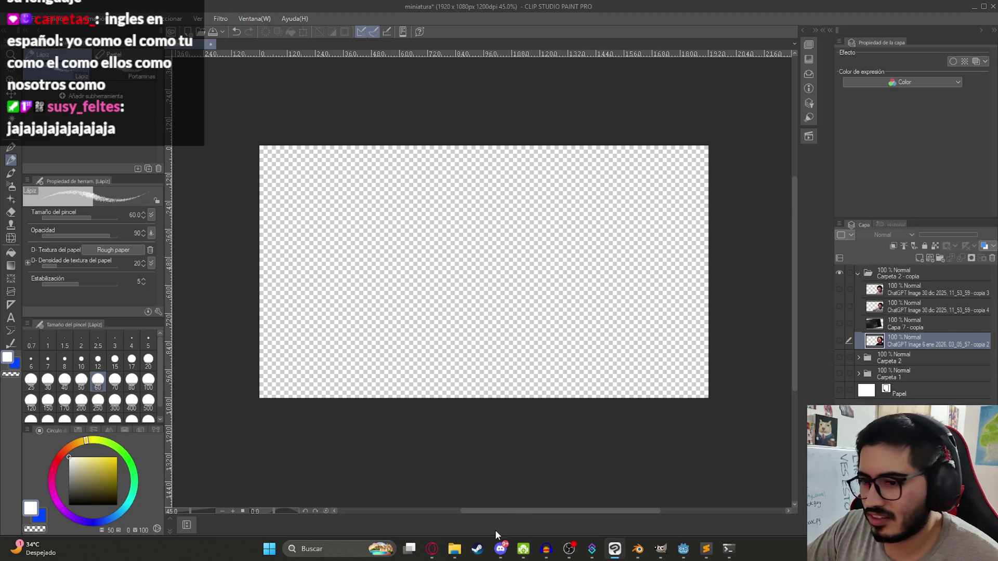
{"action": "left_click", "coordinate": [432, 549]}
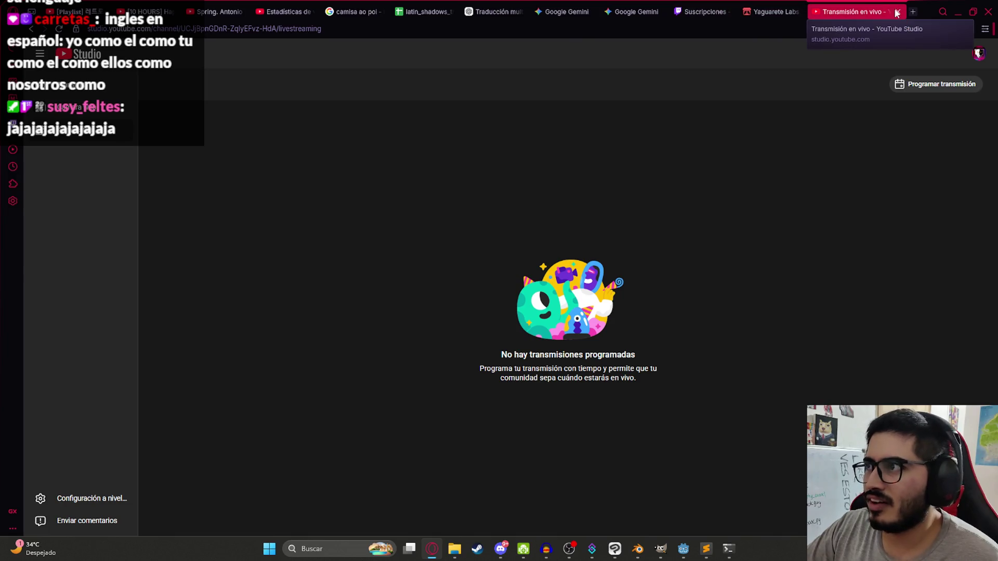
Search Google Images for 'resident evil requiem sister'.
{"action": "left_click", "coordinate": [913, 16]}
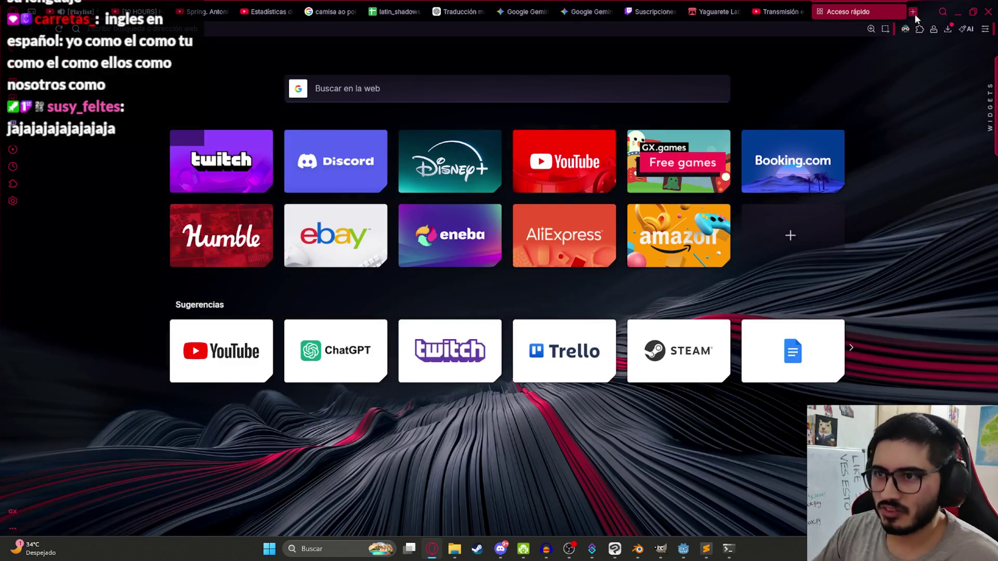
{"action": "type", "text": "resident evil requiem "}
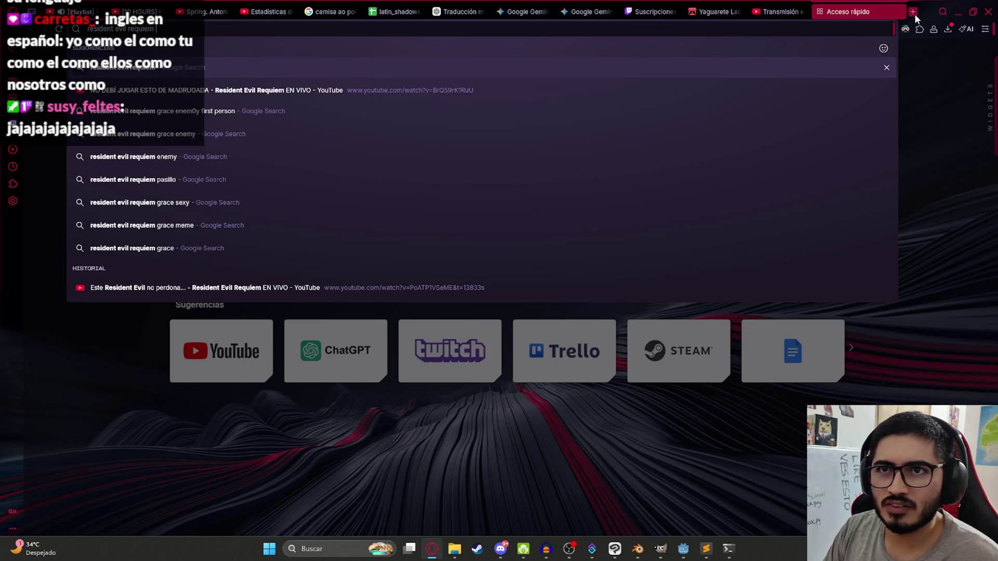
{"action": "type", "text": "sister"}
{"action": "key", "text": "Return"}
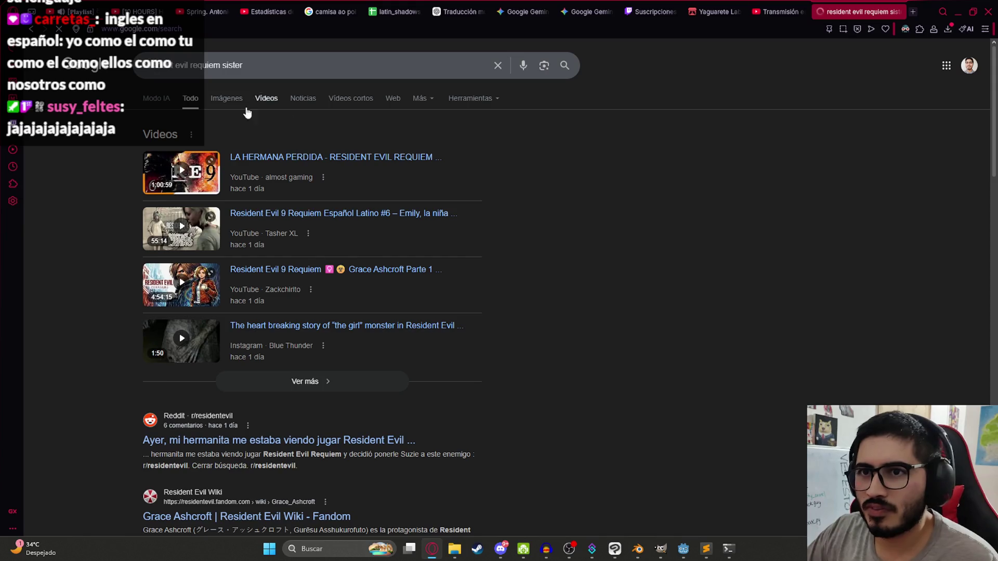
{"action": "left_click", "coordinate": [222, 100]}
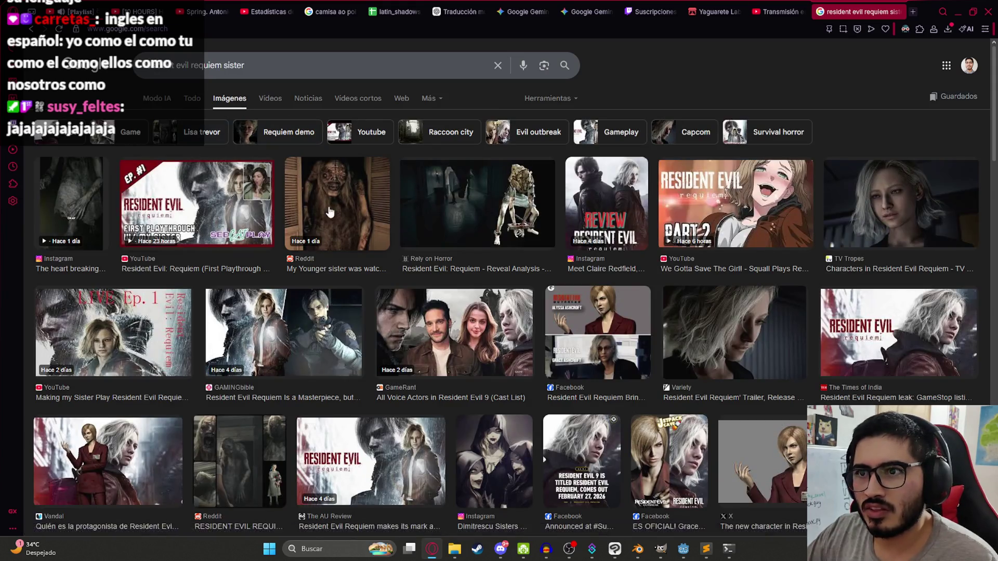
Preview the Rely on Horror and Reddit creature images.
{"action": "left_click", "coordinate": [540, 207]}
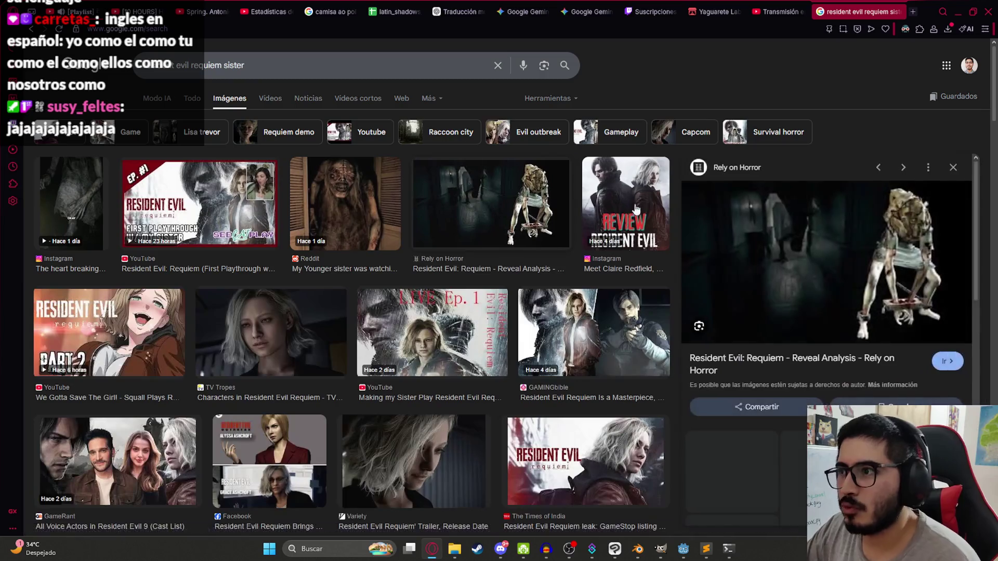
{"action": "left_click", "coordinate": [378, 216]}
{"action": "scroll", "coordinate": [829, 286], "scroll_direction": "down", "scroll_amount": 2}
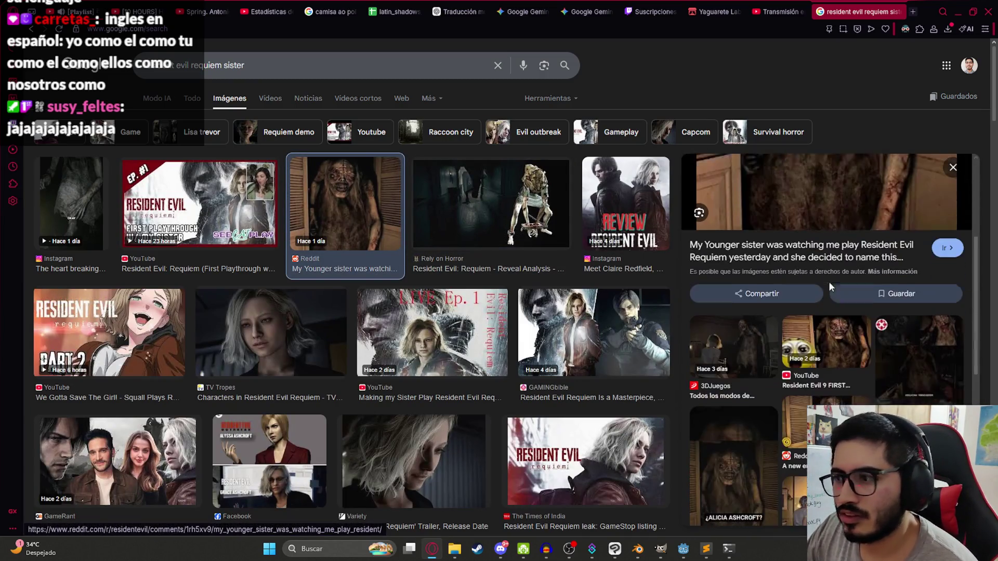
{"action": "scroll", "coordinate": [828, 286], "scroll_direction": "down", "scroll_amount": 5}
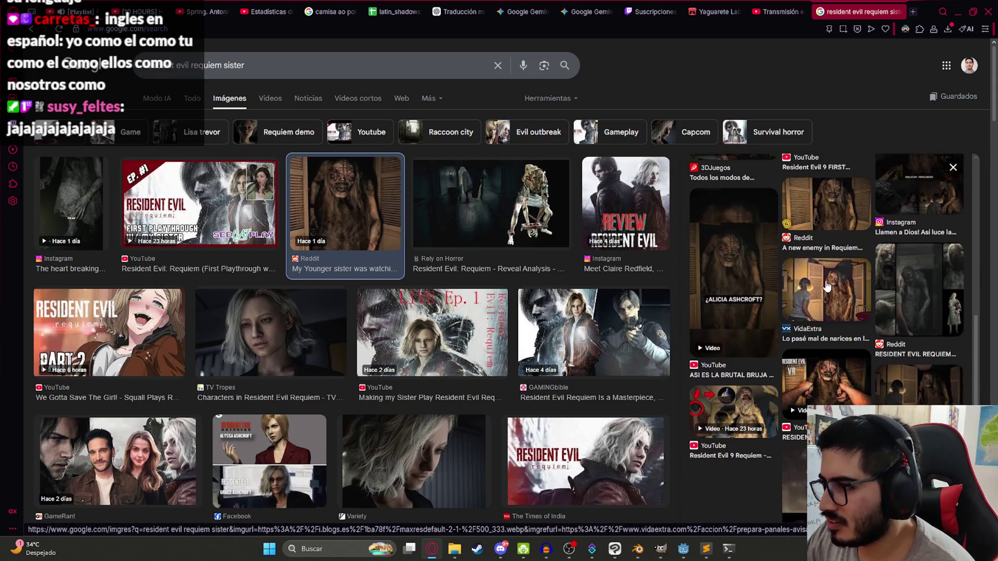
{"action": "scroll", "coordinate": [828, 289], "scroll_direction": "down", "scroll_amount": 2}
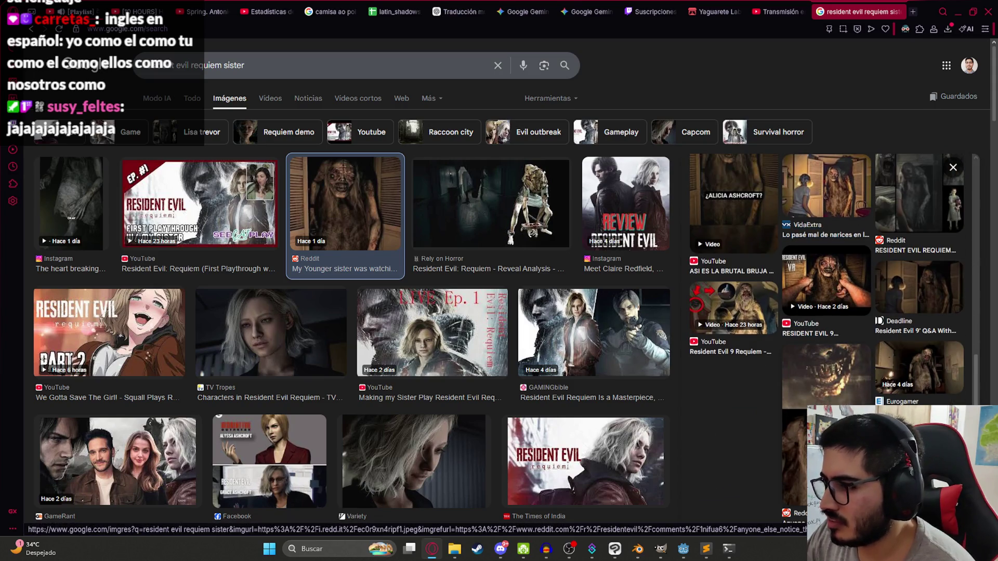
{"action": "scroll", "coordinate": [878, 374], "scroll_direction": "up", "scroll_amount": 3}
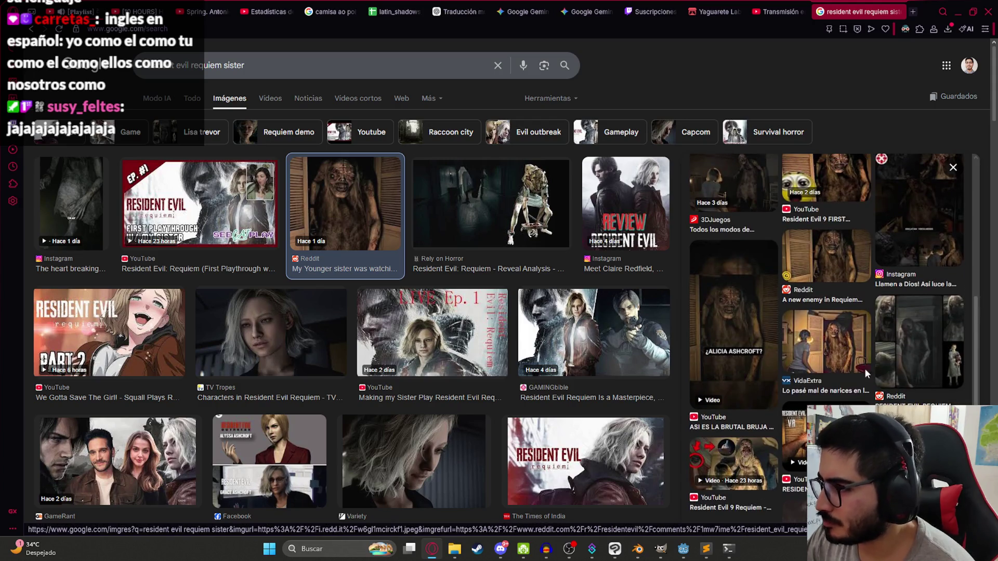
Preview the stun-the-girl, Gameplanet and We Gotta Save The Girl results.
{"action": "left_click", "coordinate": [739, 333]}
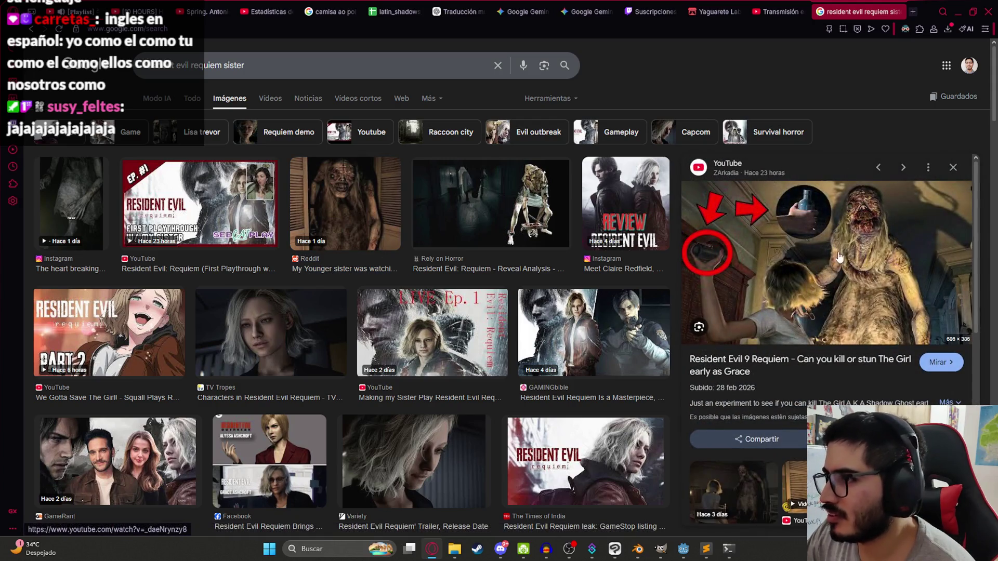
{"action": "scroll", "coordinate": [867, 223], "scroll_direction": "down", "scroll_amount": 5}
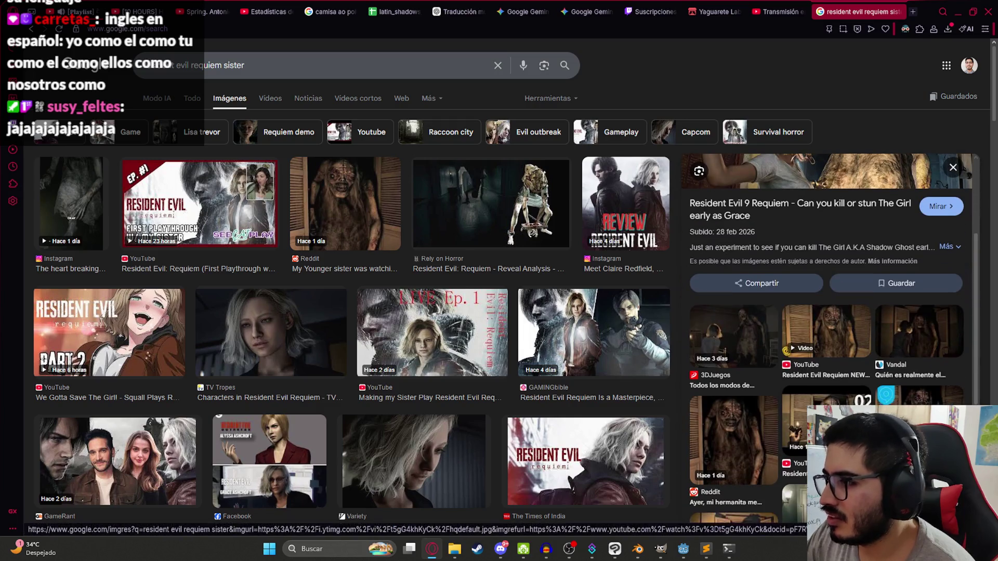
{"action": "scroll", "coordinate": [789, 383], "scroll_direction": "down", "scroll_amount": 3}
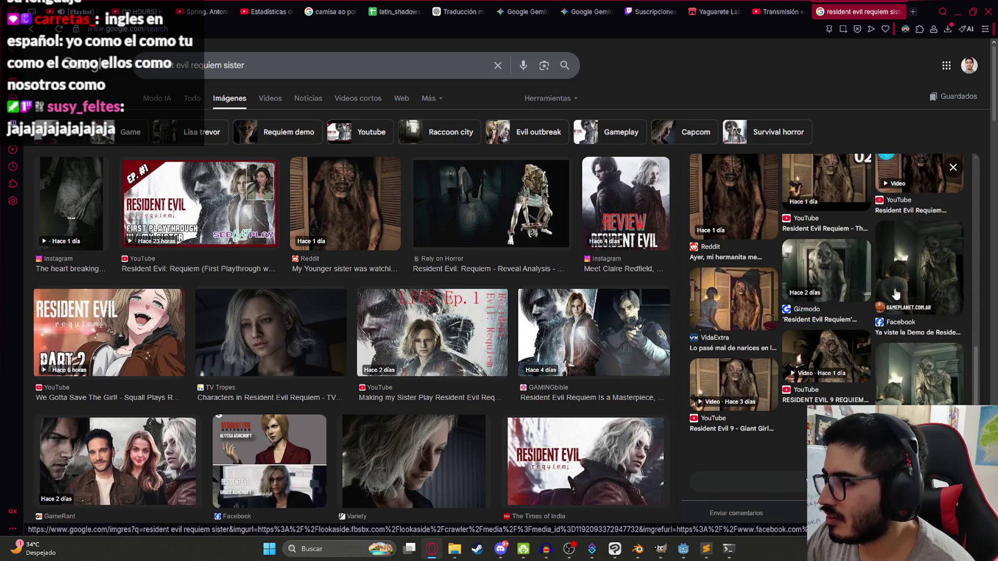
{"action": "left_click", "coordinate": [922, 267]}
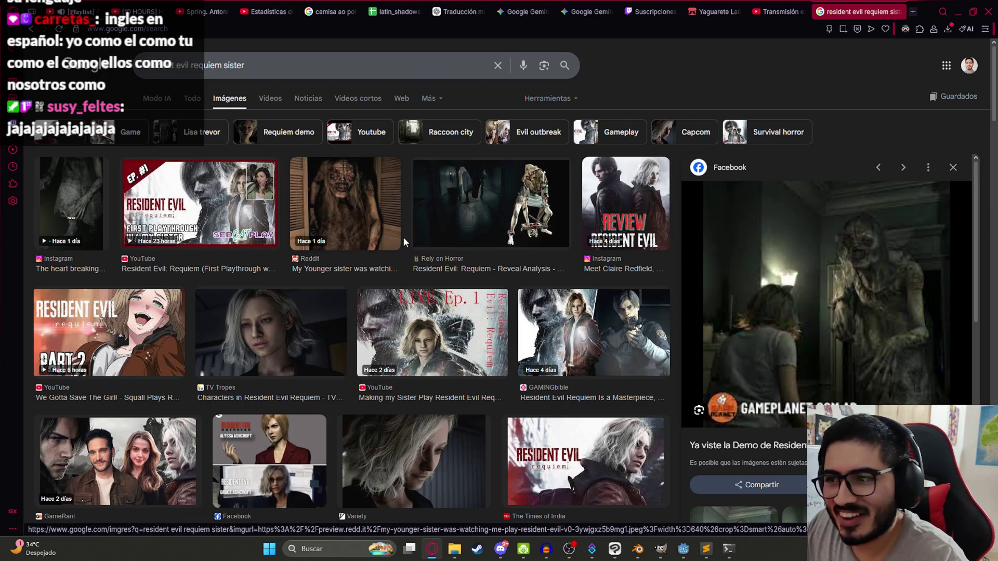
{"action": "left_click", "coordinate": [104, 325]}
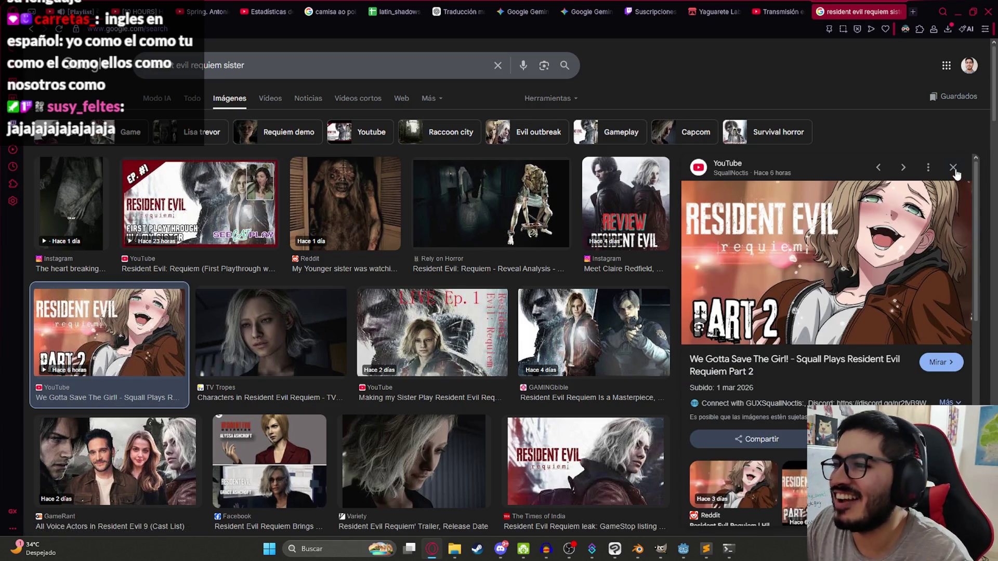
{"action": "left_click", "coordinate": [953, 167]}
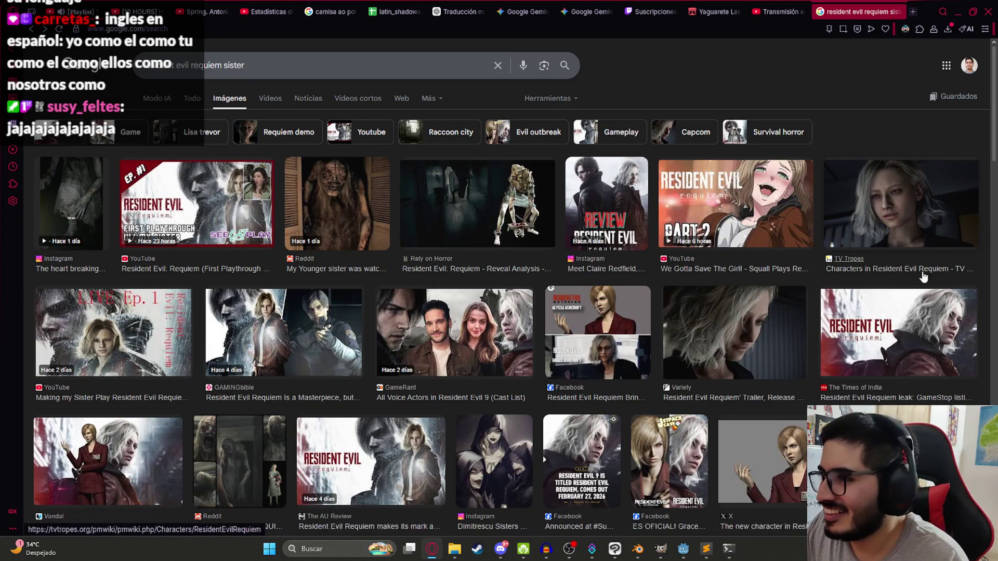
{"action": "scroll", "coordinate": [740, 333], "scroll_direction": "down", "scroll_amount": 4}
{"action": "scroll", "coordinate": [740, 332], "scroll_direction": "up", "scroll_amount": 4}
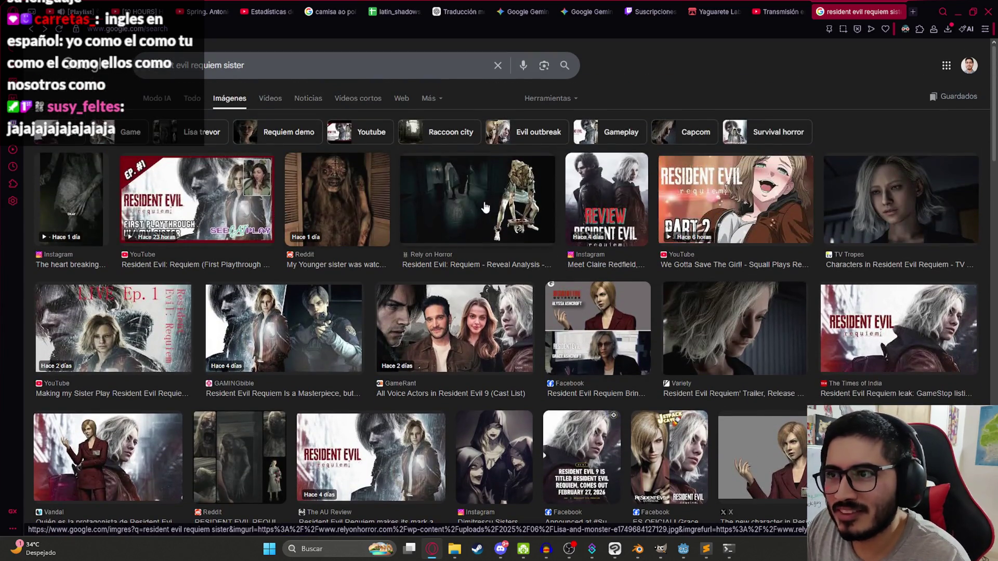
Preview the Reddit younger-sister monster image and browse more images of it.
{"action": "left_click", "coordinate": [332, 197]}
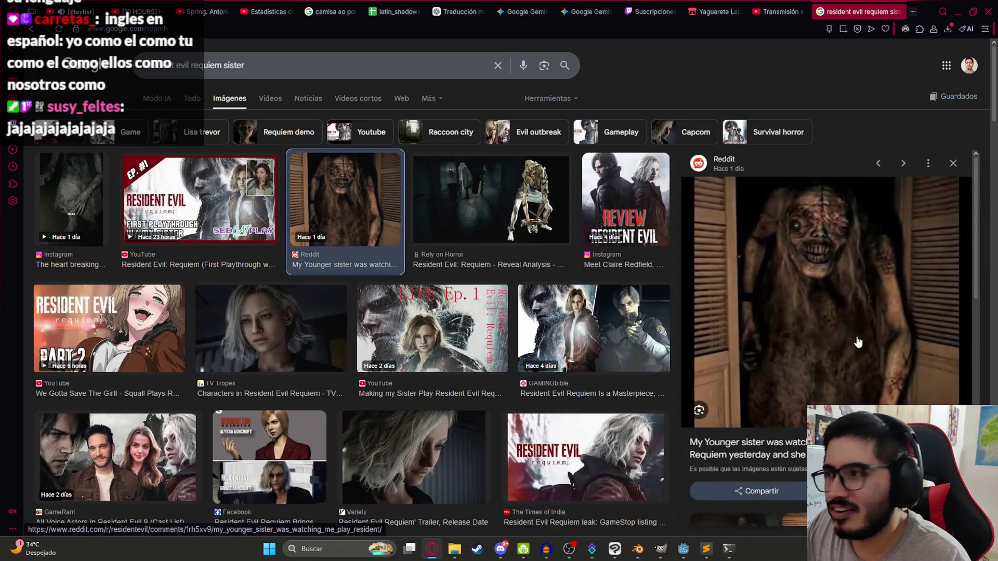
{"action": "scroll", "coordinate": [866, 353], "scroll_direction": "down", "scroll_amount": 4}
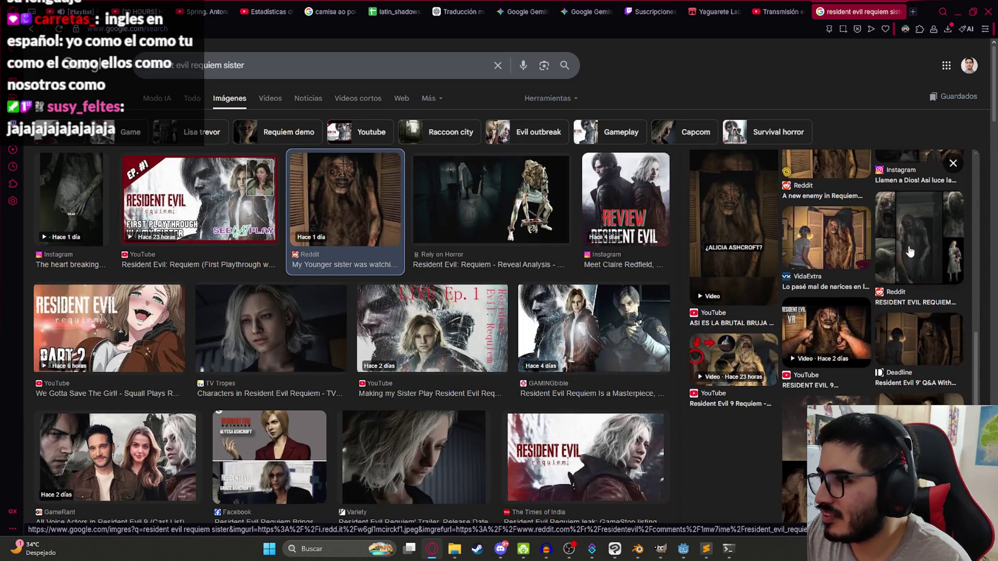
{"action": "left_click", "coordinate": [860, 364]}
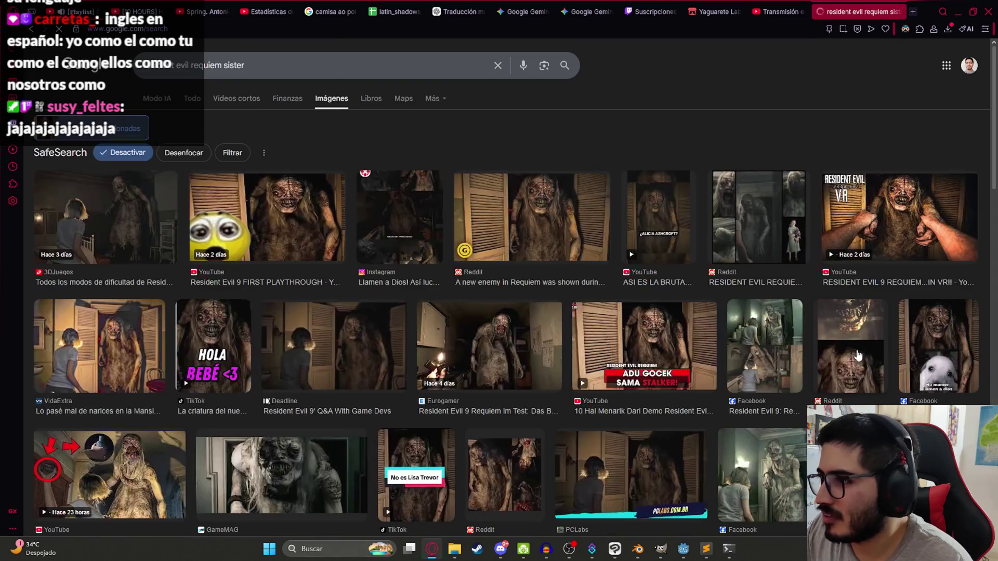
{"action": "scroll", "coordinate": [347, 335], "scroll_direction": "down", "scroll_amount": 8}
{"action": "scroll", "coordinate": [364, 323], "scroll_direction": "up", "scroll_amount": 8}
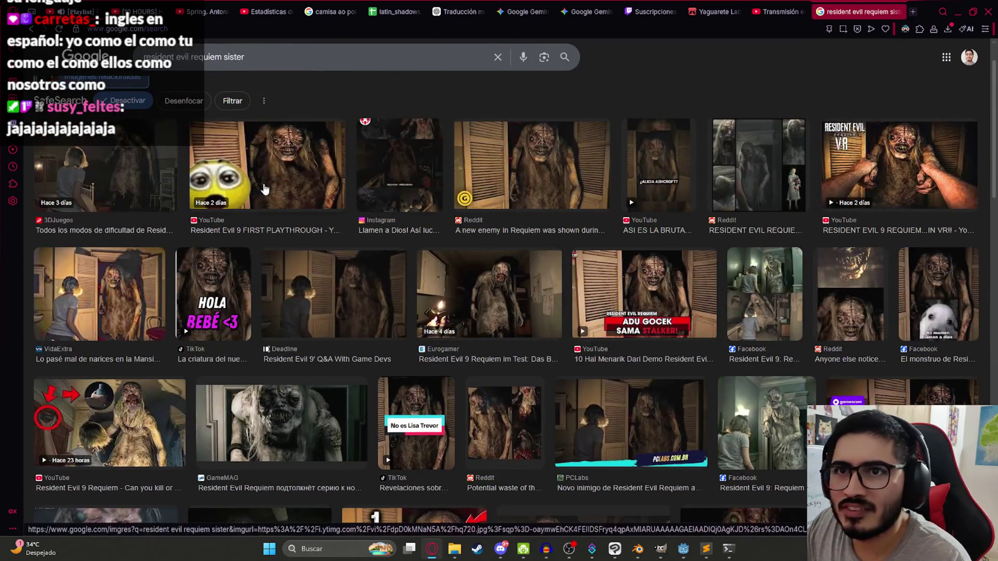
{"action": "scroll", "coordinate": [161, 276], "scroll_direction": "down", "scroll_amount": 7}
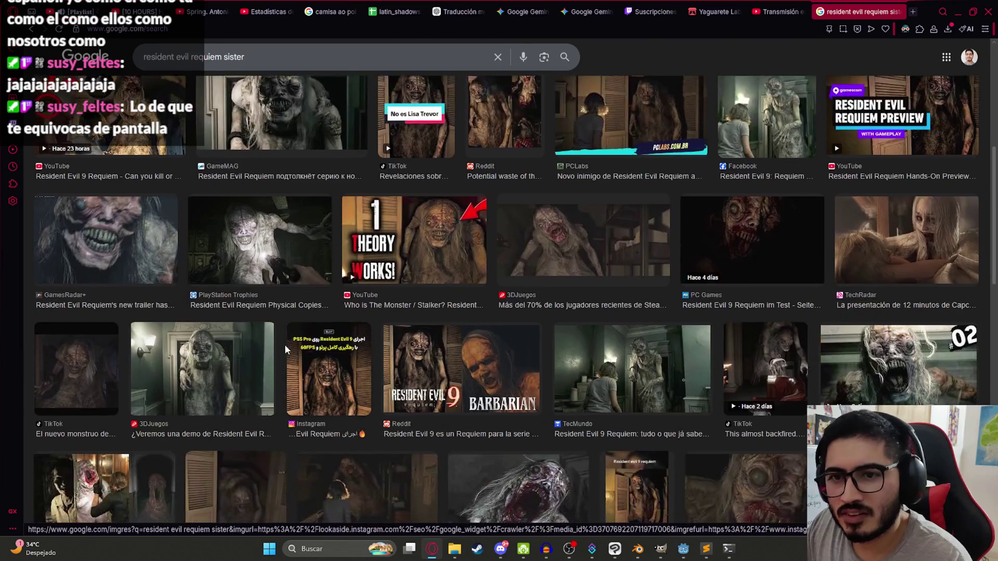
Open the PlayStation Trophies article from its monster image in a new tab.
{"action": "left_click", "coordinate": [259, 240]}
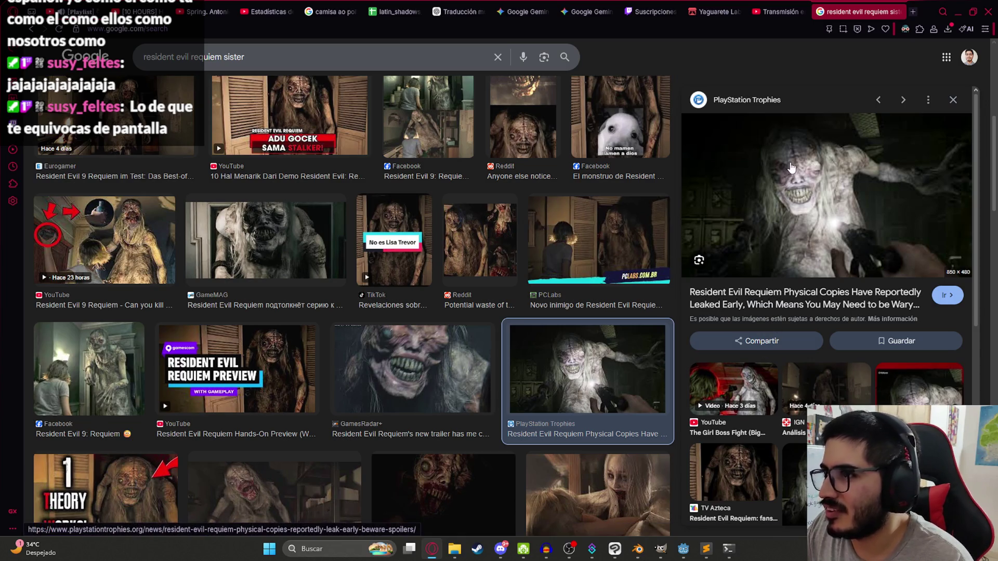
{"action": "left_click", "coordinate": [806, 298]}
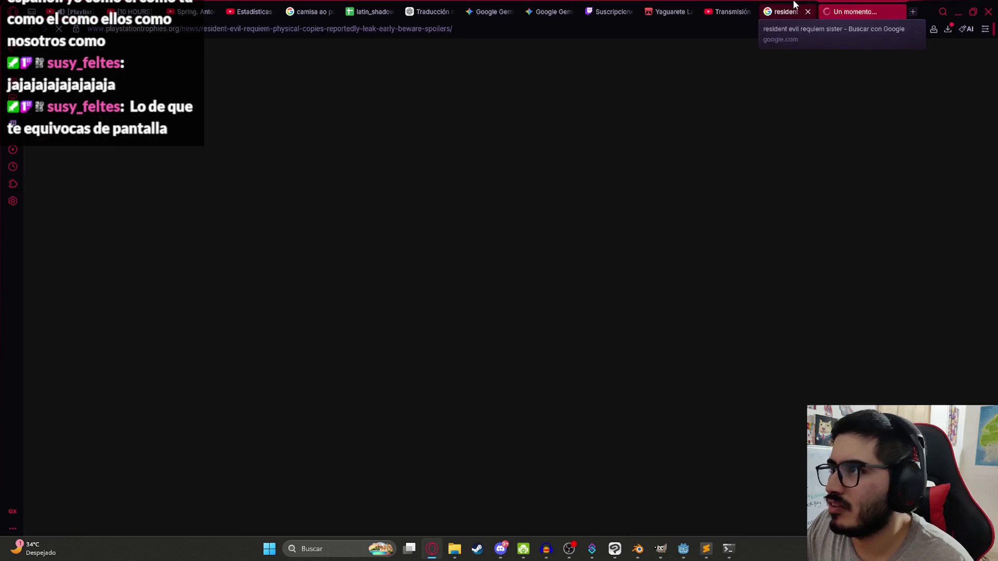
{"action": "left_click", "coordinate": [832, 11]}
{"action": "left_click", "coordinate": [866, 6]}
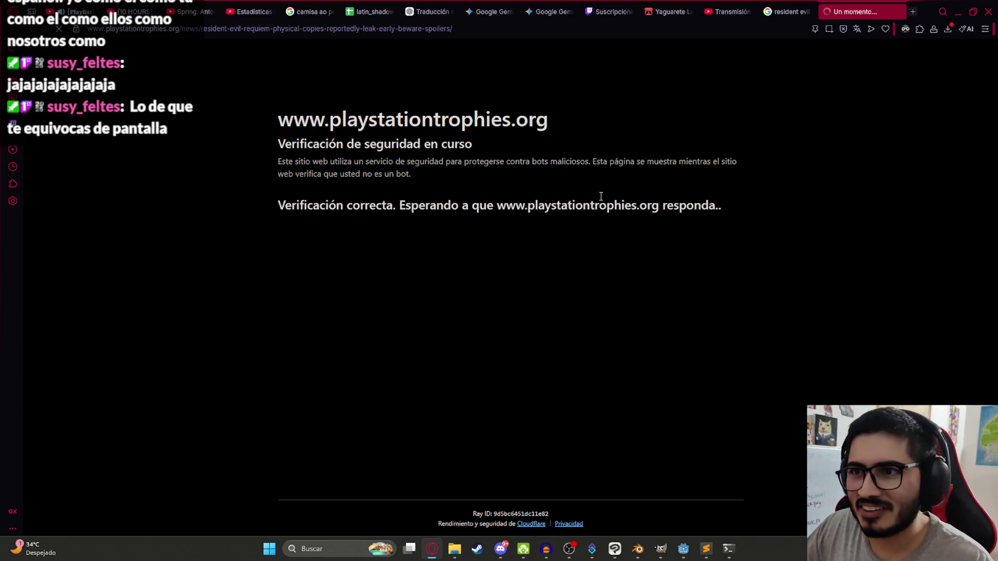
{"action": "scroll", "coordinate": [539, 360], "scroll_direction": "down", "scroll_amount": 10}
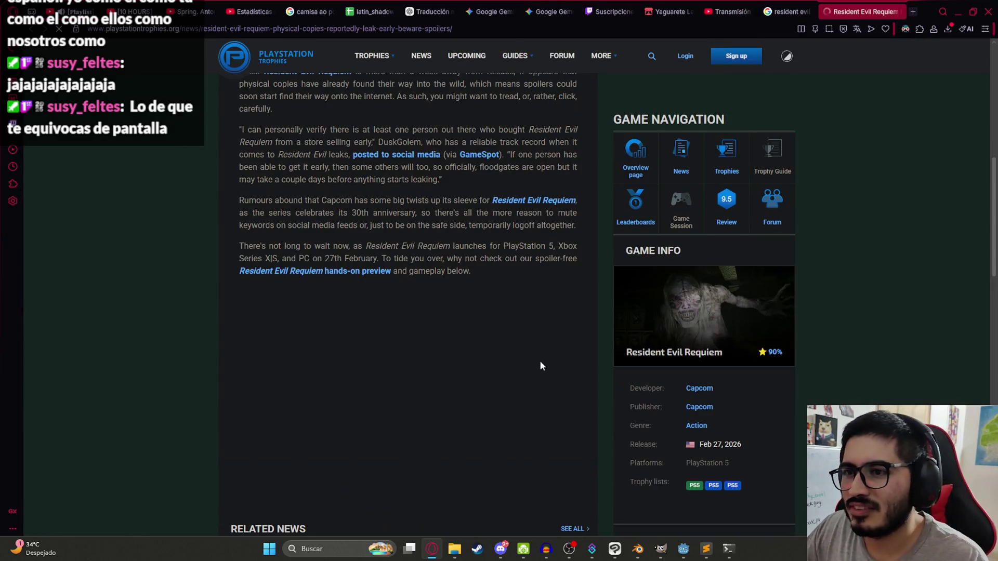
{"action": "scroll", "coordinate": [669, 279], "scroll_direction": "up", "scroll_amount": 3}
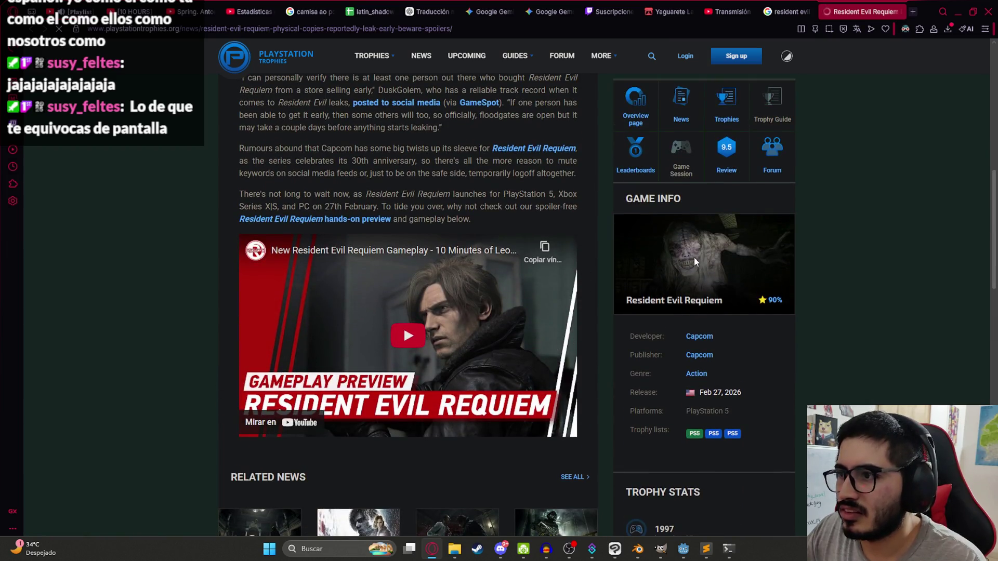
{"action": "scroll", "coordinate": [691, 270], "scroll_direction": "up", "scroll_amount": 6}
{"action": "right_click", "coordinate": [404, 152]}
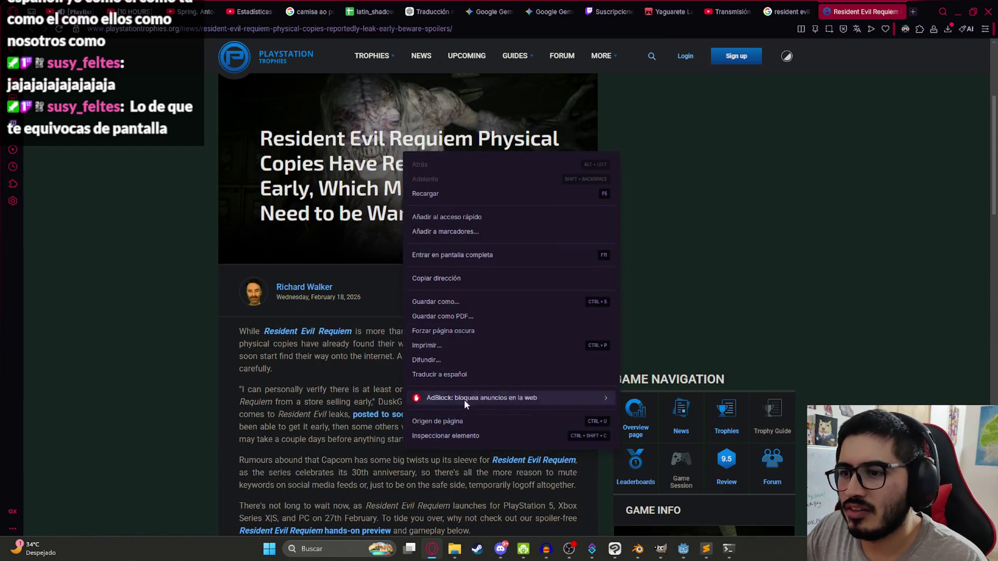
Delete the post_covertext headline from the article cover using DevTools.
{"action": "left_click", "coordinate": [454, 424]}
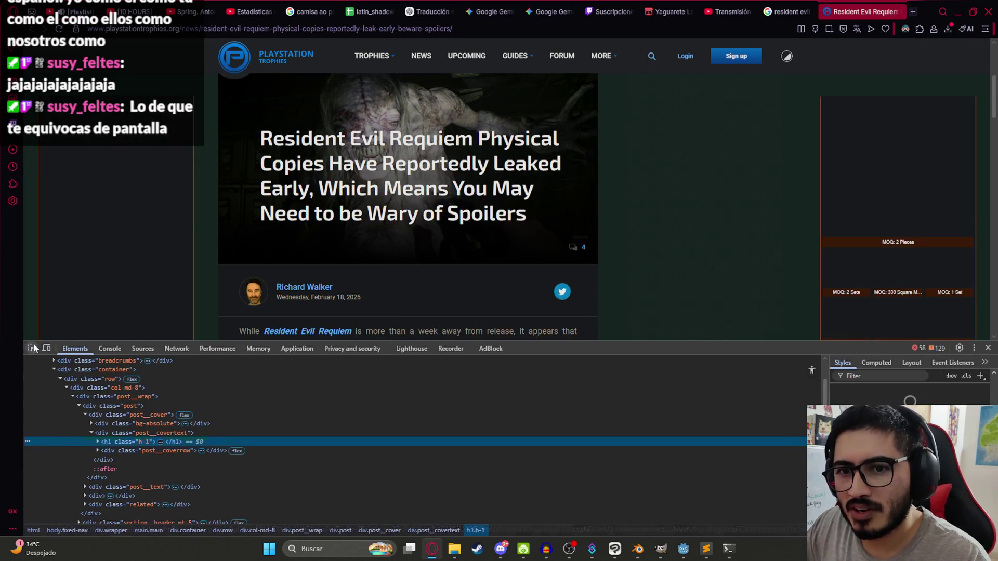
{"action": "left_click", "coordinate": [286, 105]}
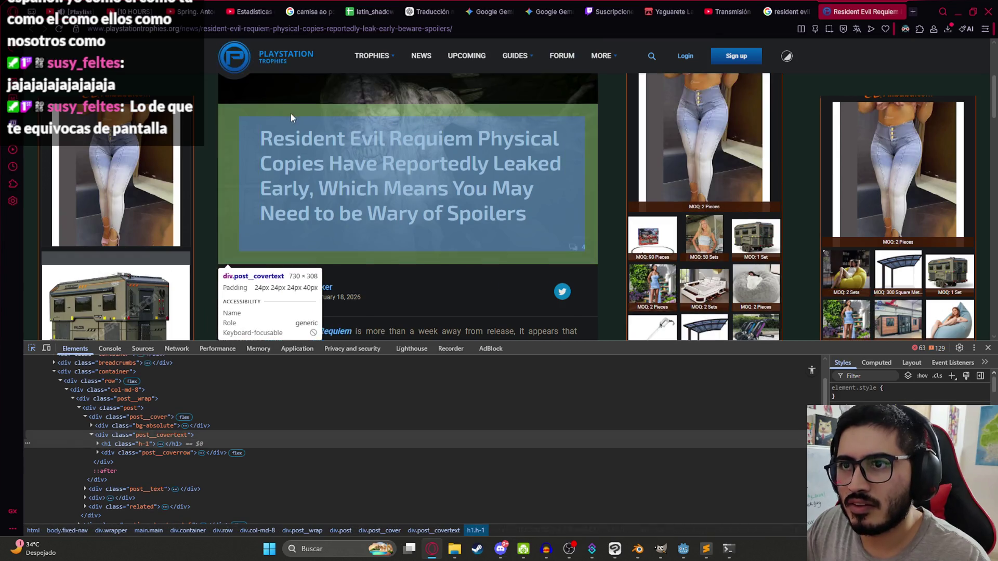
{"action": "key", "text": "Delete"}
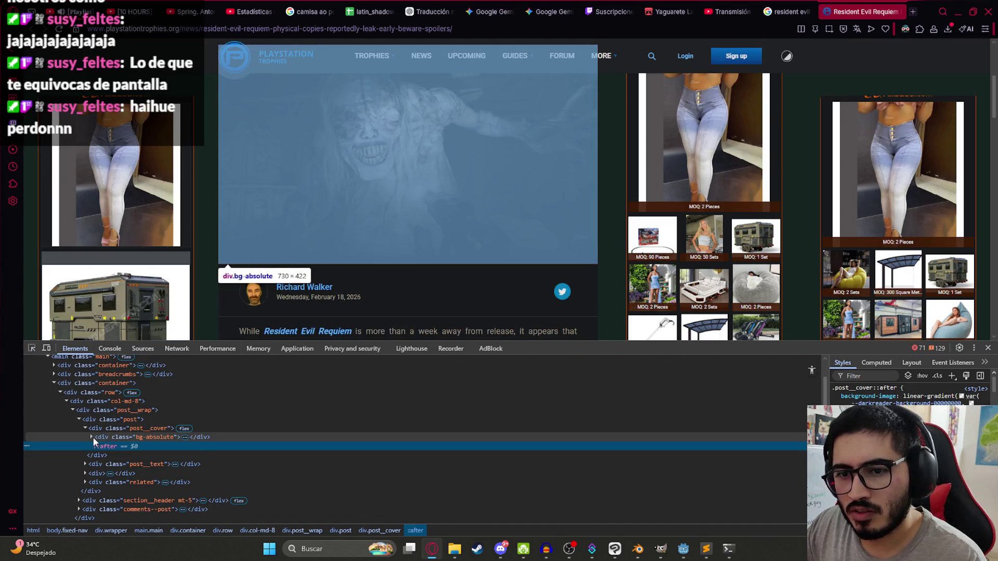
Open the cover image's src in its own tab and copy the monster image.
{"action": "left_click", "coordinate": [92, 437]}
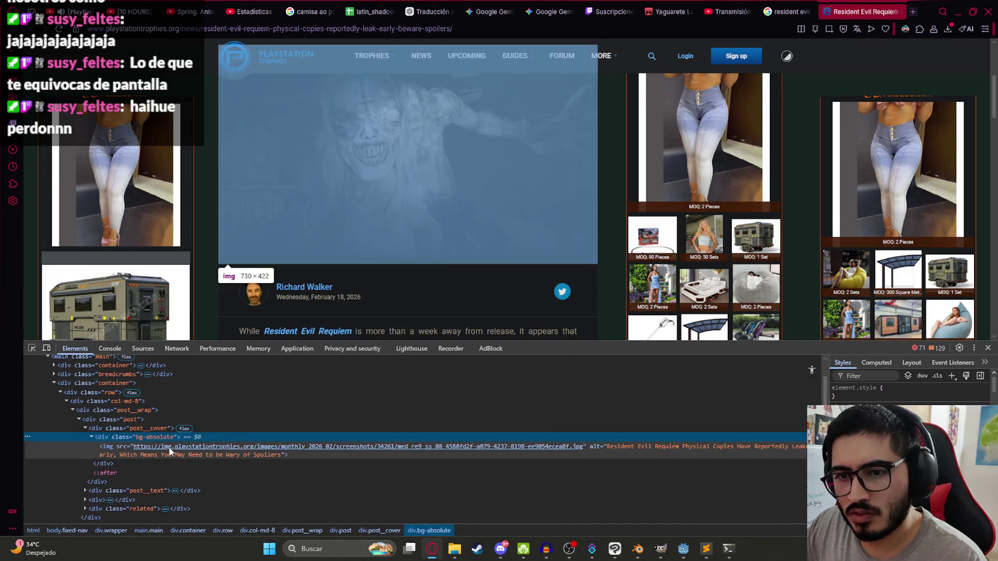
{"action": "left_click", "coordinate": [232, 442]}
{"action": "right_click", "coordinate": [463, 262]}
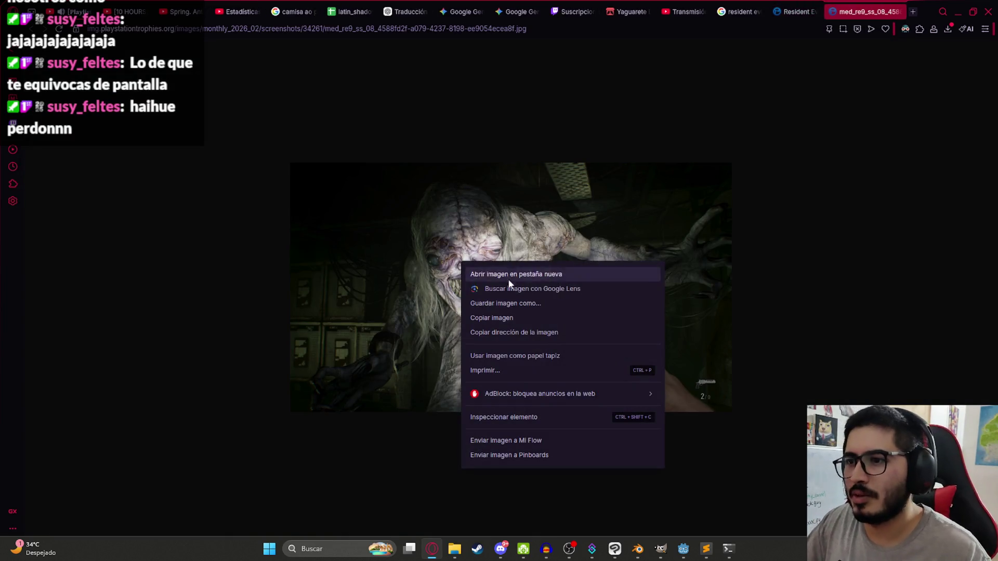
{"action": "left_click", "coordinate": [500, 316]}
{"action": "left_click", "coordinate": [623, 549]}
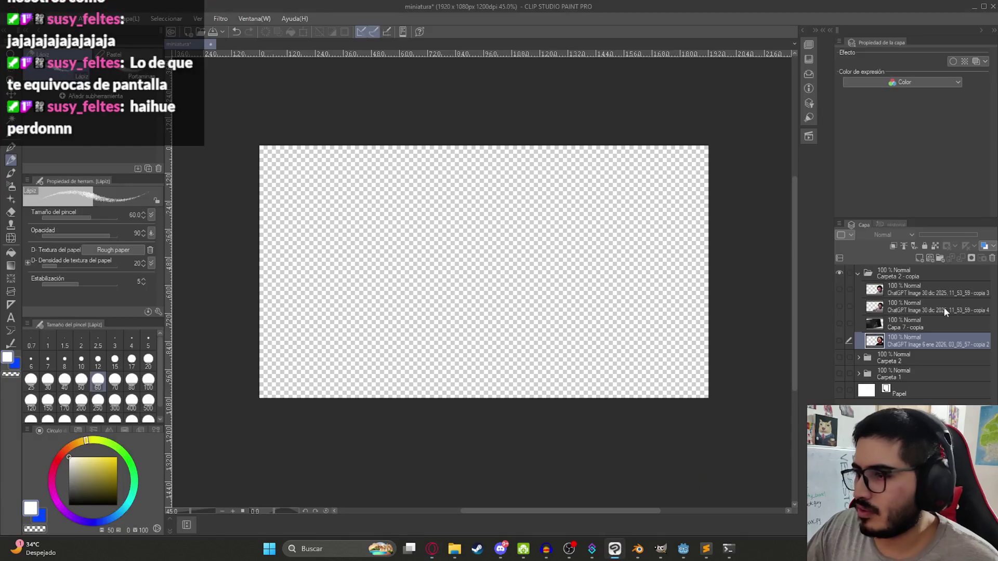
Paste the monster screenshot, scale it to fill the canvas, and show the person cutout.
{"action": "key", "text": "ctrl+v"}
{"action": "key", "text": "ctrl+t"}
{"action": "left_click_drag", "start_coordinate": [457, 257], "coordinate": [721, 413]}
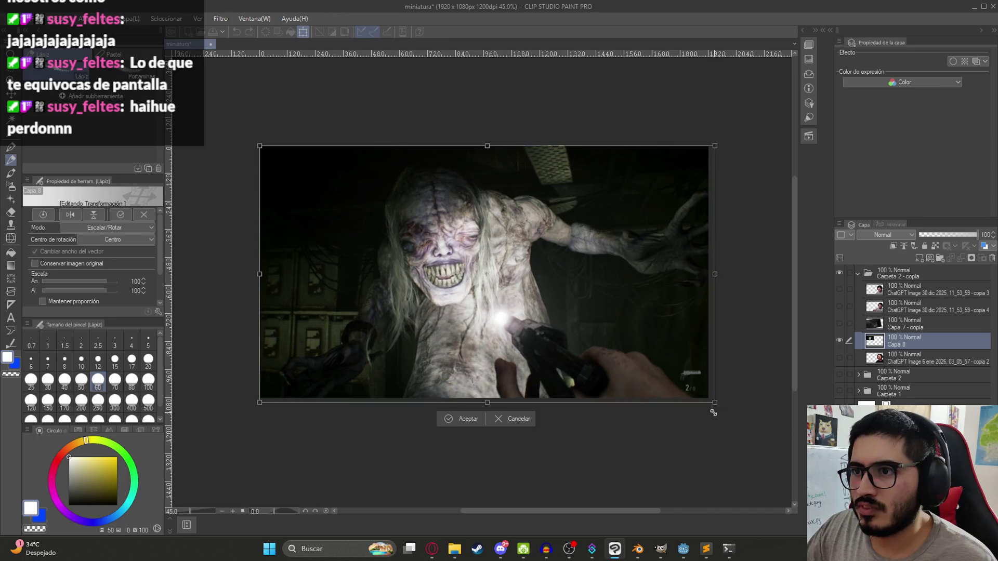
{"action": "key", "text": "Return"}
{"action": "left_click", "coordinate": [839, 307]}
{"action": "left_click", "coordinate": [839, 307]}
{"action": "left_click", "coordinate": [840, 288]}
{"action": "left_click", "coordinate": [923, 291]}
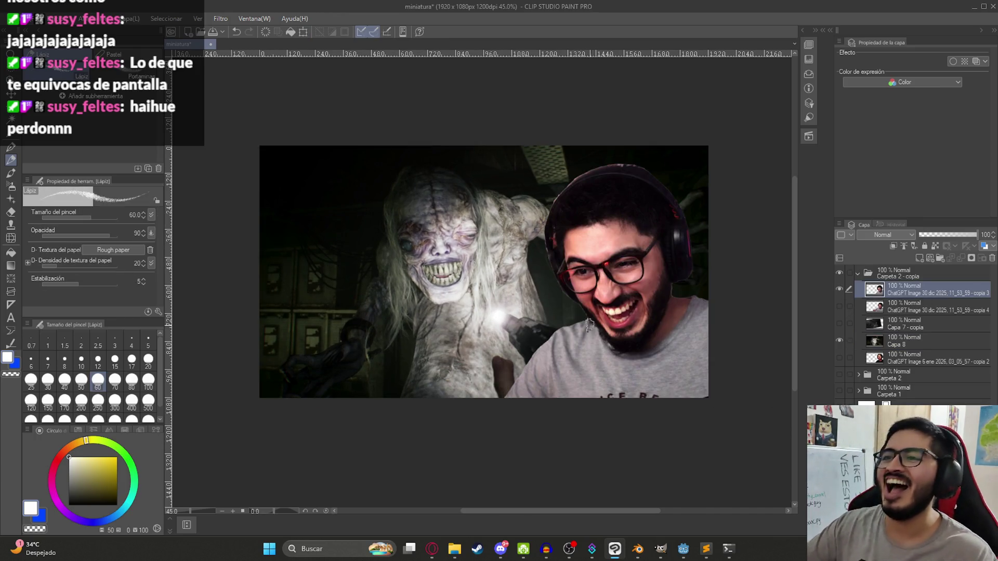
Shift Capa 8 left, enlarge it to 117%, and duplicate it as Capa 8 - copia.
{"action": "left_click", "coordinate": [621, 332], "text": "ctrl+shift"}
{"action": "key", "text": "k"}
{"action": "left_click_drag", "start_coordinate": [608, 333], "coordinate": [551, 333]}
{"action": "key", "text": "ctrl+t"}
{"action": "mouse_move", "coordinate": [657, 151]}
{"action": "left_mouse_down"}
{"action": "mouse_move", "coordinate": [686, 156]}
{"action": "mouse_move", "coordinate": [700, 176]}
{"action": "left_mouse_up"}
{"action": "key", "text": "Return"}
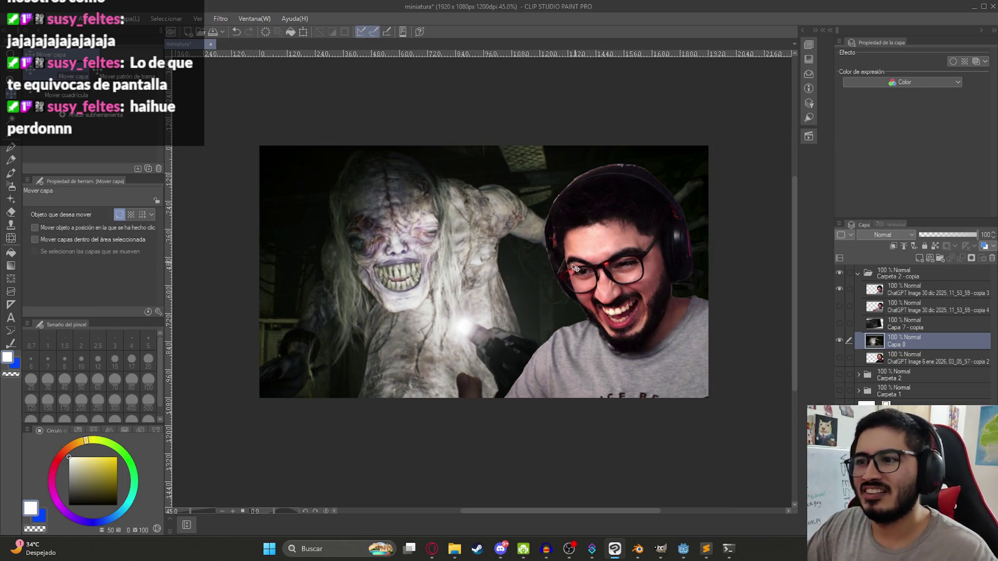
{"action": "key", "text": "ctrl+j"}
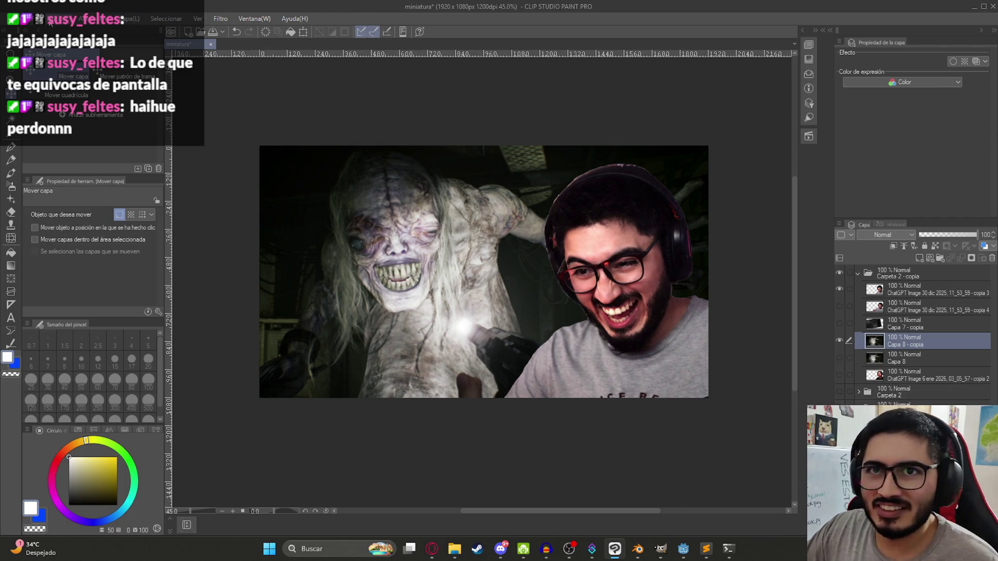
{"action": "left_click", "coordinate": [55, 18]}
Apply Brillo 35 and Contraste 19 to Capa 8 - copia.
{"action": "mouse_move", "coordinate": [208, 257]}
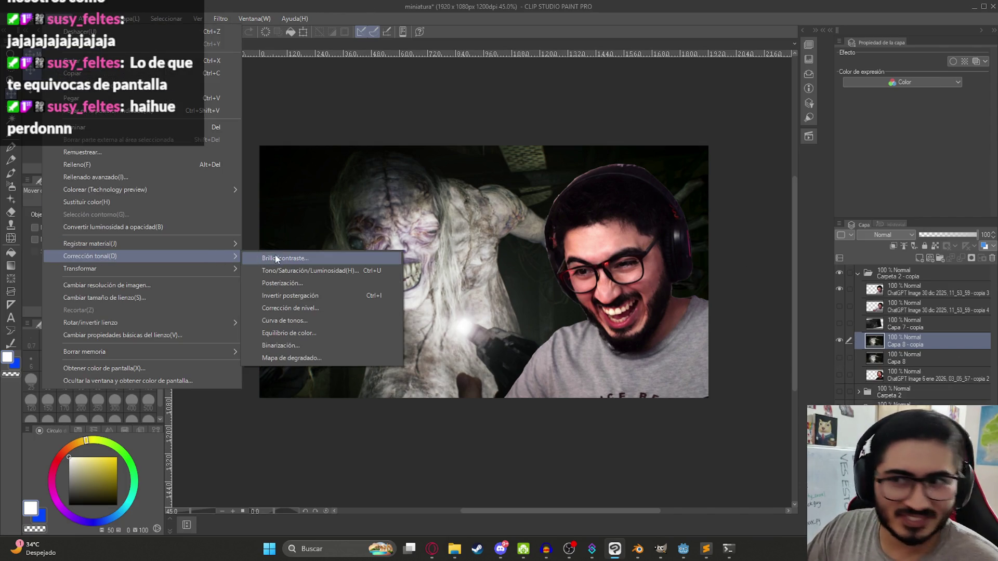
{"action": "left_click", "coordinate": [274, 258]}
{"action": "left_click_drag", "start_coordinate": [190, 211], "coordinate": [189, 211]}
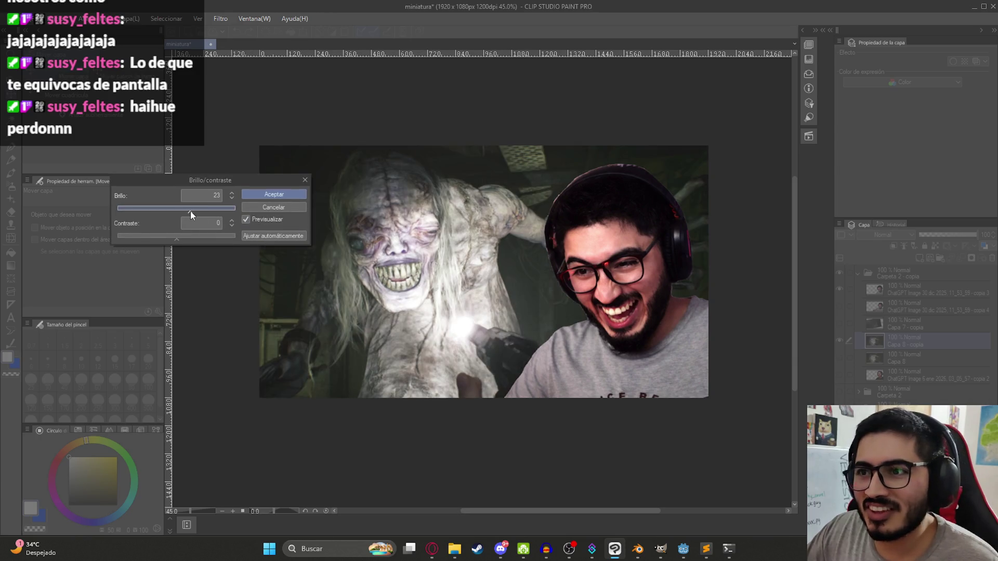
{"action": "left_click", "coordinate": [194, 236]}
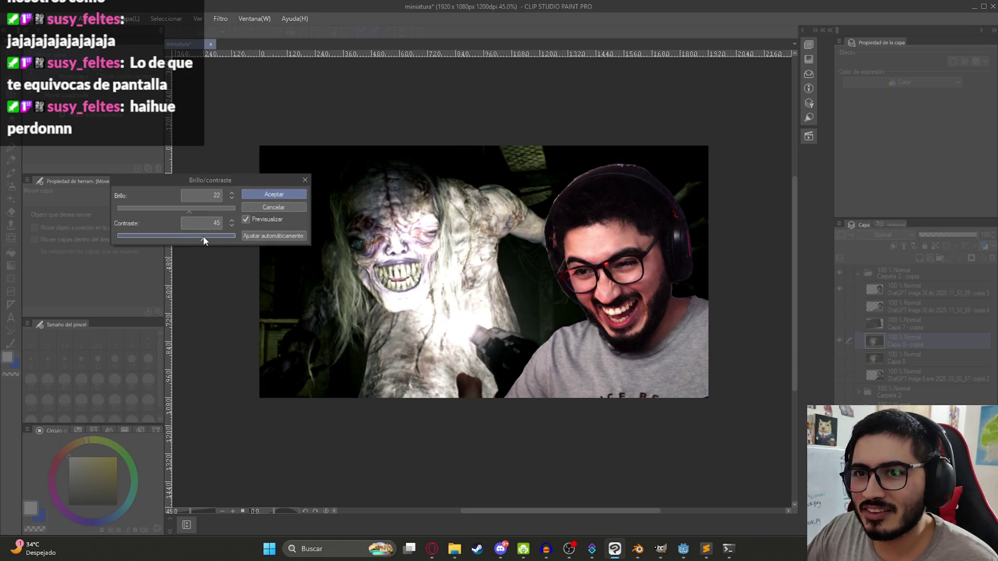
{"action": "left_click", "coordinate": [189, 211]}
{"action": "mouse_move", "coordinate": [189, 211]}
{"action": "left_mouse_down"}
{"action": "mouse_move", "coordinate": [203, 210]}
{"action": "mouse_move", "coordinate": [175, 207]}
{"action": "mouse_move", "coordinate": [202, 207]}
{"action": "left_mouse_up"}
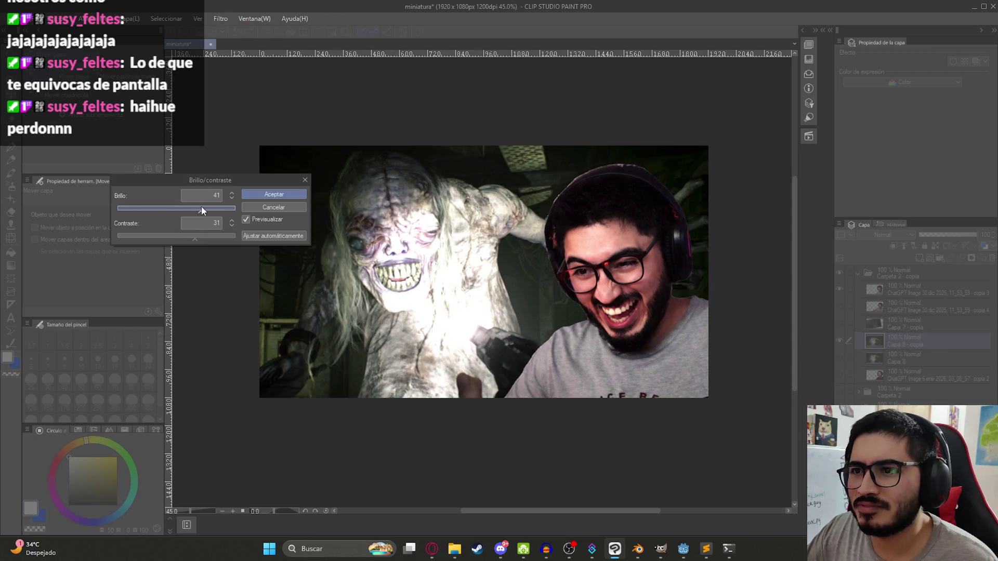
{"action": "left_click", "coordinate": [181, 210]}
{"action": "left_click", "coordinate": [171, 237]}
{"action": "mouse_move", "coordinate": [171, 237]}
{"action": "left_mouse_down"}
{"action": "mouse_move", "coordinate": [160, 235]}
{"action": "mouse_move", "coordinate": [180, 238]}
{"action": "left_mouse_up"}
{"action": "left_click", "coordinate": [192, 206]}
{"action": "mouse_move", "coordinate": [192, 205]}
{"action": "left_mouse_down"}
{"action": "mouse_move", "coordinate": [202, 210]}
{"action": "mouse_move", "coordinate": [187, 235]}
{"action": "left_mouse_up"}
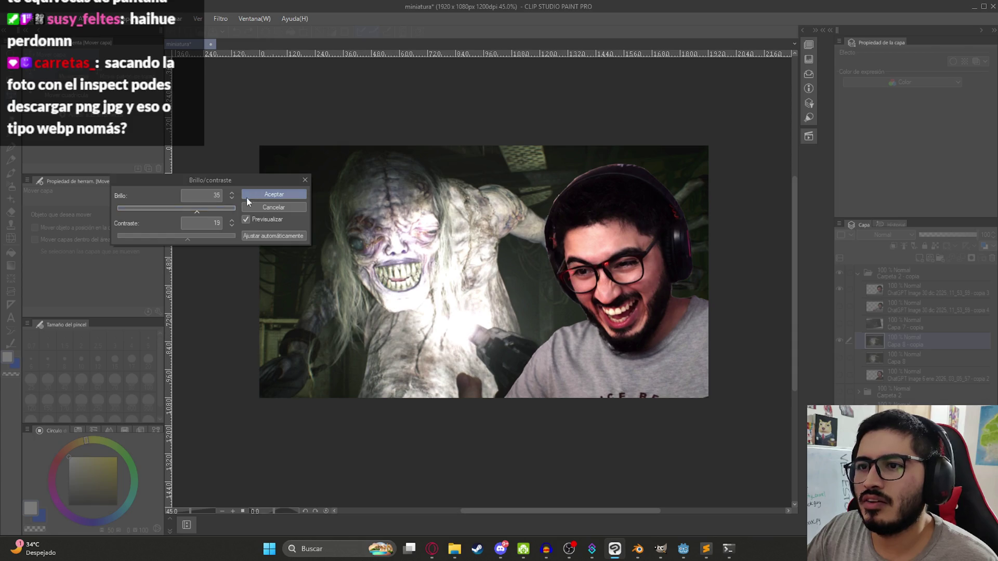
{"action": "left_click", "coordinate": [274, 194]}
{"action": "scroll", "coordinate": [411, 232], "scroll_direction": "down", "scroll_amount": 2}
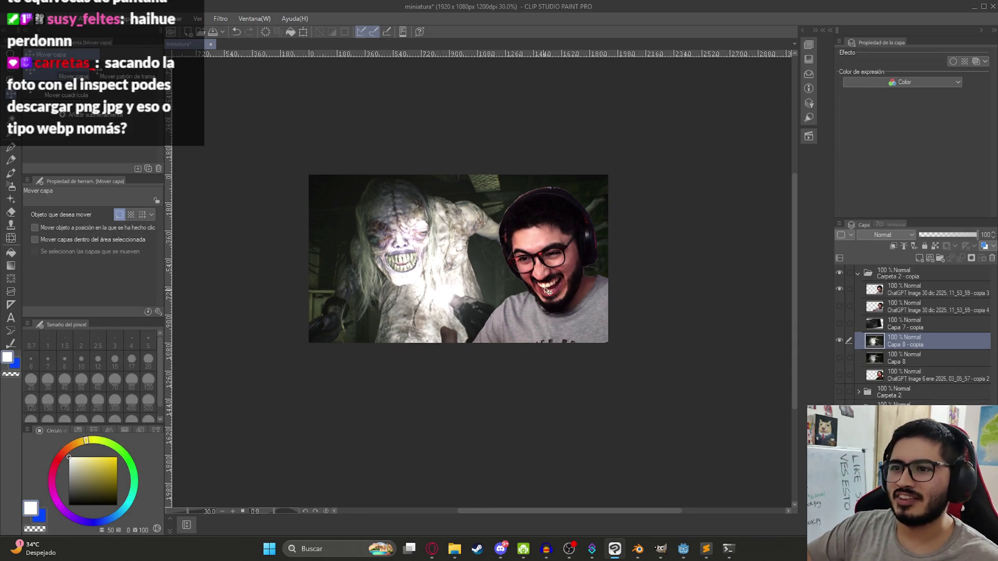
Check the reference Resident Evil screenshot, then return to the thumbnail canvas.
{"action": "scroll", "coordinate": [408, 236], "scroll_direction": "up", "scroll_amount": 2}
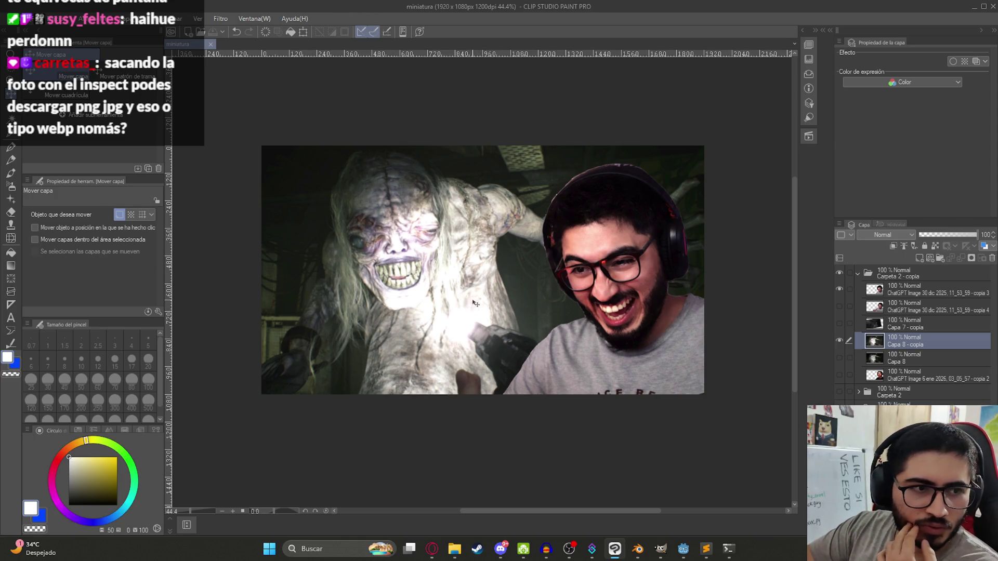
{"action": "left_click", "coordinate": [437, 547]}
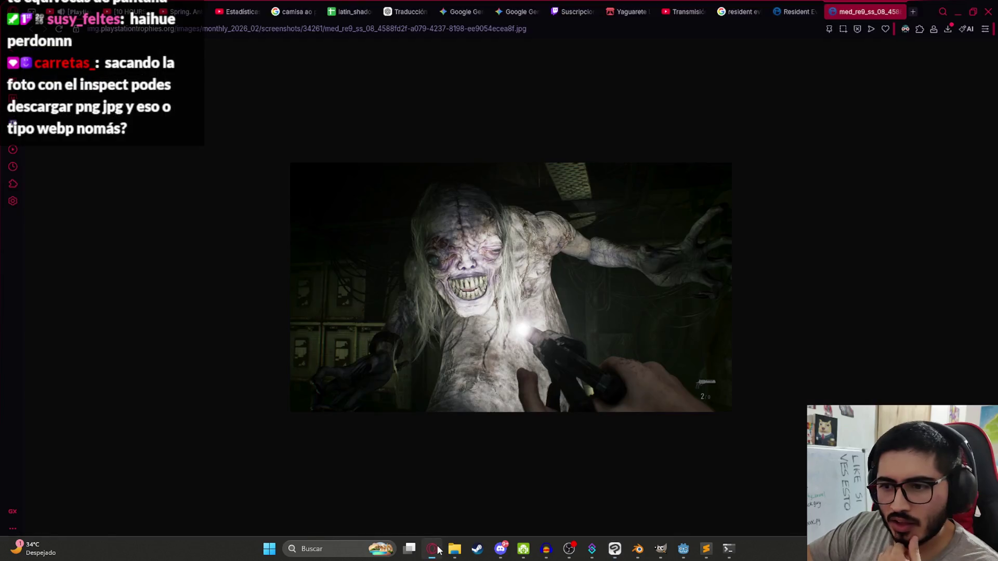
{"action": "left_click", "coordinate": [438, 551]}
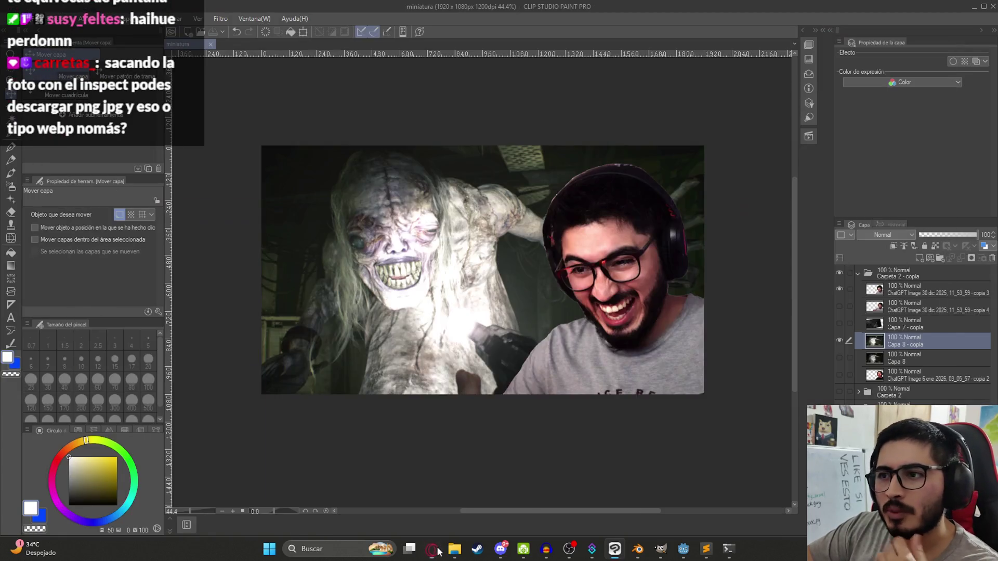
Tilt Capa 8 - copia slightly and rescale it to 88%, keeping it behind the cutout.
{"action": "key", "text": "ctrl+t"}
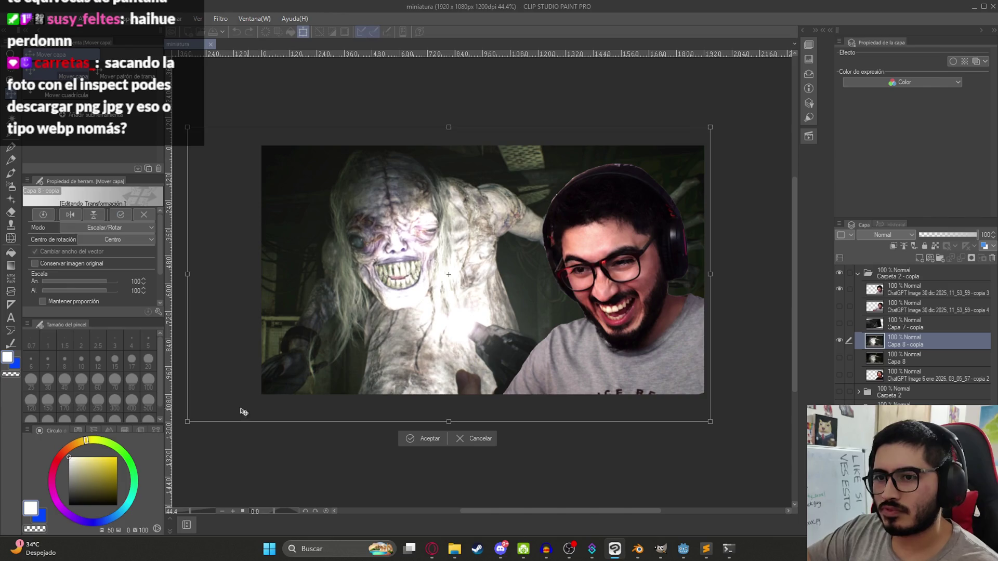
{"action": "mouse_move", "coordinate": [183, 421]}
{"action": "left_mouse_down"}
{"action": "mouse_move", "coordinate": [260, 413]}
{"action": "mouse_move", "coordinate": [247, 415]}
{"action": "left_mouse_up"}
{"action": "mouse_move", "coordinate": [499, 117]}
{"action": "left_mouse_down"}
{"action": "mouse_move", "coordinate": [487, 140]}
{"action": "mouse_move", "coordinate": [471, 119]}
{"action": "left_mouse_up"}
{"action": "left_click_drag", "start_coordinate": [444, 285], "coordinate": [442, 270]}
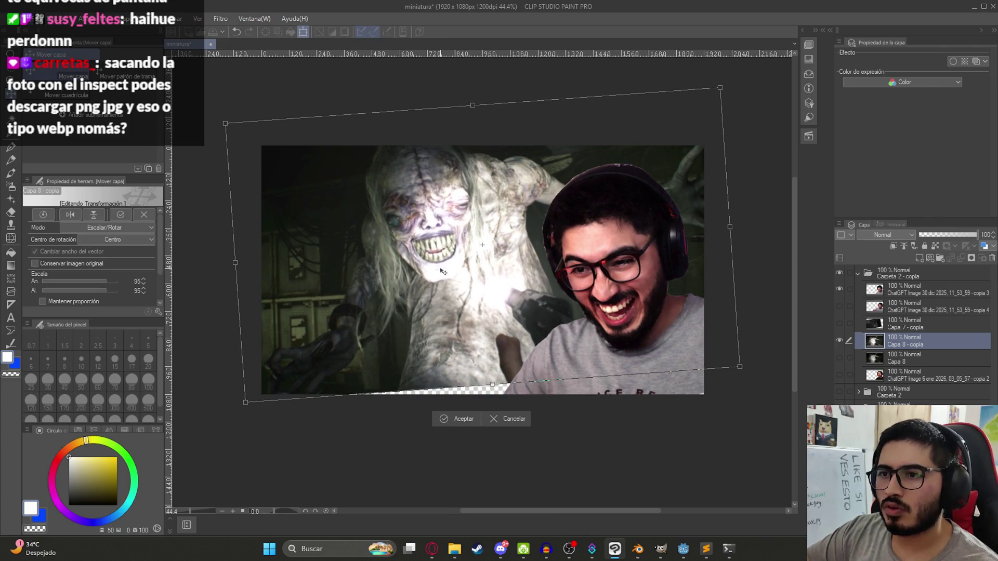
{"action": "left_click_drag", "start_coordinate": [740, 368], "coordinate": [769, 389]}
{"action": "left_click_drag", "start_coordinate": [706, 345], "coordinate": [706, 353]}
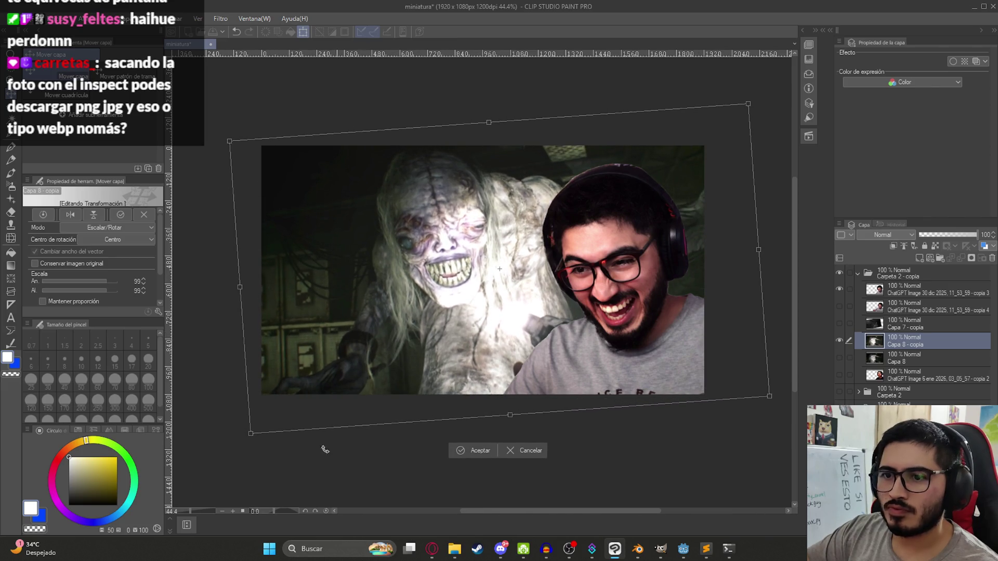
{"action": "left_click_drag", "start_coordinate": [247, 440], "coordinate": [317, 391]}
{"action": "left_click_drag", "start_coordinate": [436, 346], "coordinate": [382, 358]}
{"action": "left_click_drag", "start_coordinate": [562, 354], "coordinate": [565, 359]}
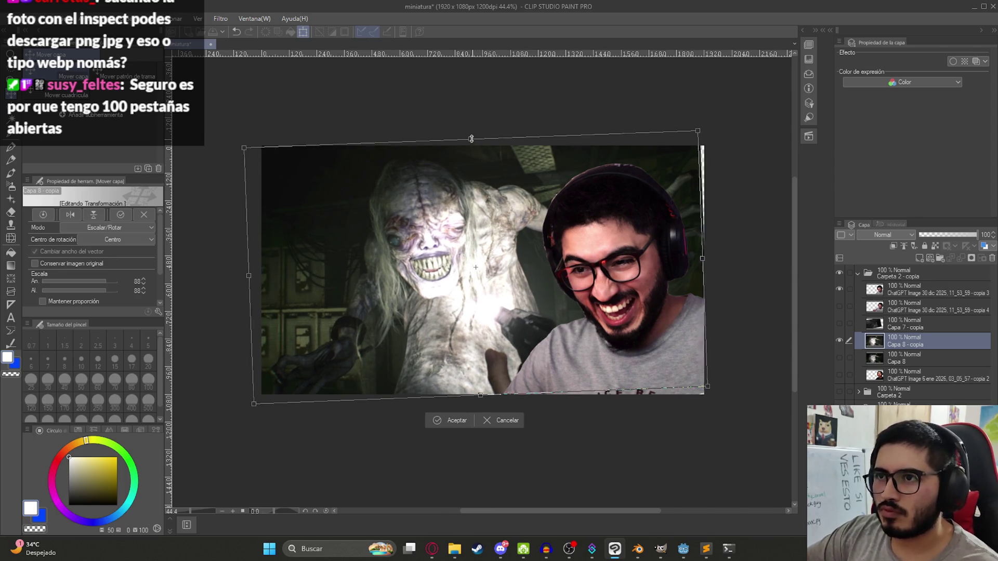
{"action": "key", "text": "Return"}
{"action": "scroll", "coordinate": [460, 259], "scroll_direction": "down", "scroll_amount": 2}
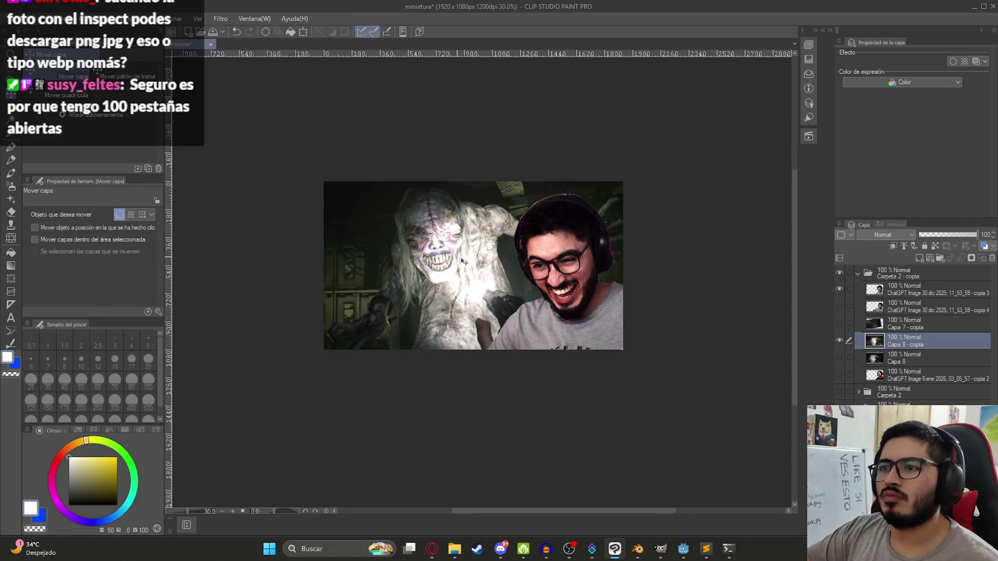
Nudge the person cutout layer slightly right and down.
{"action": "scroll", "coordinate": [534, 283], "scroll_direction": "up", "scroll_amount": 2}
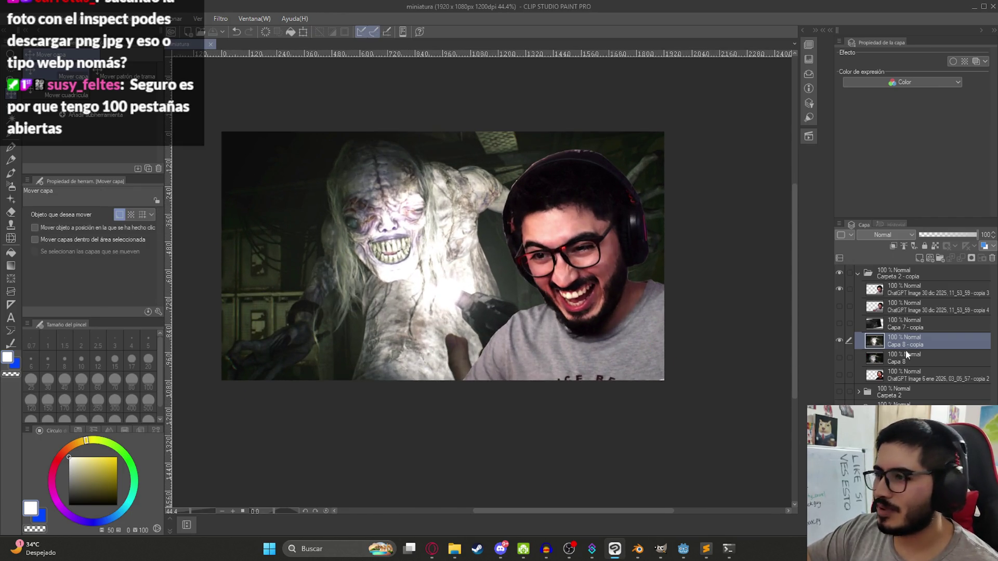
{"action": "left_click", "coordinate": [913, 290]}
{"action": "left_click_drag", "start_coordinate": [595, 333], "coordinate": [596, 337]}
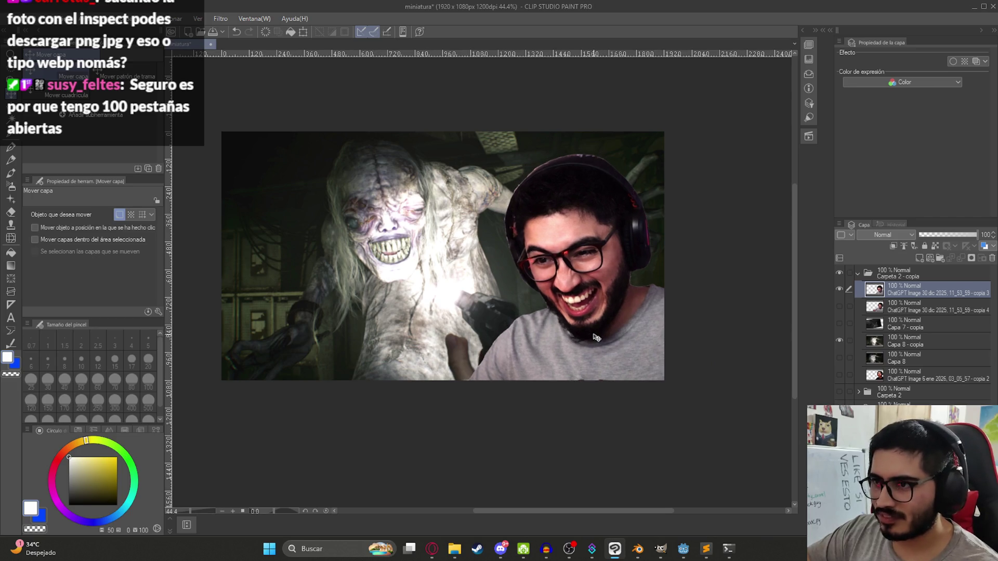
Export the thumbnail as miniatura3.png into Directos Gameplays and check it in the folder.
{"action": "left_click", "coordinate": [10, 18]}
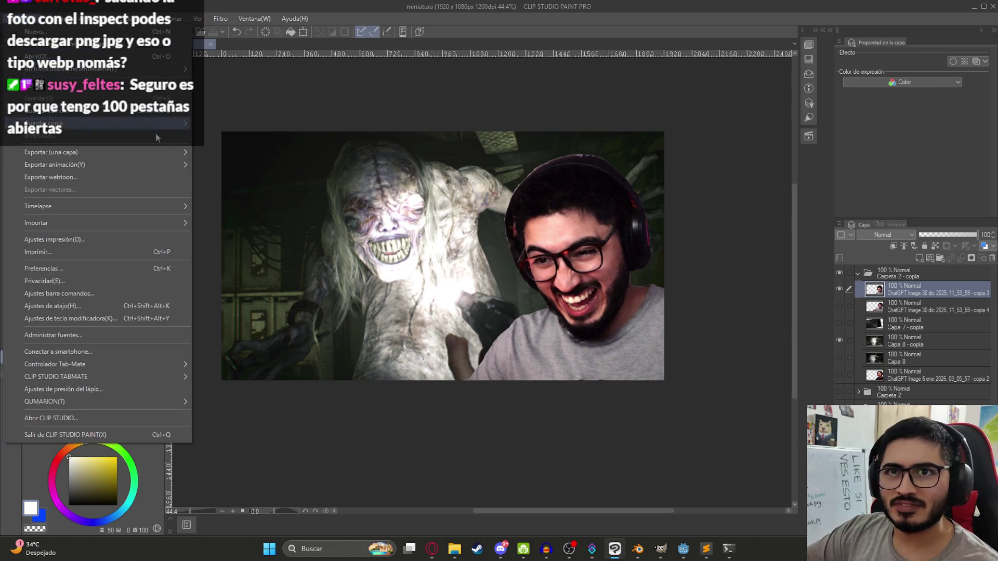
{"action": "mouse_move", "coordinate": [157, 151]}
{"action": "left_click", "coordinate": [251, 179]}
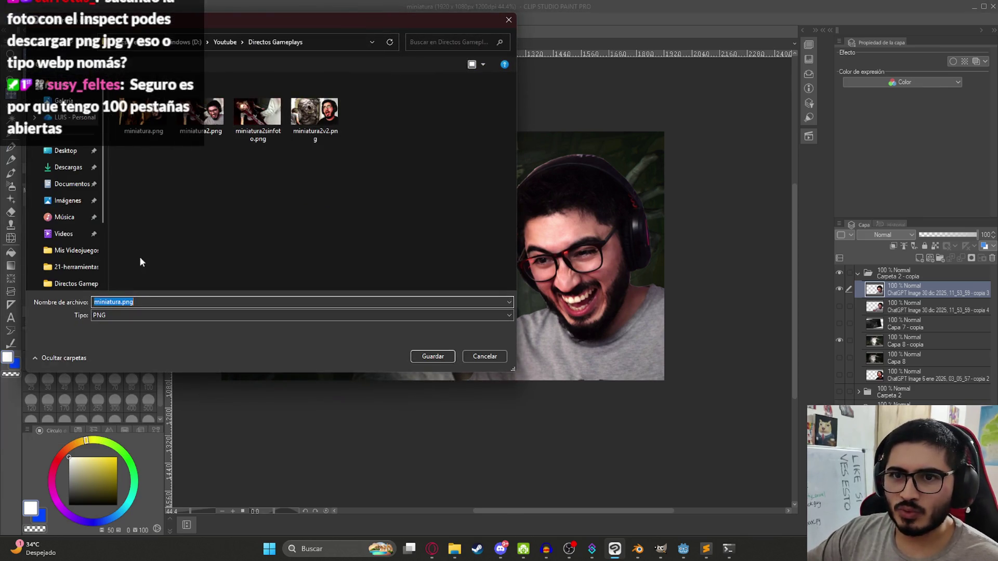
{"action": "key", "text": "Return"}
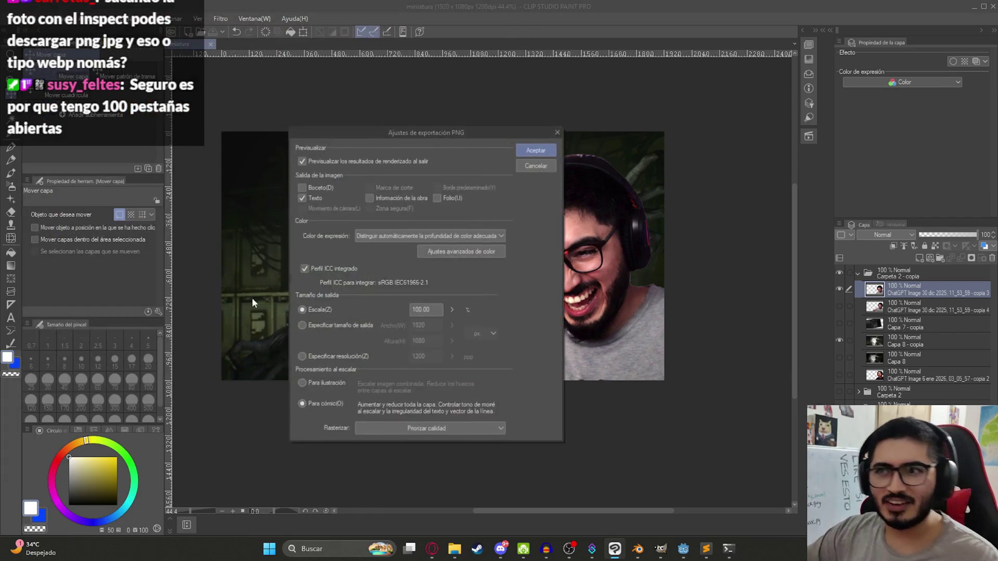
{"action": "key", "text": "Return"}
{"action": "key", "text": "Return"}
{"action": "left_click", "coordinate": [453, 550]}
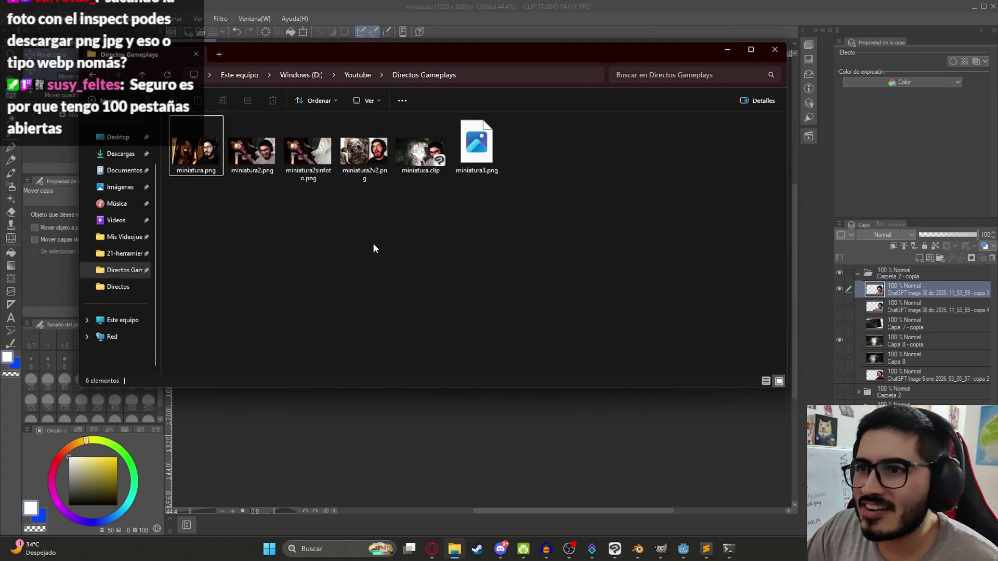
{"action": "left_click", "coordinate": [477, 148]}
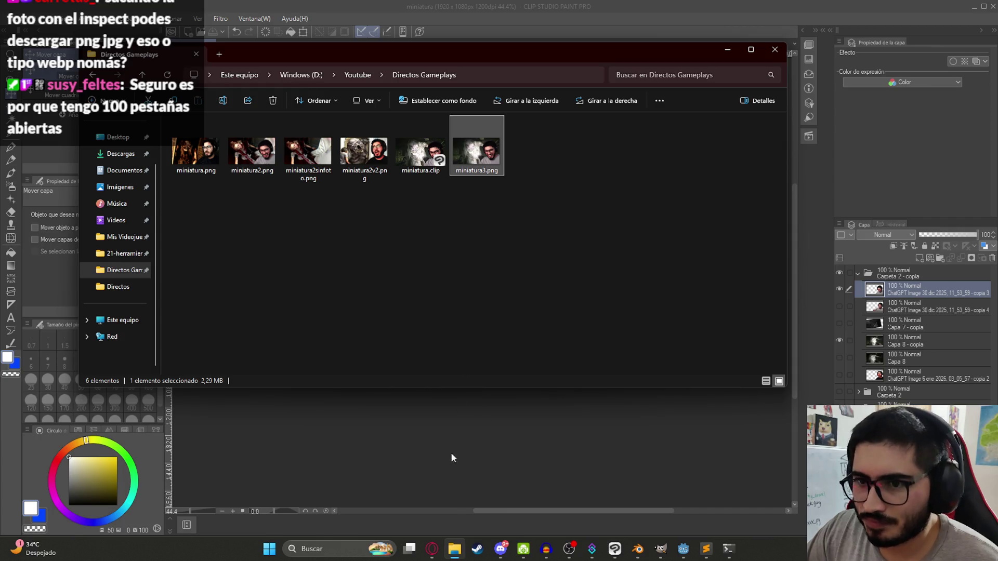
{"action": "left_click", "coordinate": [429, 552]}
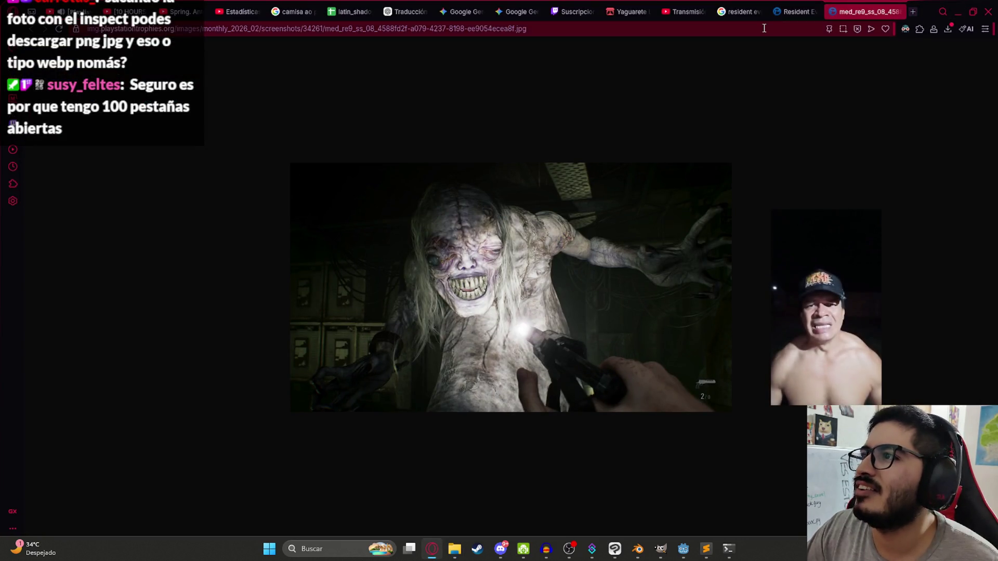
Load miniatura3.png into compresspng.com and compress it to 508.8 KB.
{"action": "type", "text": "compresspng.com"}
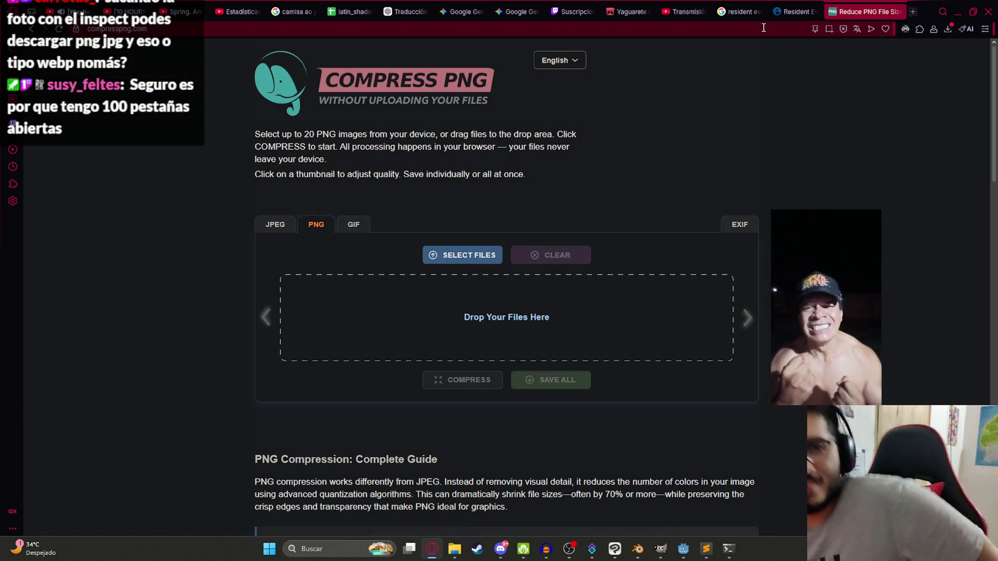
{"action": "left_click", "coordinate": [435, 253]}
{"action": "left_click", "coordinate": [459, 330]}
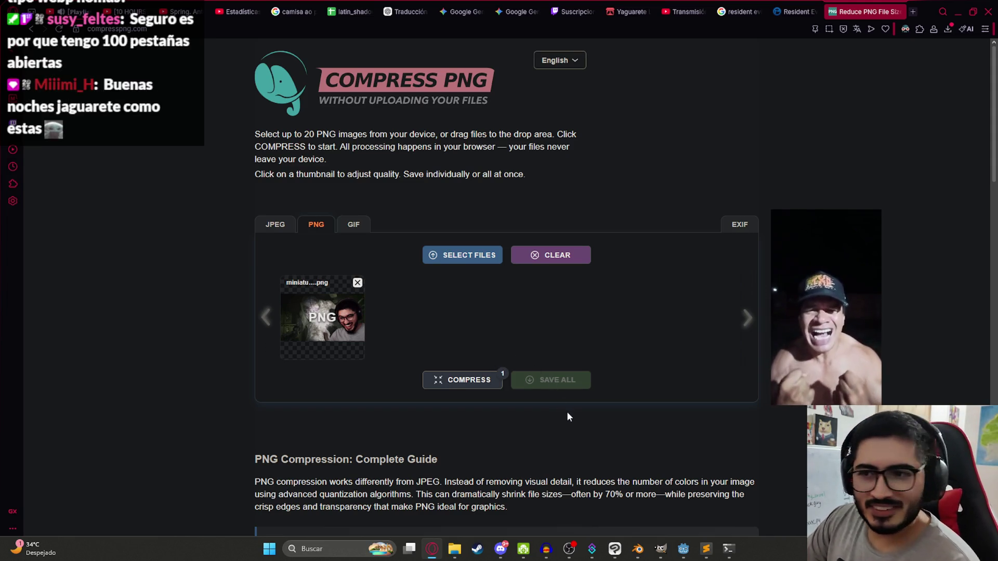
{"action": "left_click", "coordinate": [471, 381]}
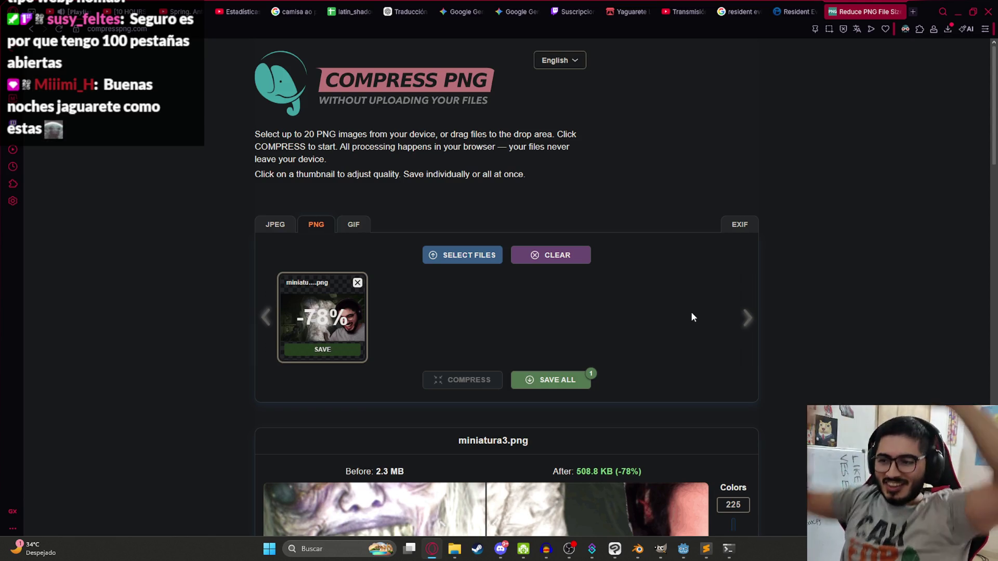
Run the Level0 scene from its tab menu in the Godot editor.
{"action": "left_click", "coordinate": [684, 554]}
{"action": "right_click", "coordinate": [207, 45]}
{"action": "left_click", "coordinate": [284, 136]}
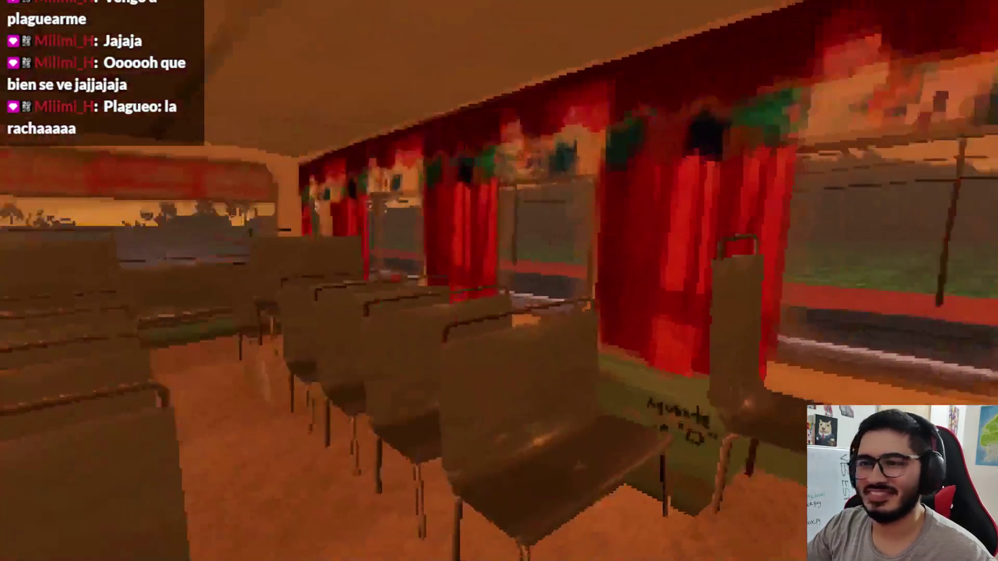
Quit the Level0 game with Salir al escritorio and close the Godot editor.
{"action": "key", "text": "Escape"}
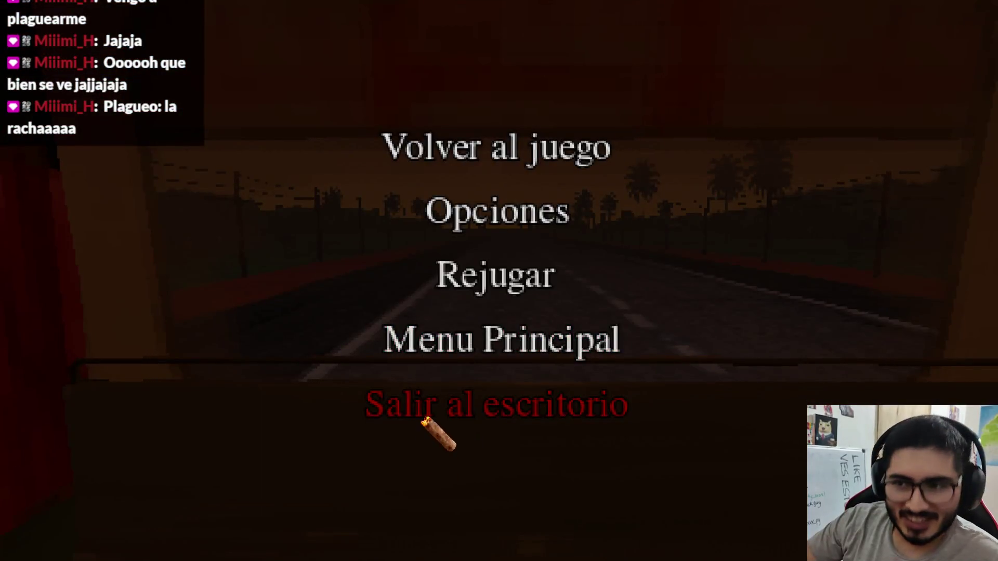
{"action": "left_click", "coordinate": [424, 420]}
{"action": "left_click", "coordinate": [478, 242]}
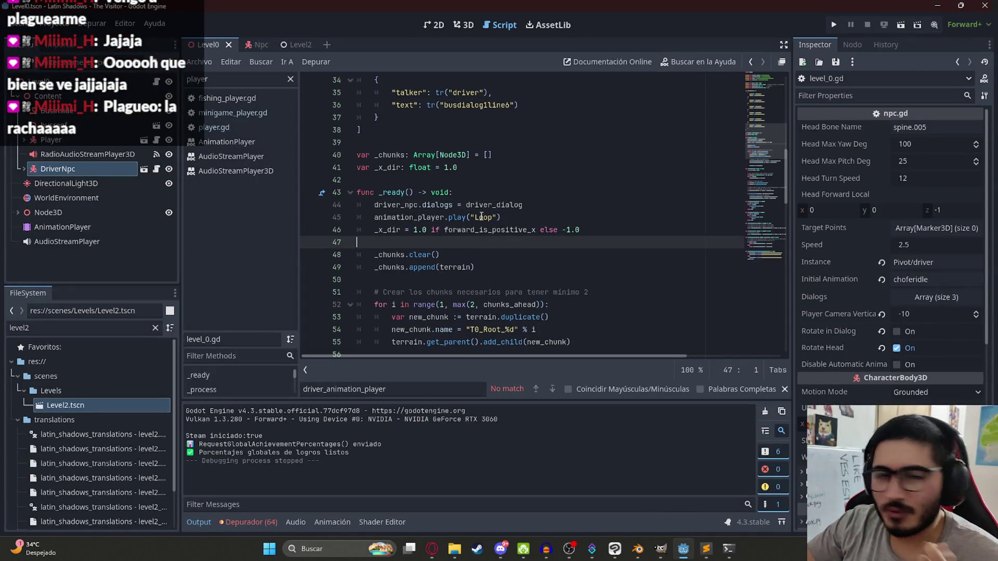
{"action": "left_click", "coordinate": [984, 5]}
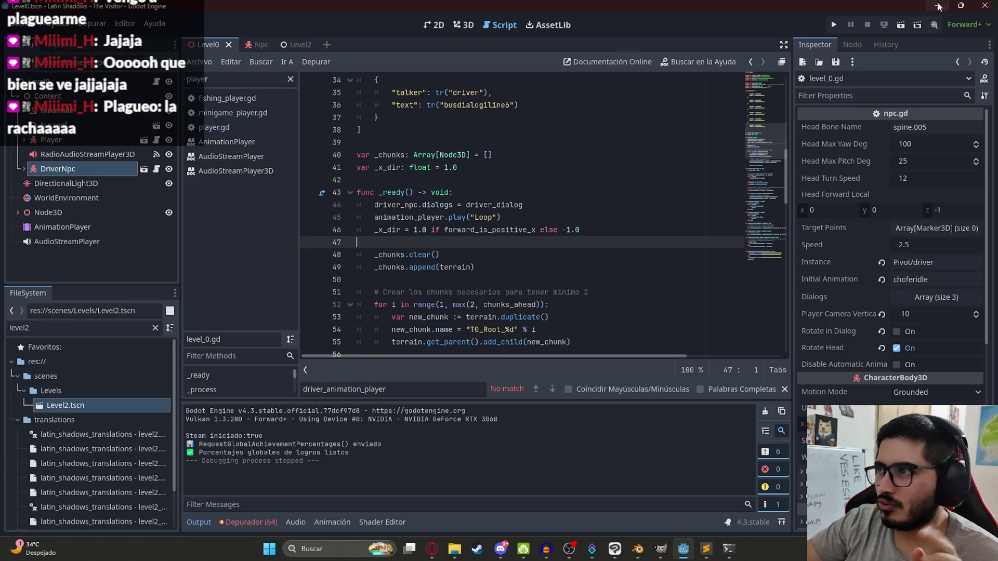
{"action": "left_click", "coordinate": [338, 350]}
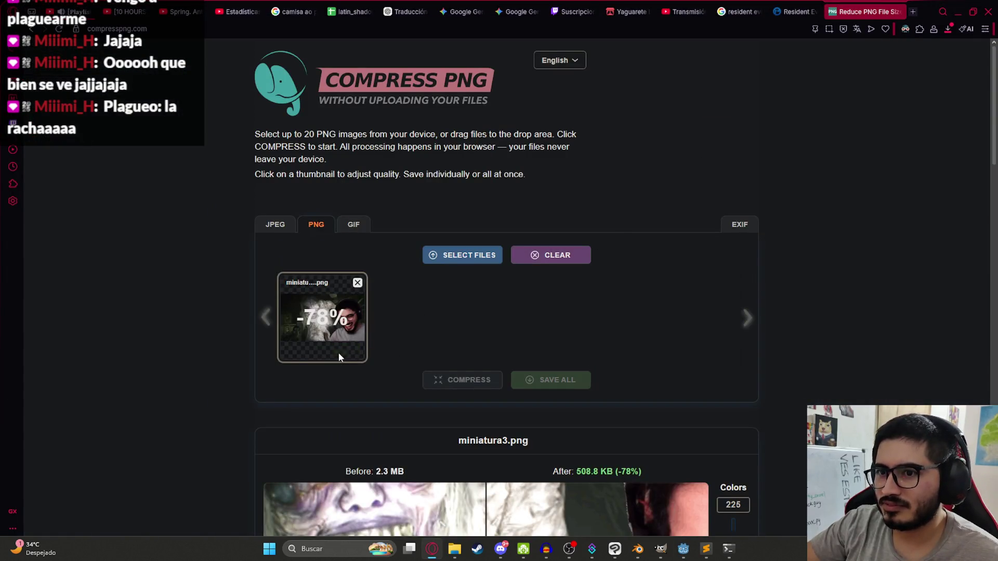
Replace miniatura3.png in Directos Gameplays with the compressed 508 KB download.
{"action": "left_click", "coordinate": [948, 71]}
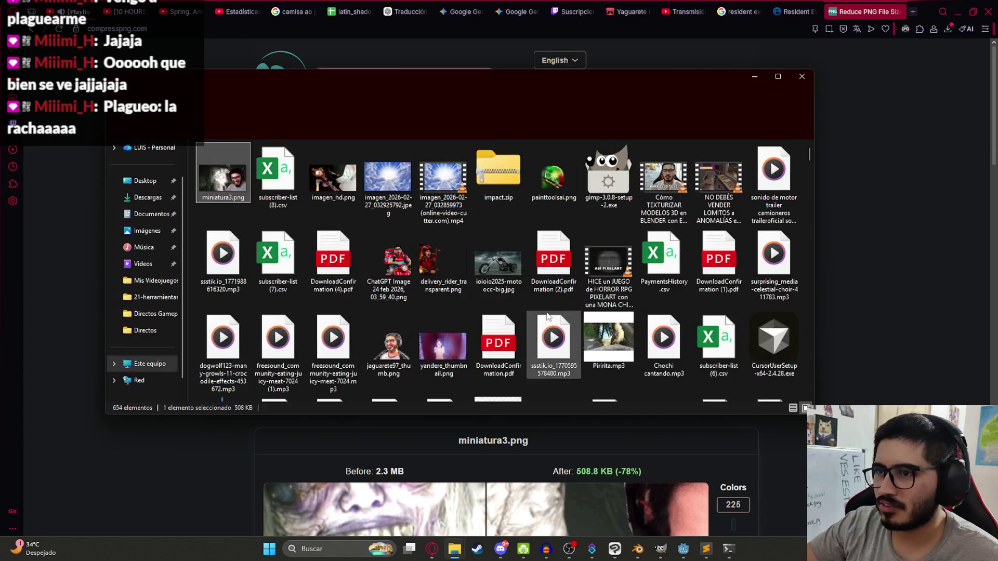
{"action": "mouse_move", "coordinate": [223, 176]}
{"action": "left_mouse_down"}
{"action": "mouse_move", "coordinate": [454, 549]}
{"action": "mouse_move", "coordinate": [406, 364]}
{"action": "mouse_move", "coordinate": [460, 223]}
{"action": "left_mouse_up"}
{"action": "left_click", "coordinate": [456, 203]}
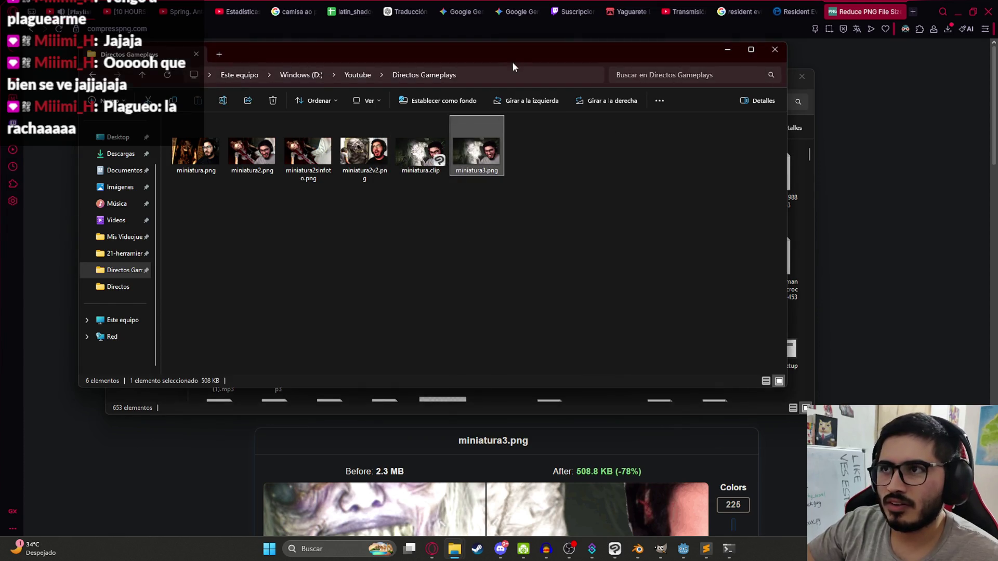
{"action": "left_click", "coordinate": [696, 11]}
{"action": "left_click", "coordinate": [925, 86]}
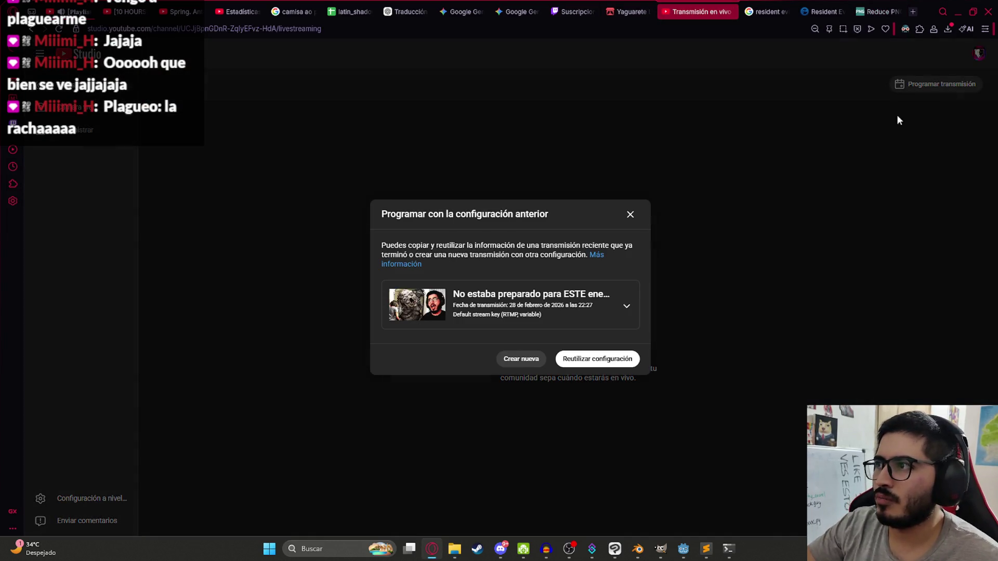
Reuse the most recent past broadcast's settings as the template for the new stream.
{"action": "left_click", "coordinate": [515, 312]}
{"action": "left_click", "coordinate": [517, 307]}
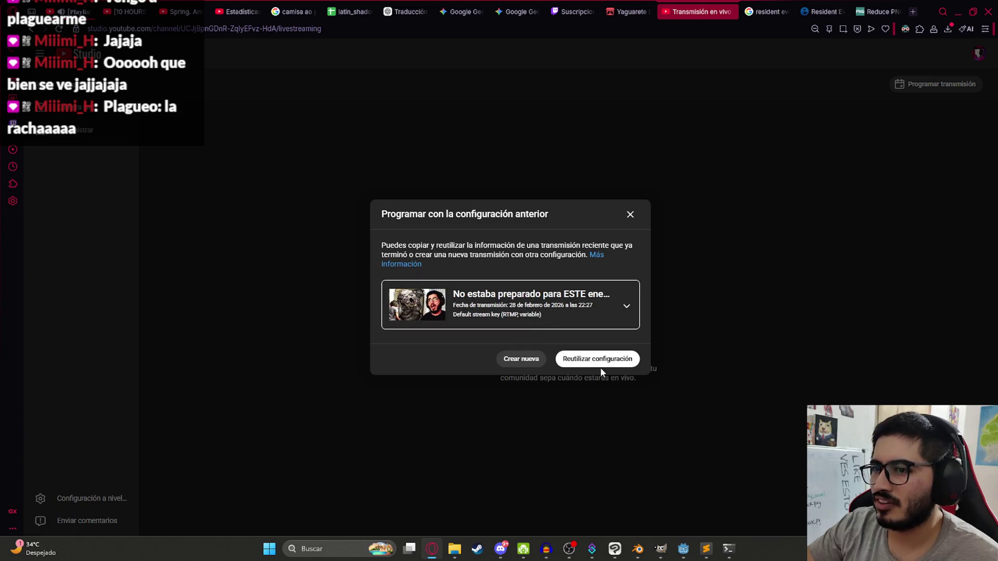
{"action": "left_click", "coordinate": [600, 361]}
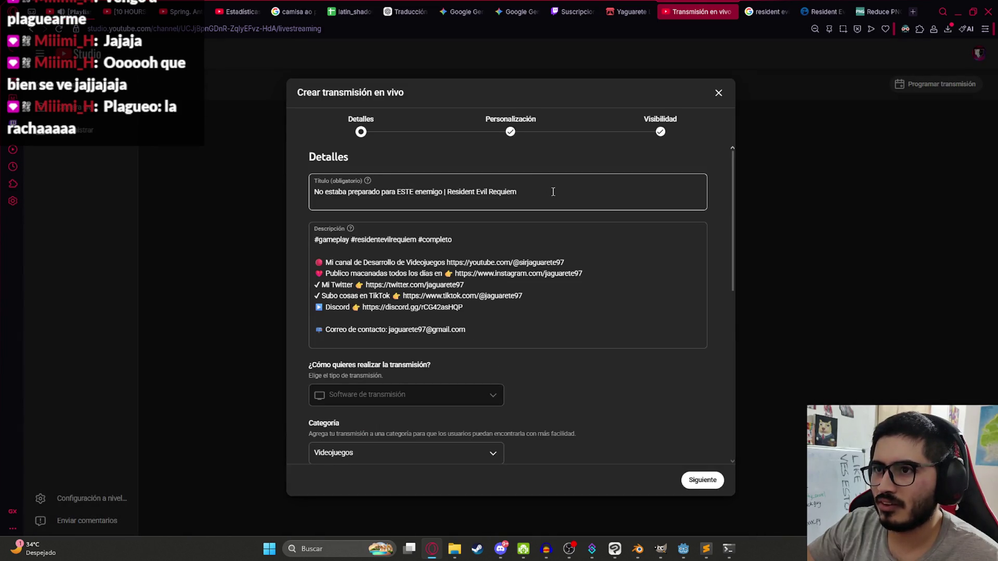
{"action": "scroll", "coordinate": [406, 359], "scroll_direction": "down", "scroll_amount": 6}
{"action": "scroll", "coordinate": [402, 354], "scroll_direction": "up", "scroll_amount": 6}
Replace the stream title with 'El enemigos más PERTURBADOR de este juego'.
{"action": "left_click", "coordinate": [400, 195]}
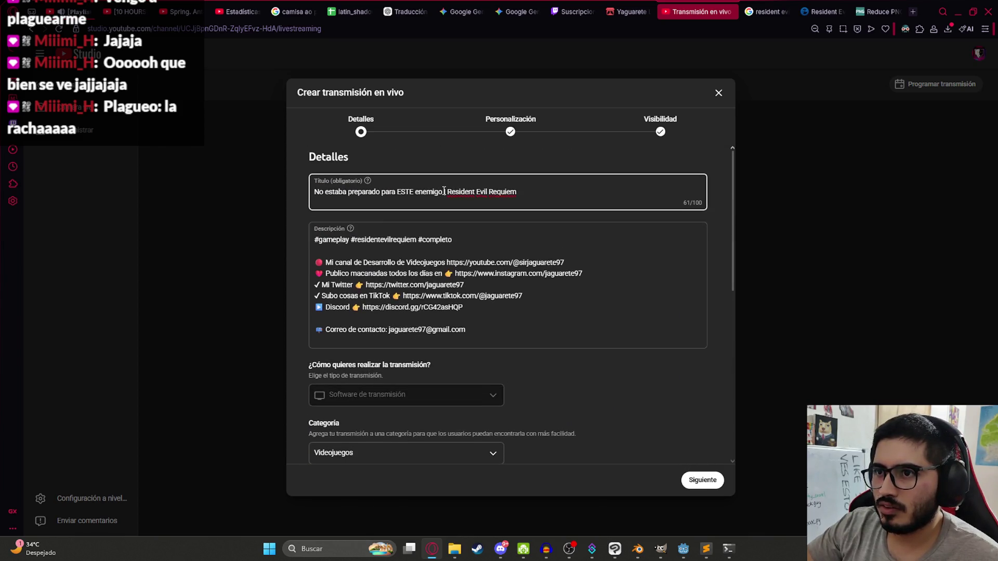
{"action": "left_click_drag", "start_coordinate": [443, 192], "coordinate": [272, 189]}
{"action": "type", "text": "El enemigos más PERTURBADOR de EST"}
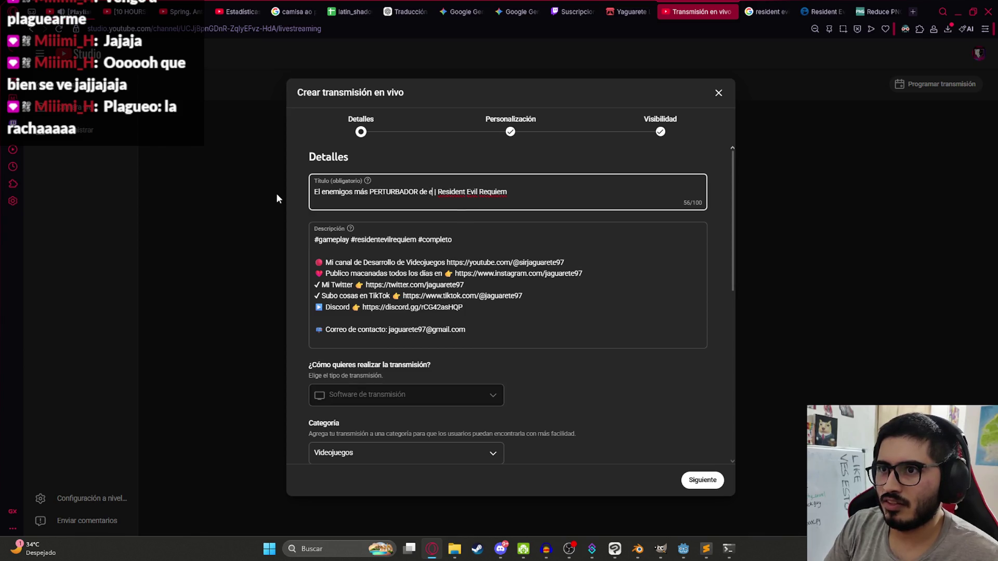
{"action": "key", "text": "BackSpace"}
{"action": "key", "text": "BackSpace"}
{"action": "key", "text": "BackSpace"}
{"action": "type", "text": "este juego"}
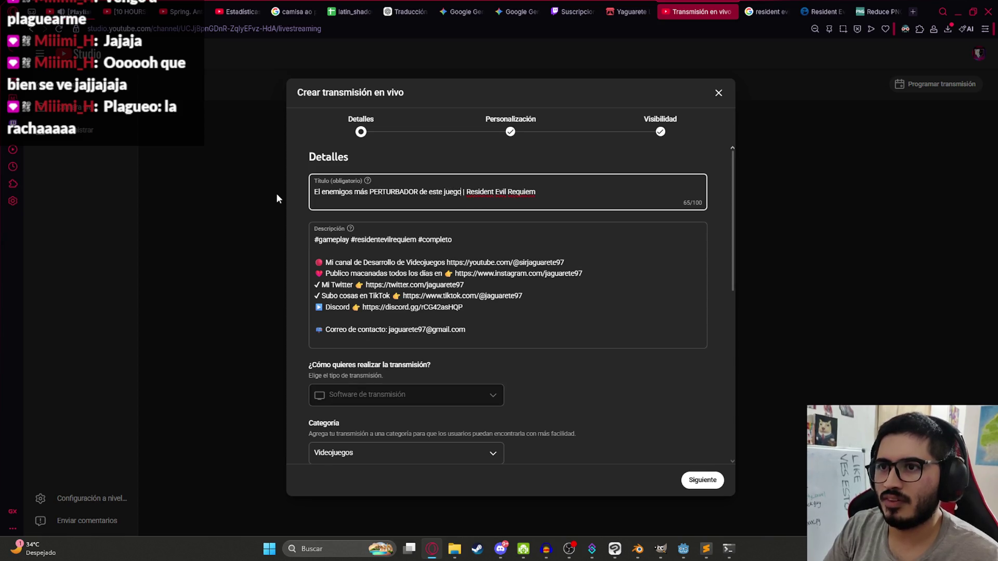
Replace the stream thumbnail with a newly uploaded image.
{"action": "scroll", "coordinate": [338, 292], "scroll_direction": "down", "scroll_amount": 4}
{"action": "left_click", "coordinate": [378, 352]}
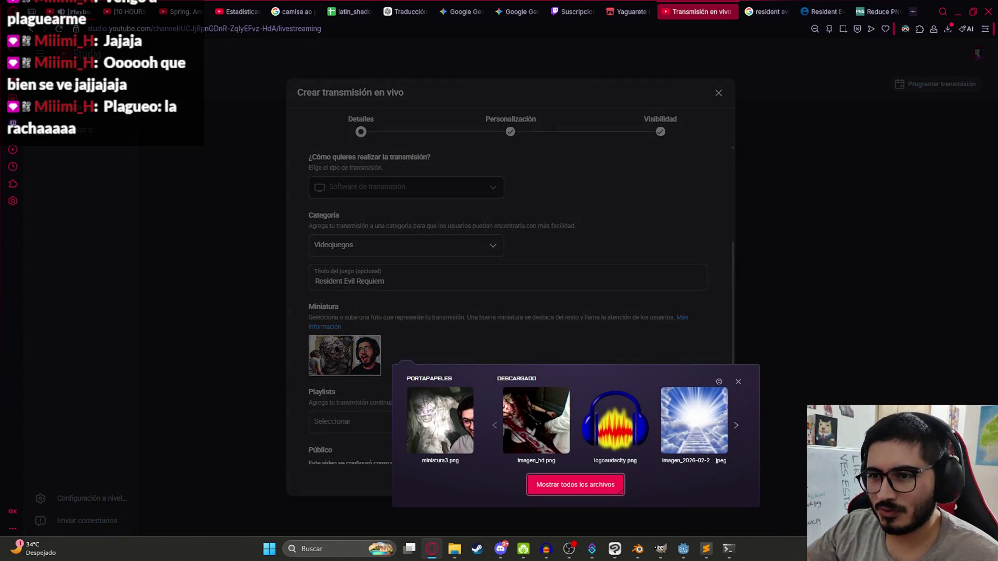
{"action": "left_click", "coordinate": [433, 400]}
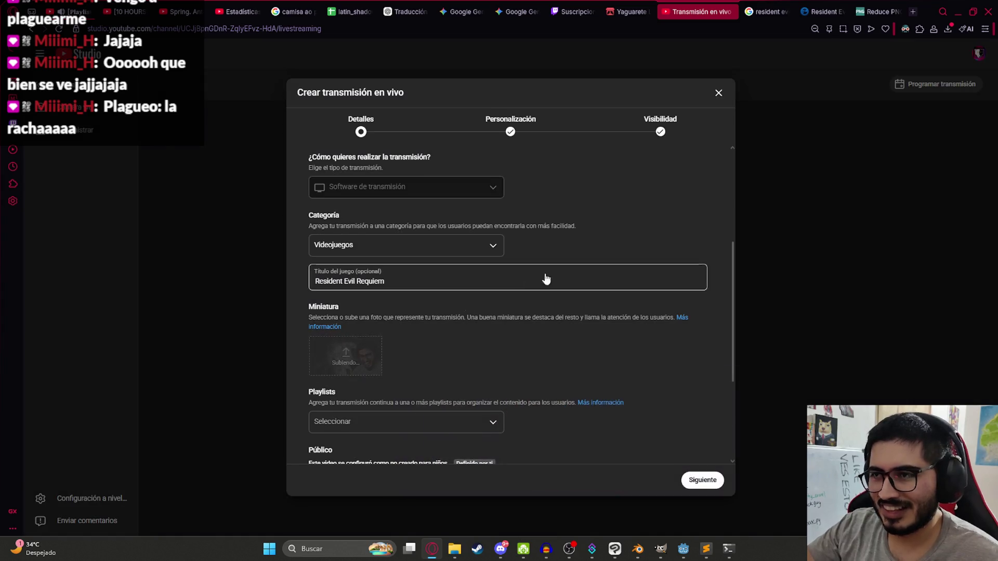
{"action": "scroll", "coordinate": [546, 260], "scroll_direction": "up", "scroll_amount": 4}
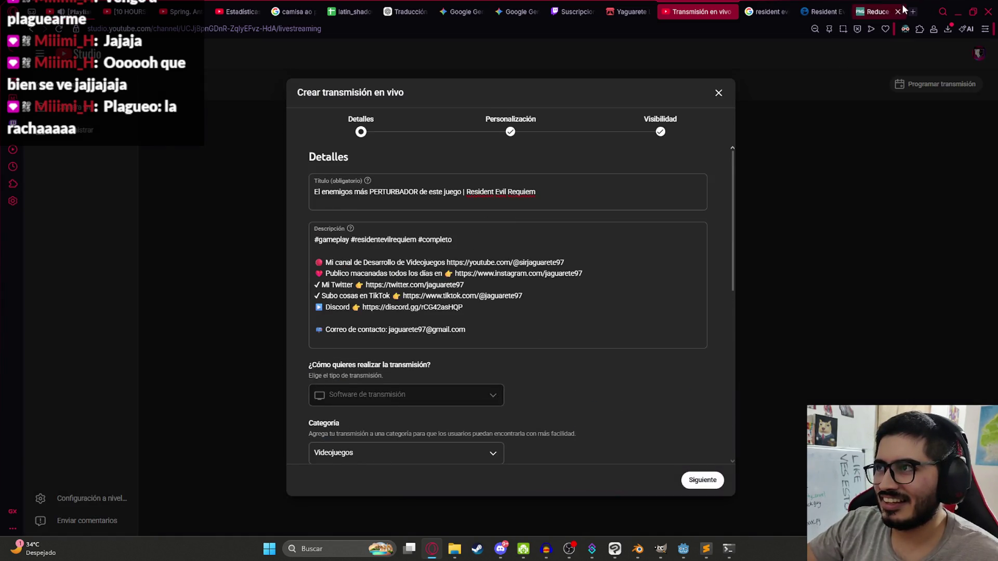
Find the skull emoji via an 'emoji calavera' search and paste it after 'juego' in the title.
{"action": "key", "text": "ctrl+Tab"}
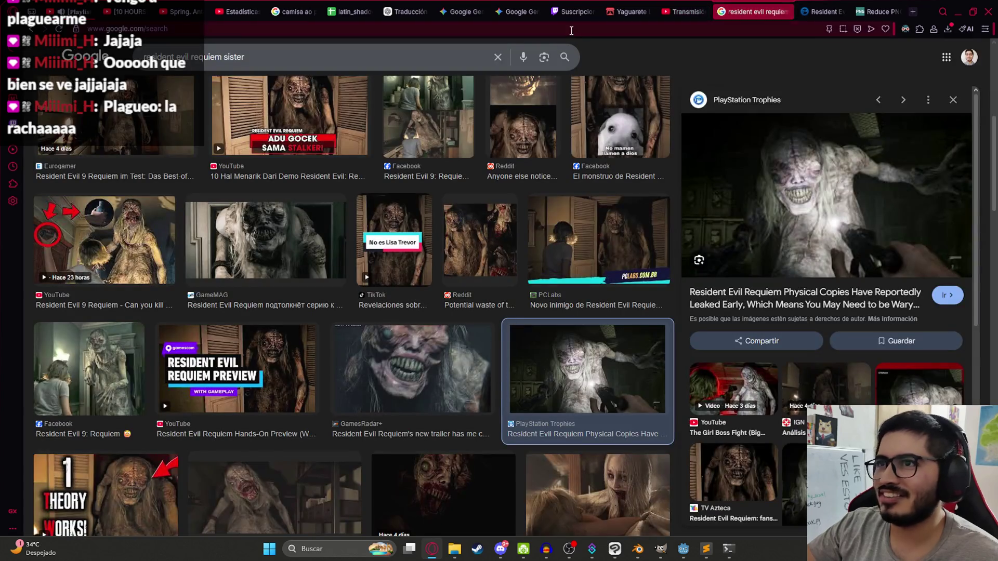
{"action": "type", "text": "emoji calavera"}
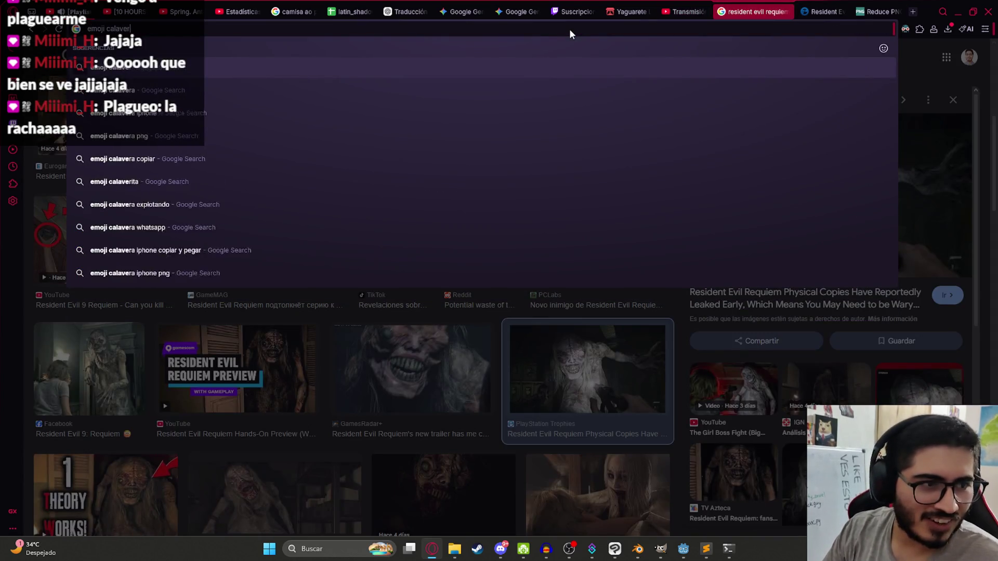
{"action": "key", "text": "Return"}
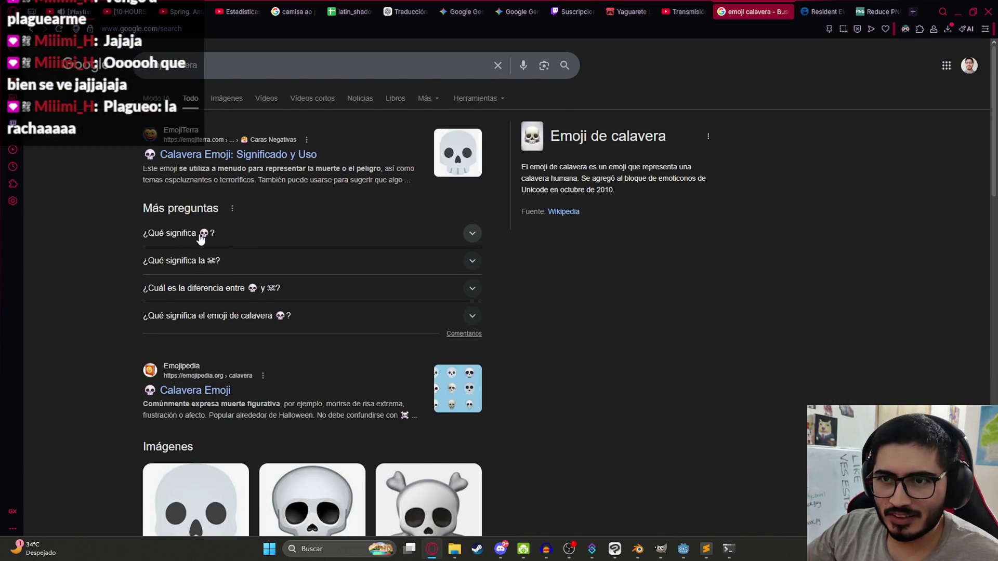
{"action": "left_click", "coordinate": [201, 238]}
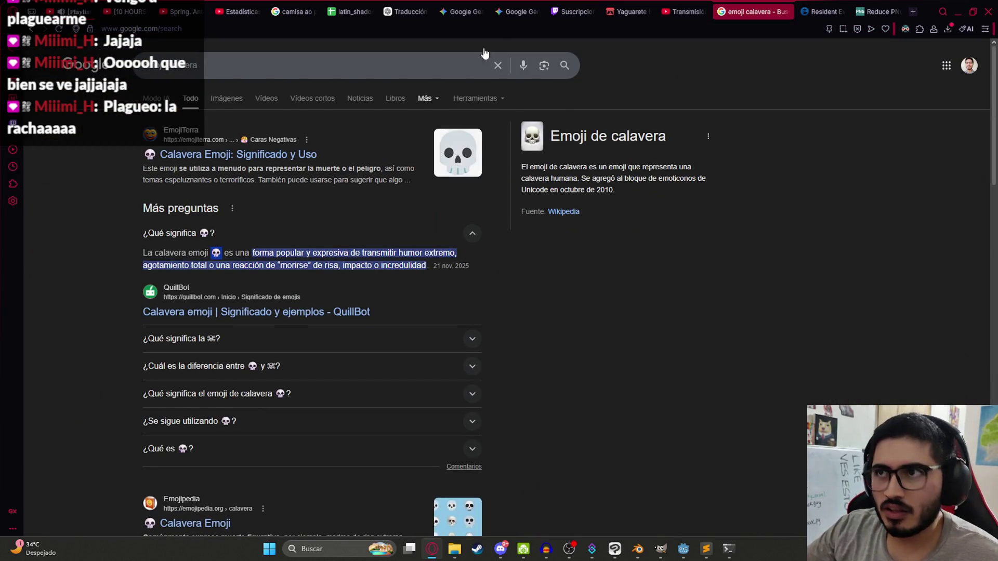
{"action": "left_click", "coordinate": [685, 12]}
{"action": "left_click", "coordinate": [467, 197]}
{"action": "type", "text": "💀"}
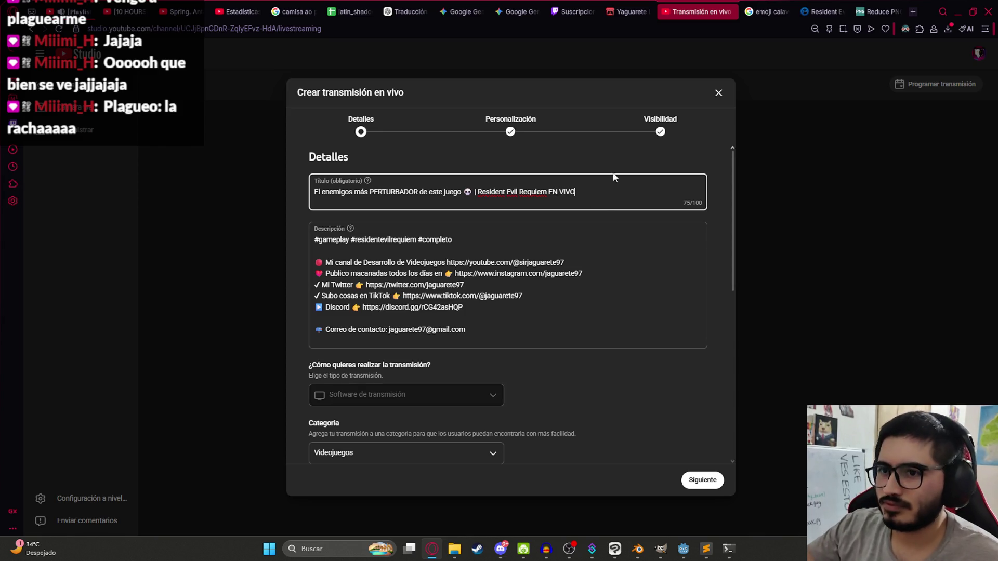
Schedule the livestream as public for 1 Mar 2026 at 8:15 p.m. and finish creating it.
{"action": "left_click", "coordinate": [660, 132]}
{"action": "left_click", "coordinate": [428, 317]}
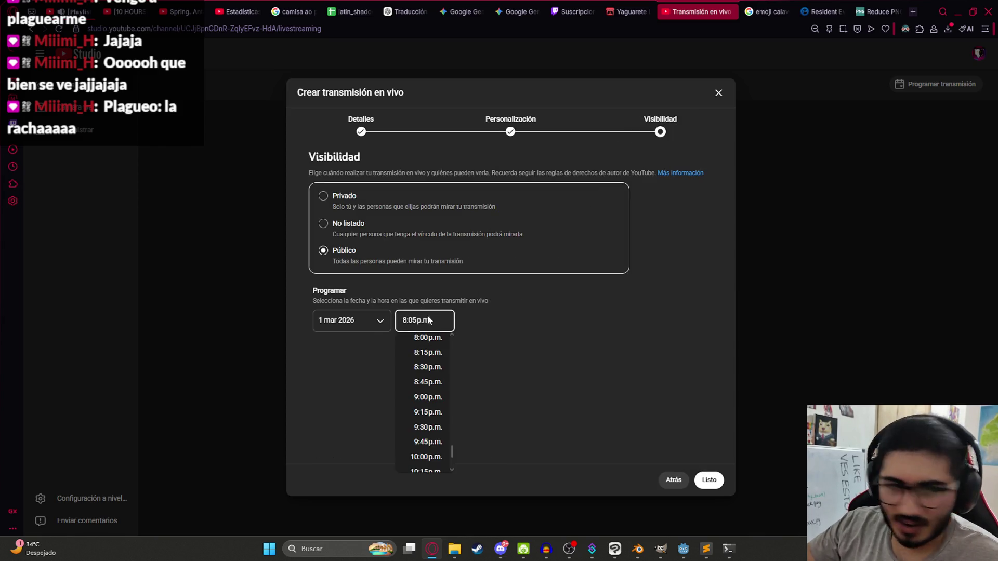
{"action": "scroll", "coordinate": [443, 373], "scroll_direction": "up", "scroll_amount": 1}
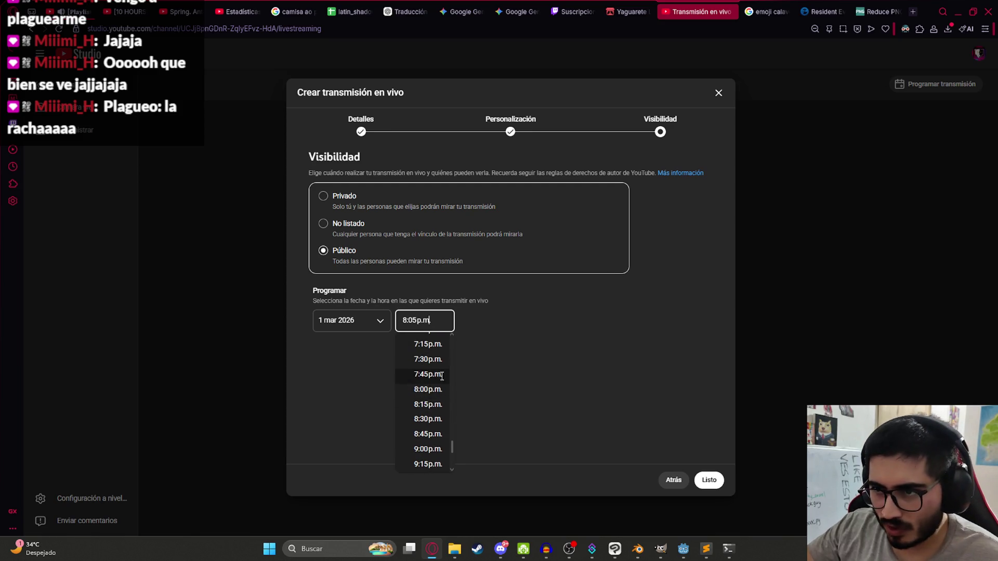
{"action": "left_click", "coordinate": [429, 401]}
{"action": "left_click", "coordinate": [702, 477]}
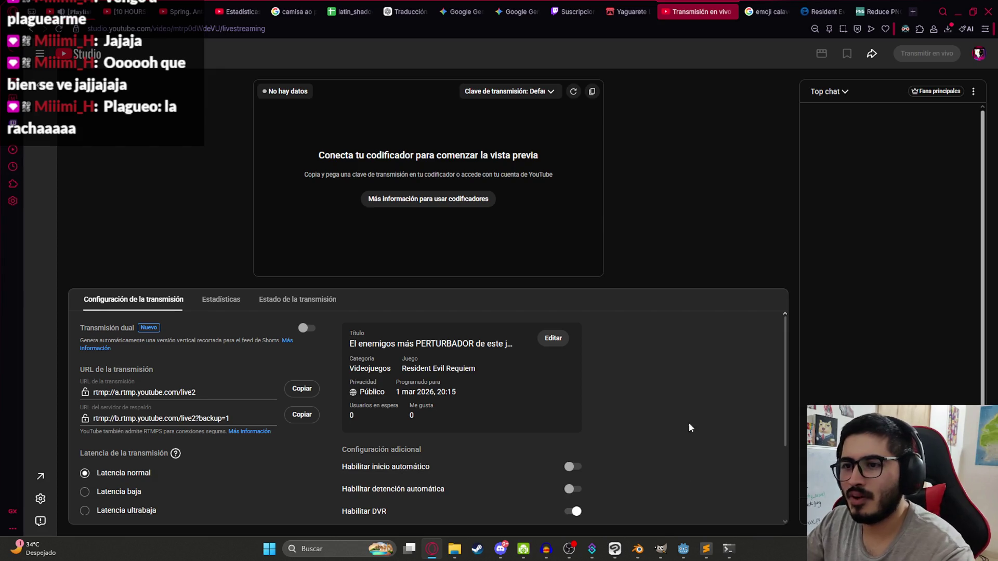
{"action": "key", "text": "alt+Tab"}
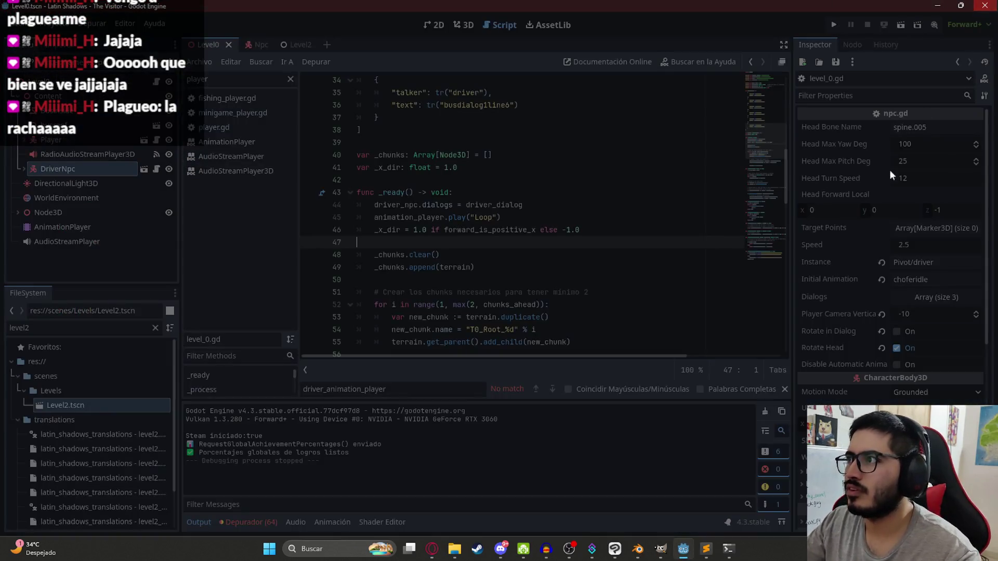
Close the console window, Sublime Text and GIMP.
{"action": "left_click", "coordinate": [729, 557]}
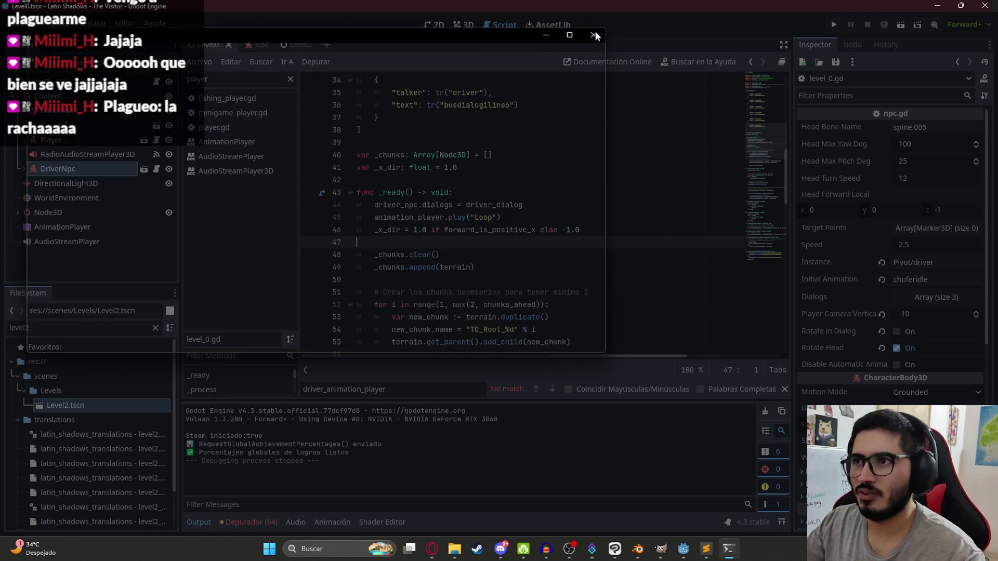
{"action": "left_click", "coordinate": [713, 558]}
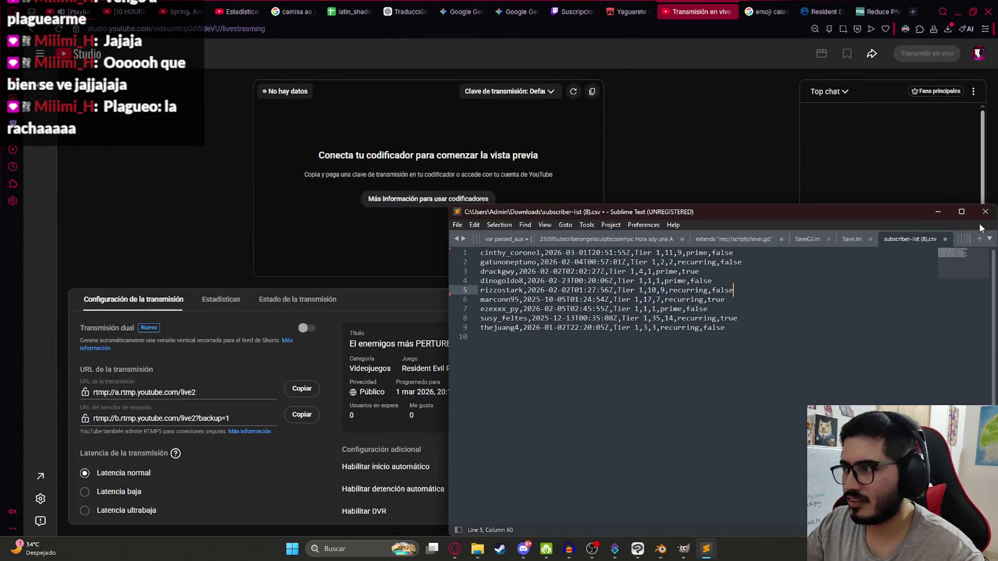
{"action": "left_click", "coordinate": [985, 211]}
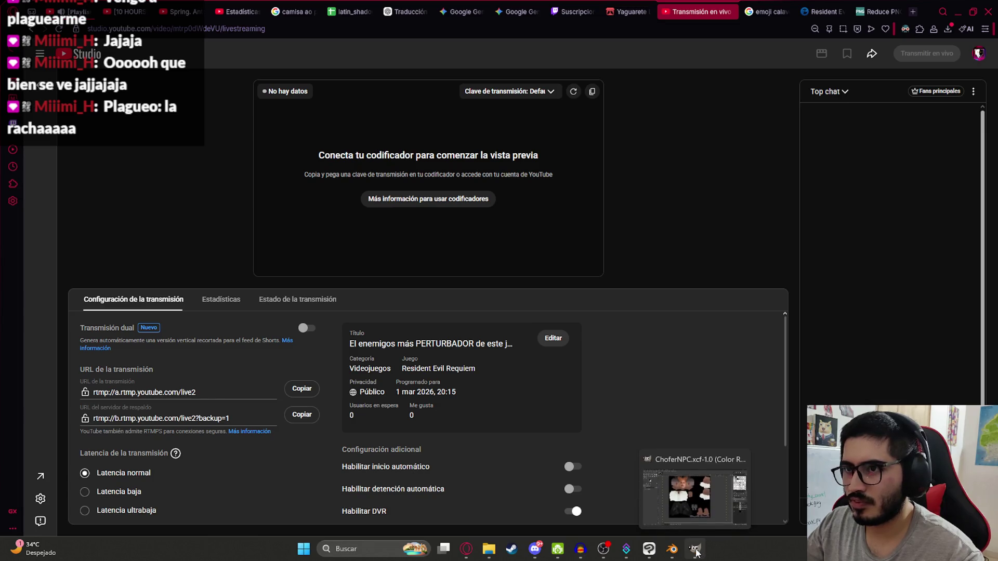
{"action": "left_click", "coordinate": [697, 553]}
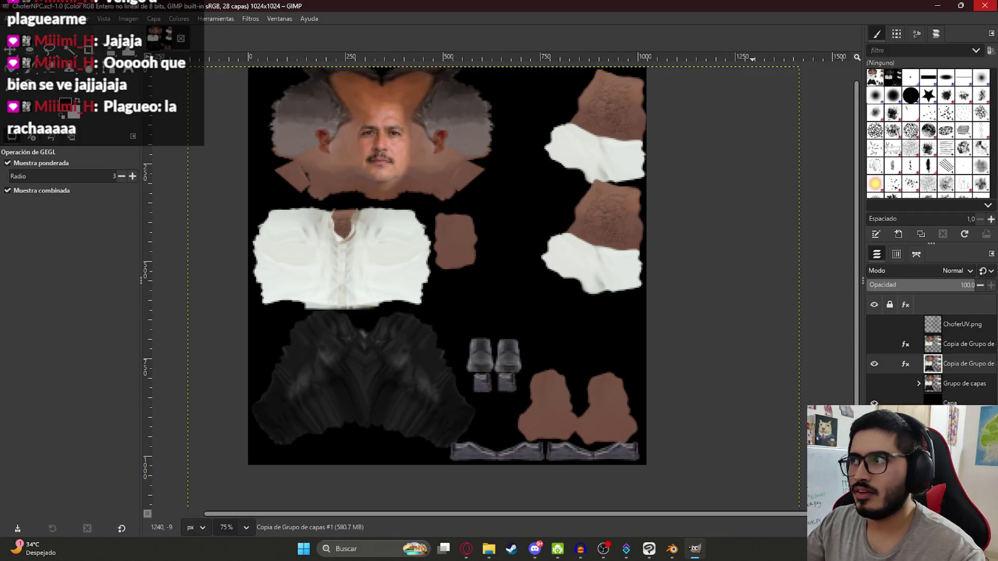
{"action": "left_click", "coordinate": [985, 6]}
Close the miniatura document in Clip Studio Paint, then save and quit Blender.
{"action": "left_click", "coordinate": [667, 549]}
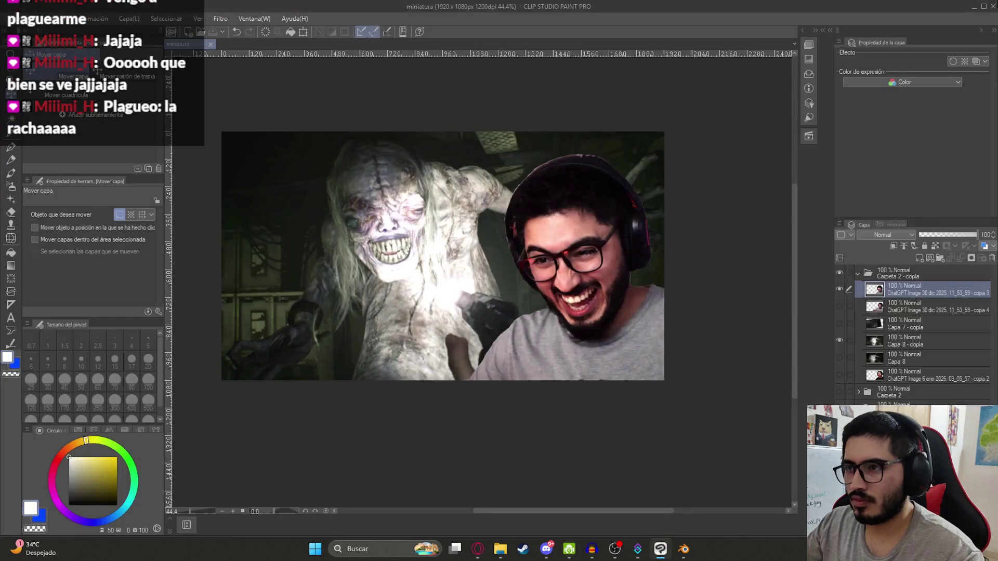
{"action": "left_click", "coordinate": [994, 6]}
{"action": "left_click", "coordinate": [683, 550]}
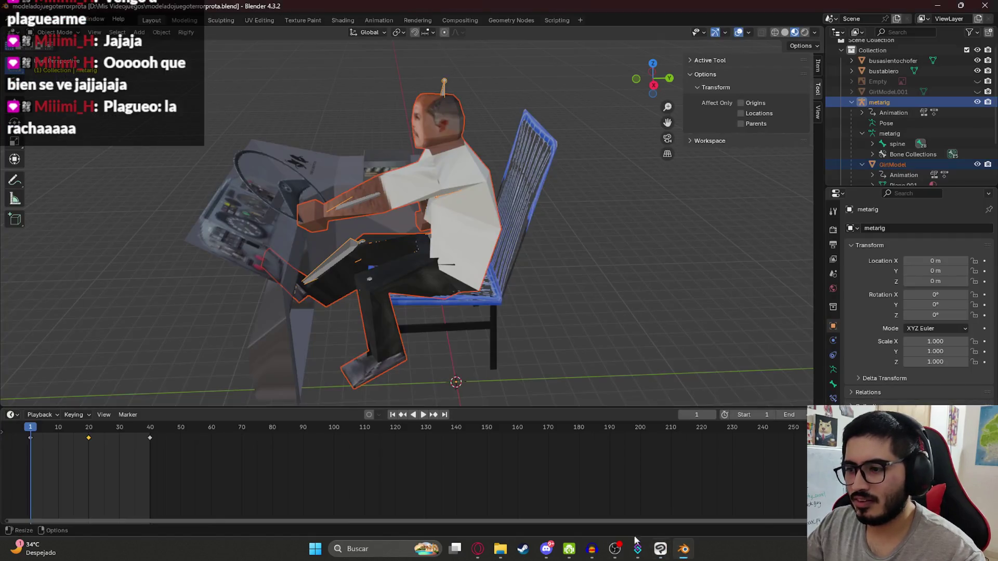
{"action": "key", "text": "ctrl+s"}
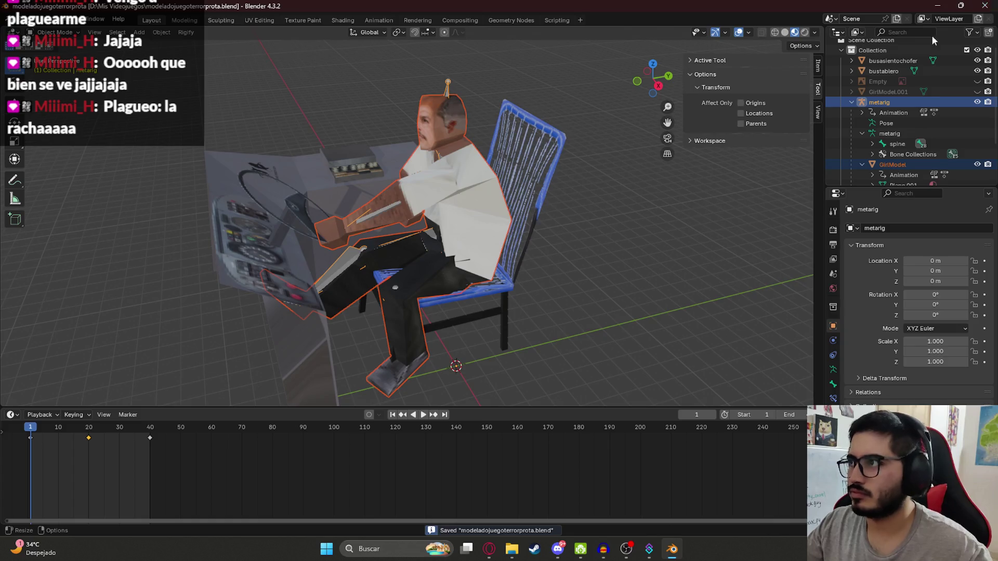
{"action": "left_click", "coordinate": [985, 5]}
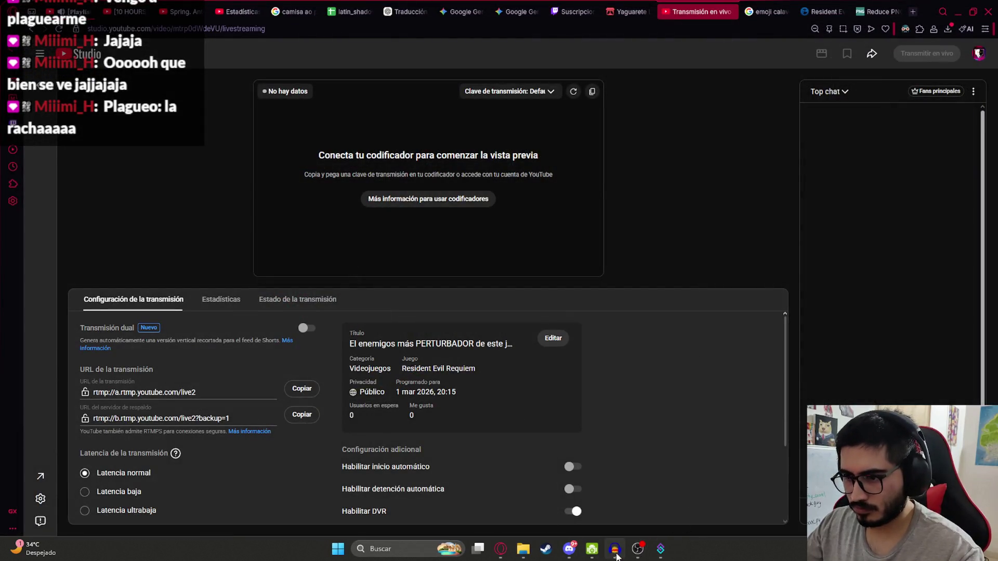
Return to the YouTube Studio stream page, then move to the city pop playlist tab.
{"action": "mouse_move", "coordinate": [584, 556]}
{"action": "left_click", "coordinate": [647, 176]}
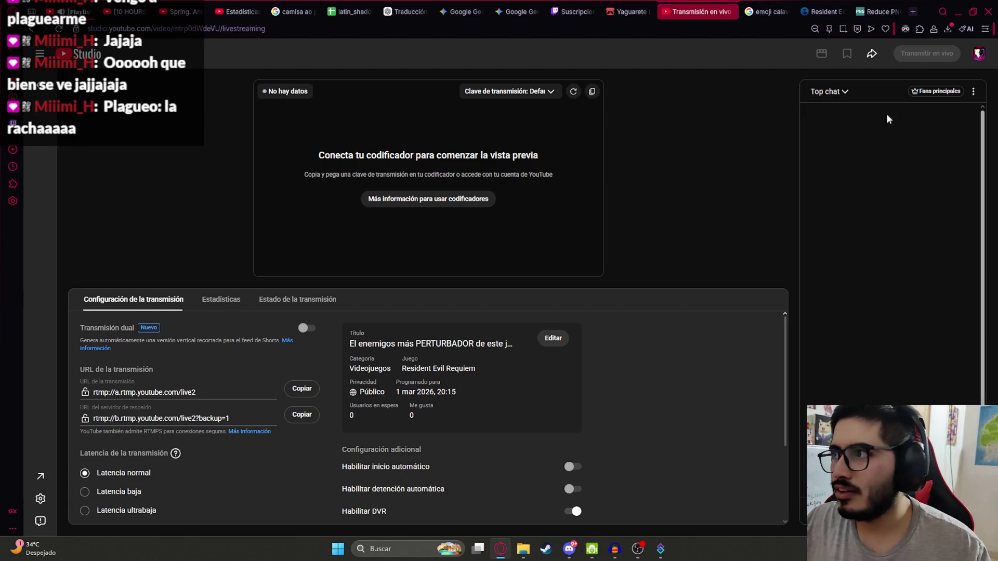
{"action": "scroll", "coordinate": [140, 412], "scroll_direction": "down", "scroll_amount": 2}
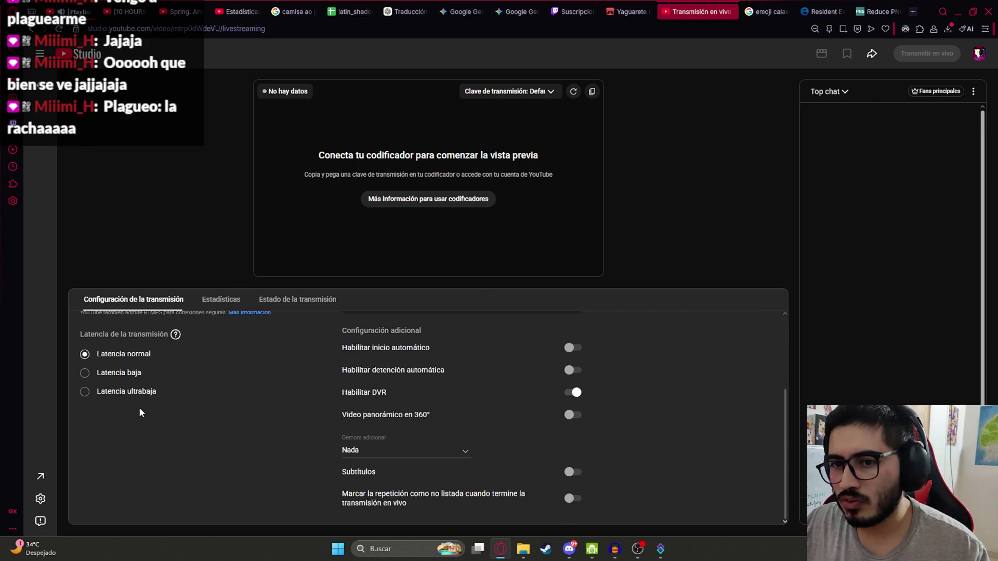
{"action": "scroll", "coordinate": [218, 401], "scroll_direction": "up", "scroll_amount": 2}
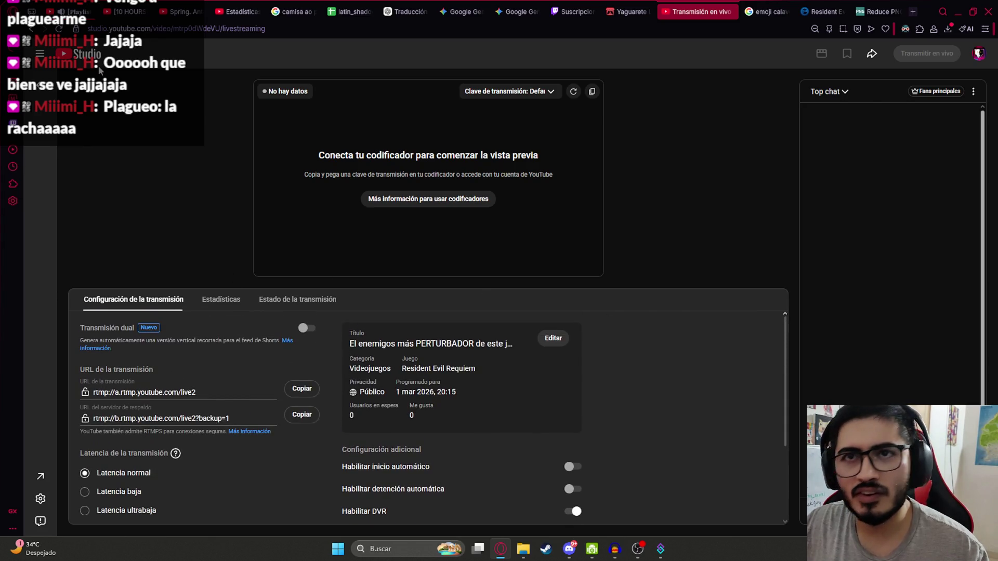
{"action": "left_click", "coordinate": [78, 7]}
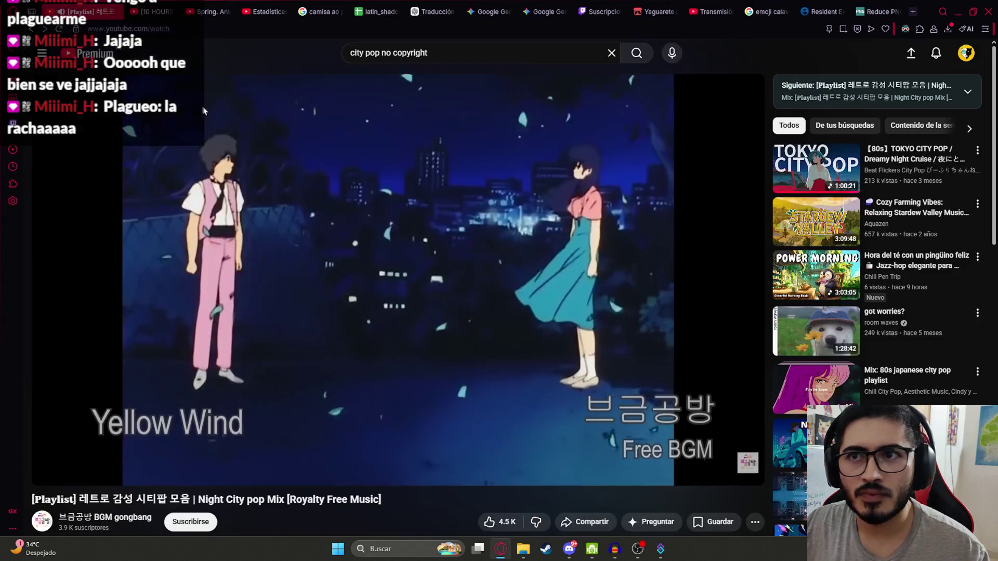
Pause Happy Monkey Circle and play the 'fantasma dando vueltas' ghost video fullscreen.
{"action": "left_click", "coordinate": [142, 6]}
{"action": "left_click", "coordinate": [231, 335]}
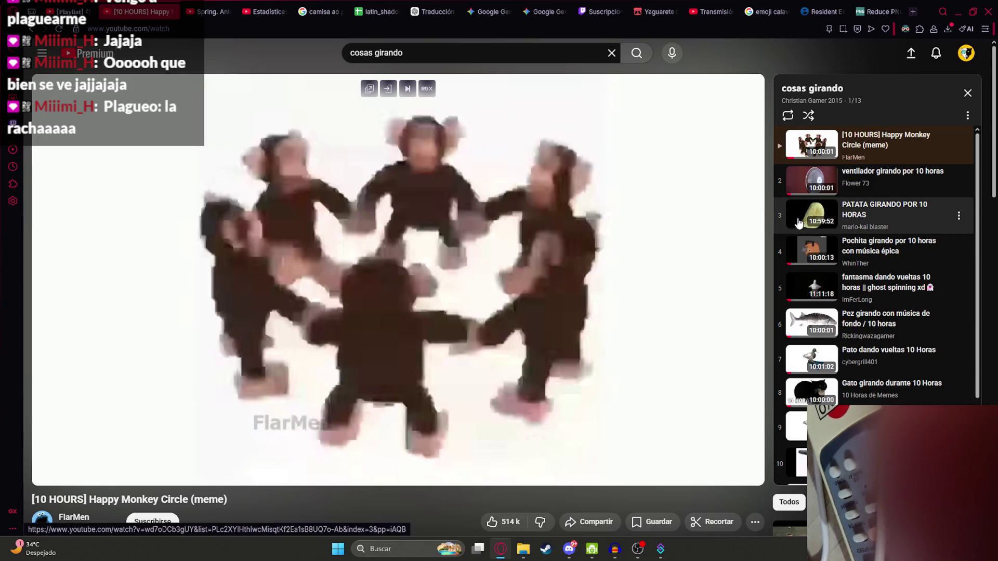
{"action": "left_click", "coordinate": [889, 290]}
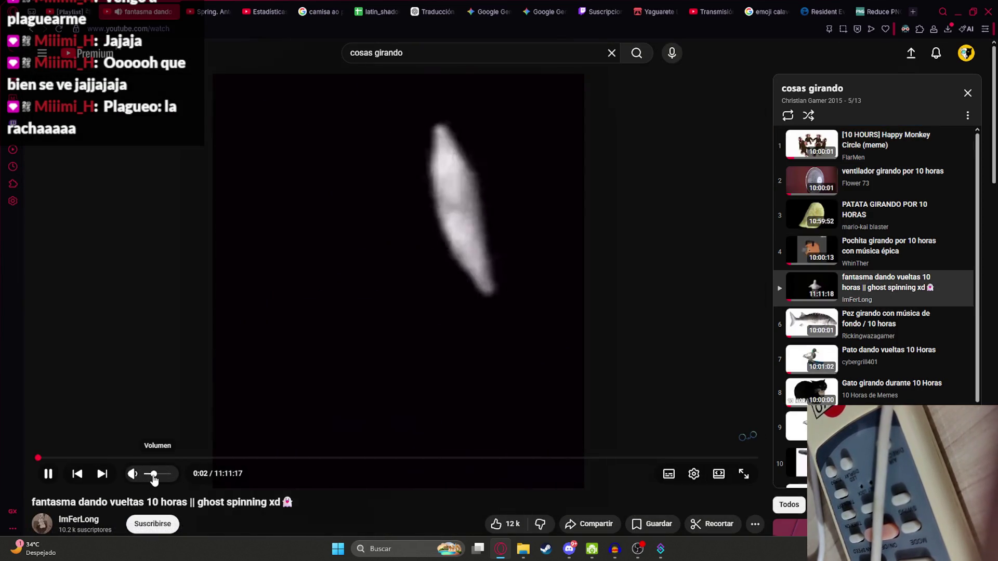
{"action": "left_click", "coordinate": [206, 371]}
{"action": "double_click", "coordinate": [206, 366]}
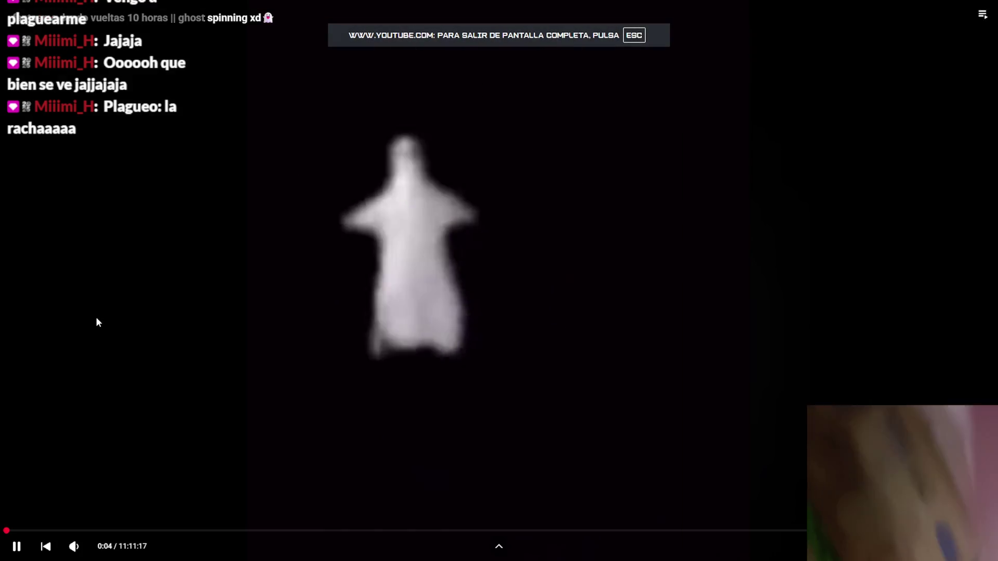